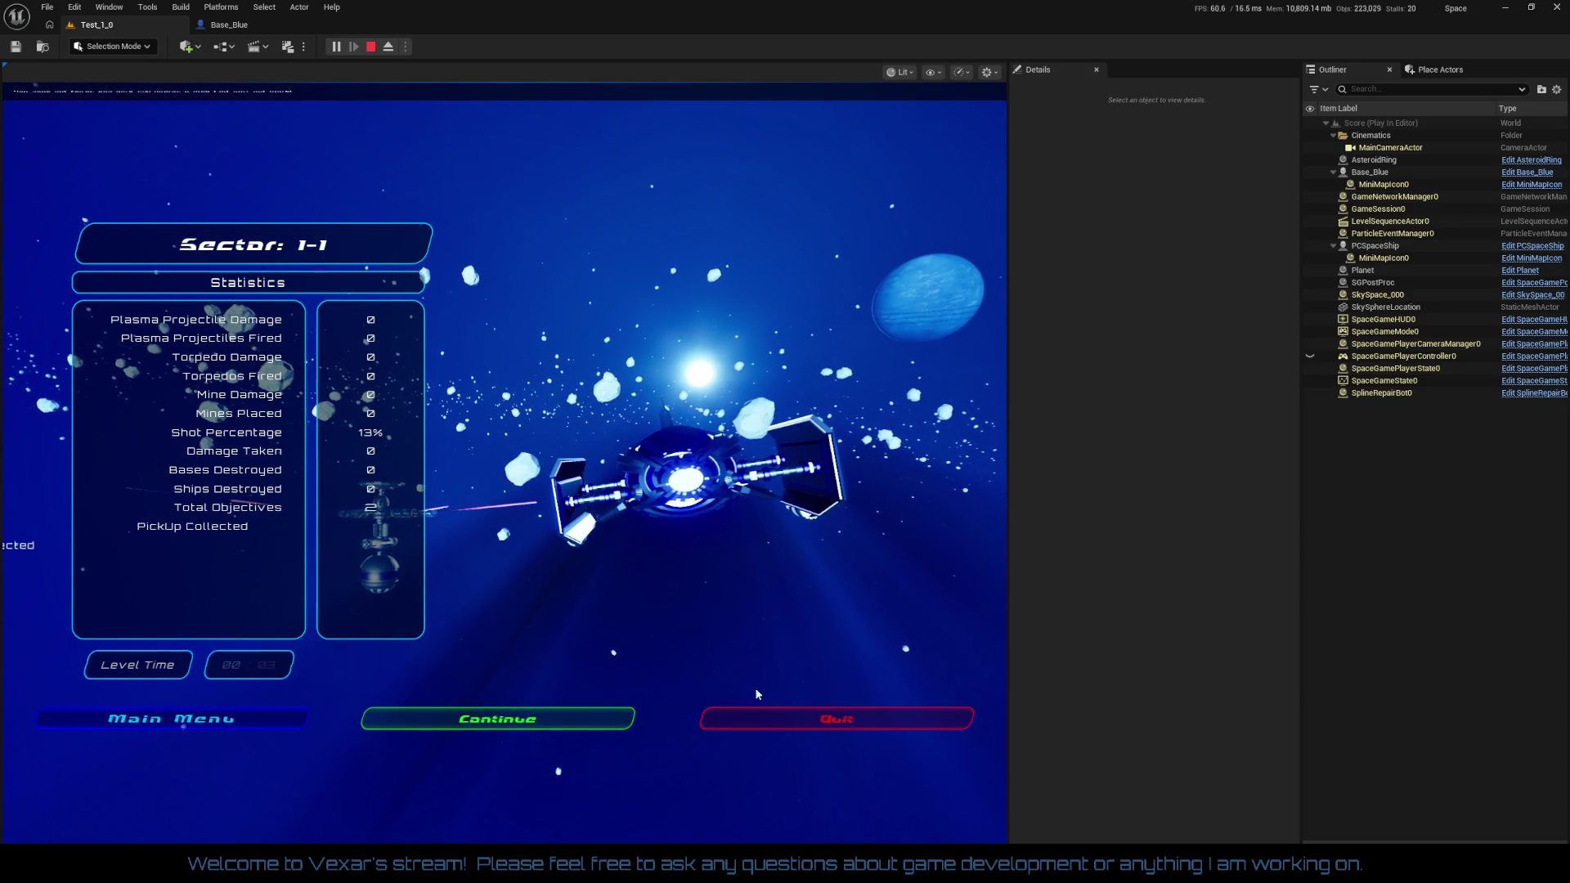
Stop the running session, start a new play-test of the level, then end it
key(Escape)
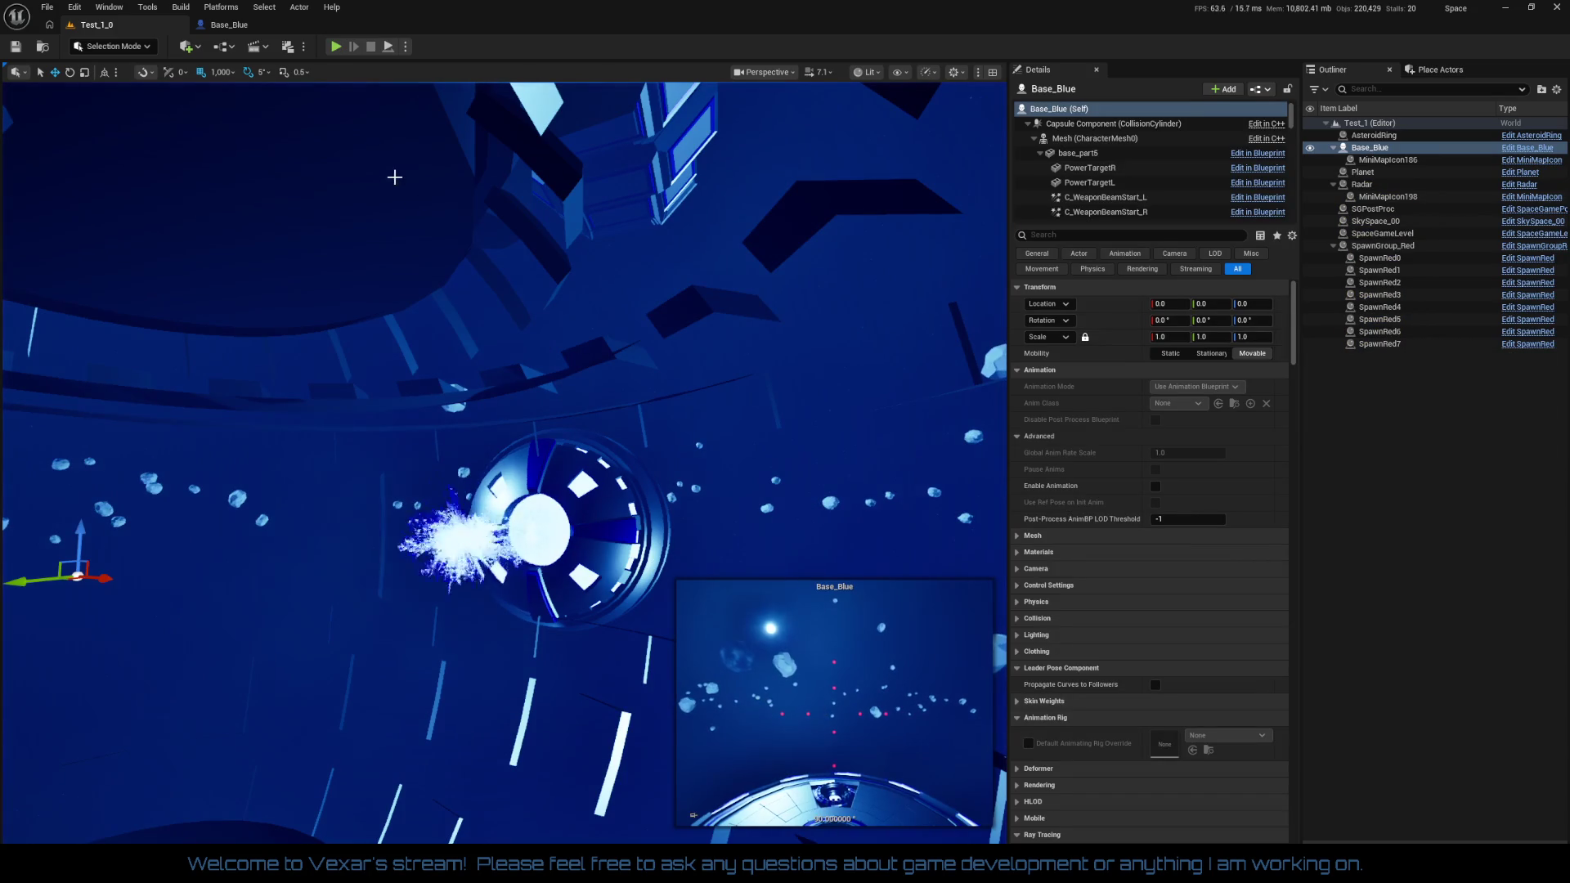
click(336, 46)
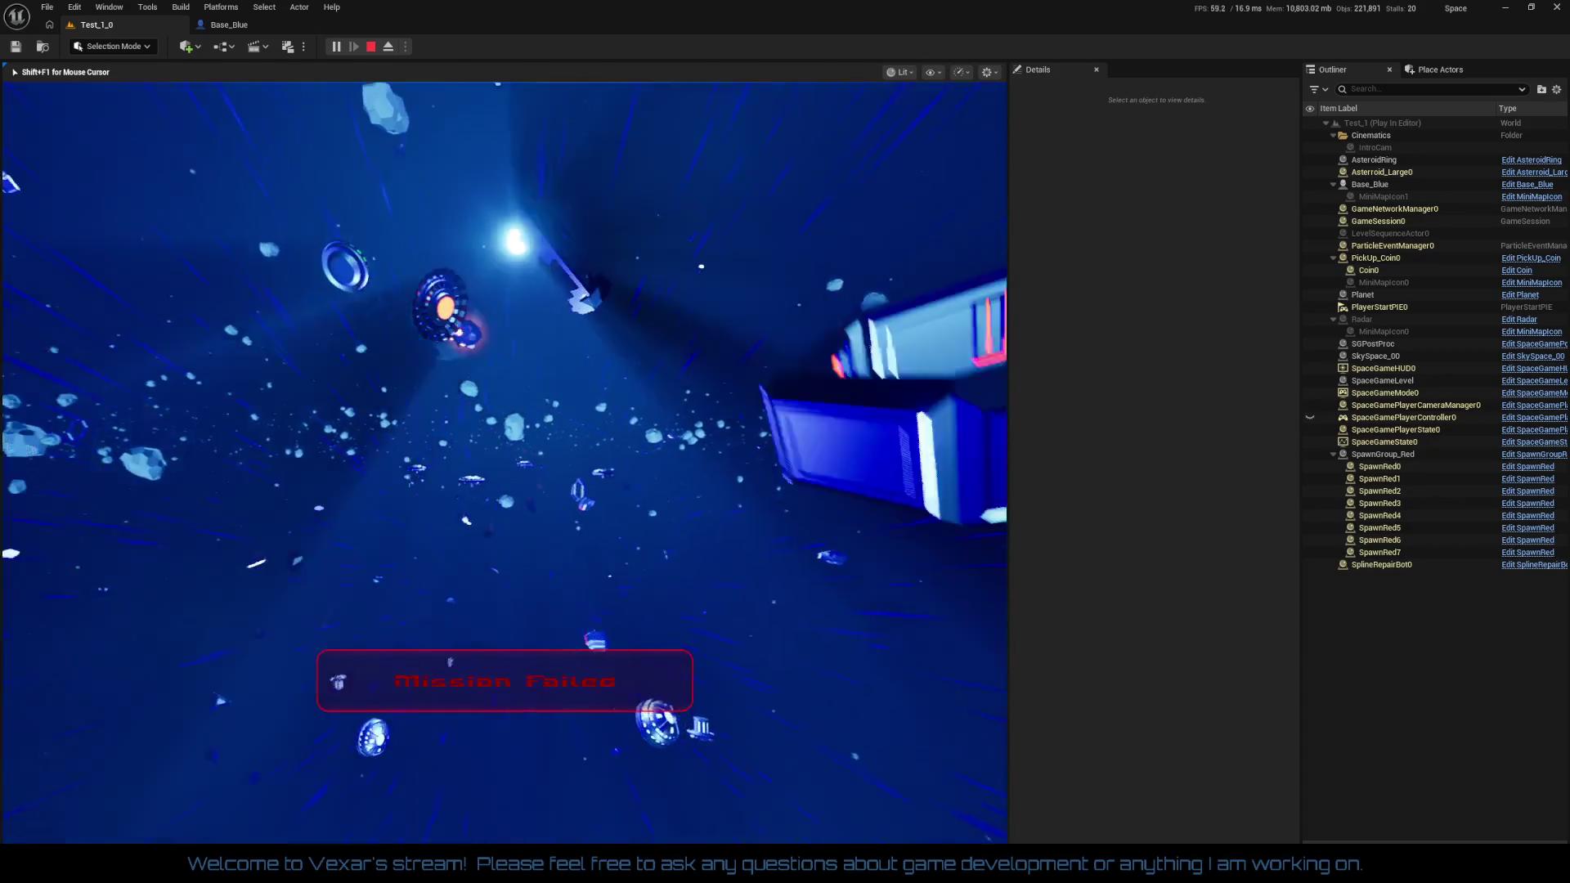
key(Escape)
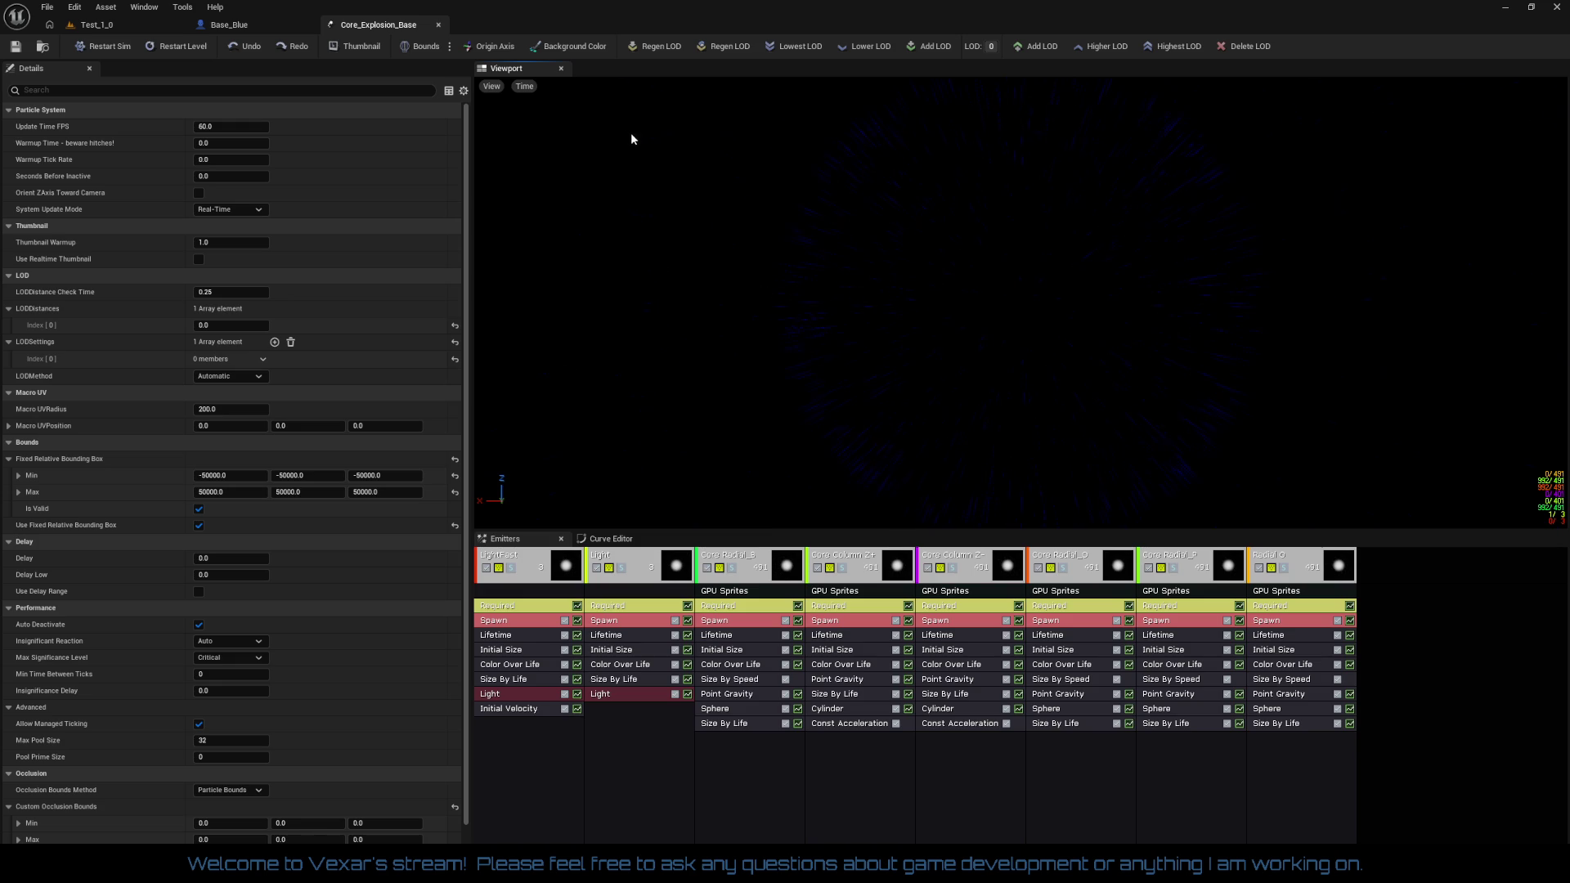
Toggle the preview bounds on and off, and inspect the Core Radial_S and Core Column Z+ lifetimes
click(426, 47)
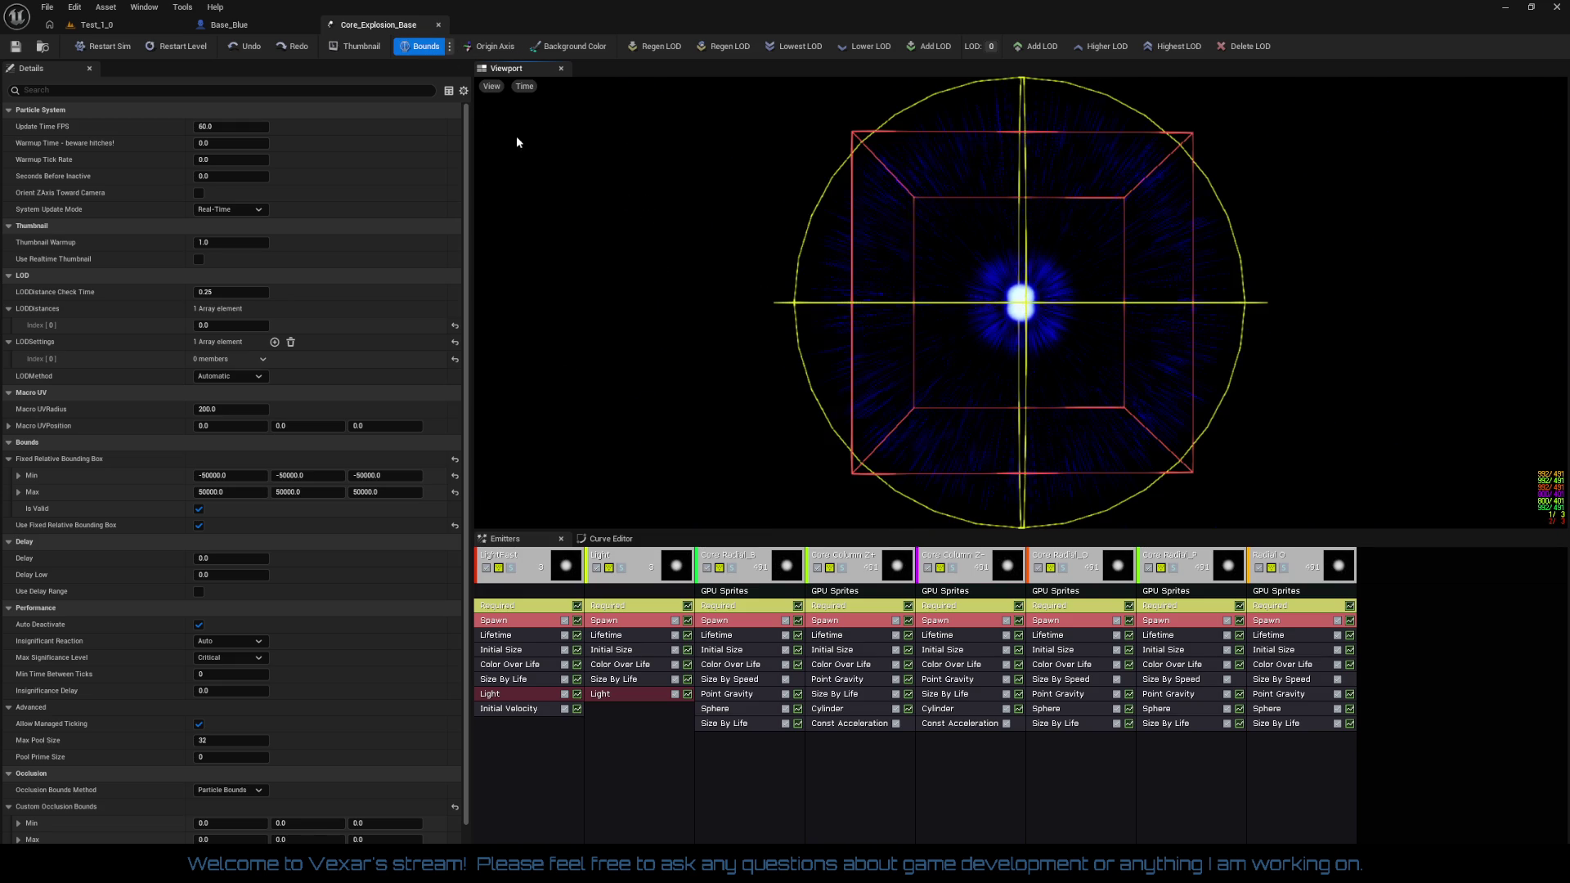
click(426, 46)
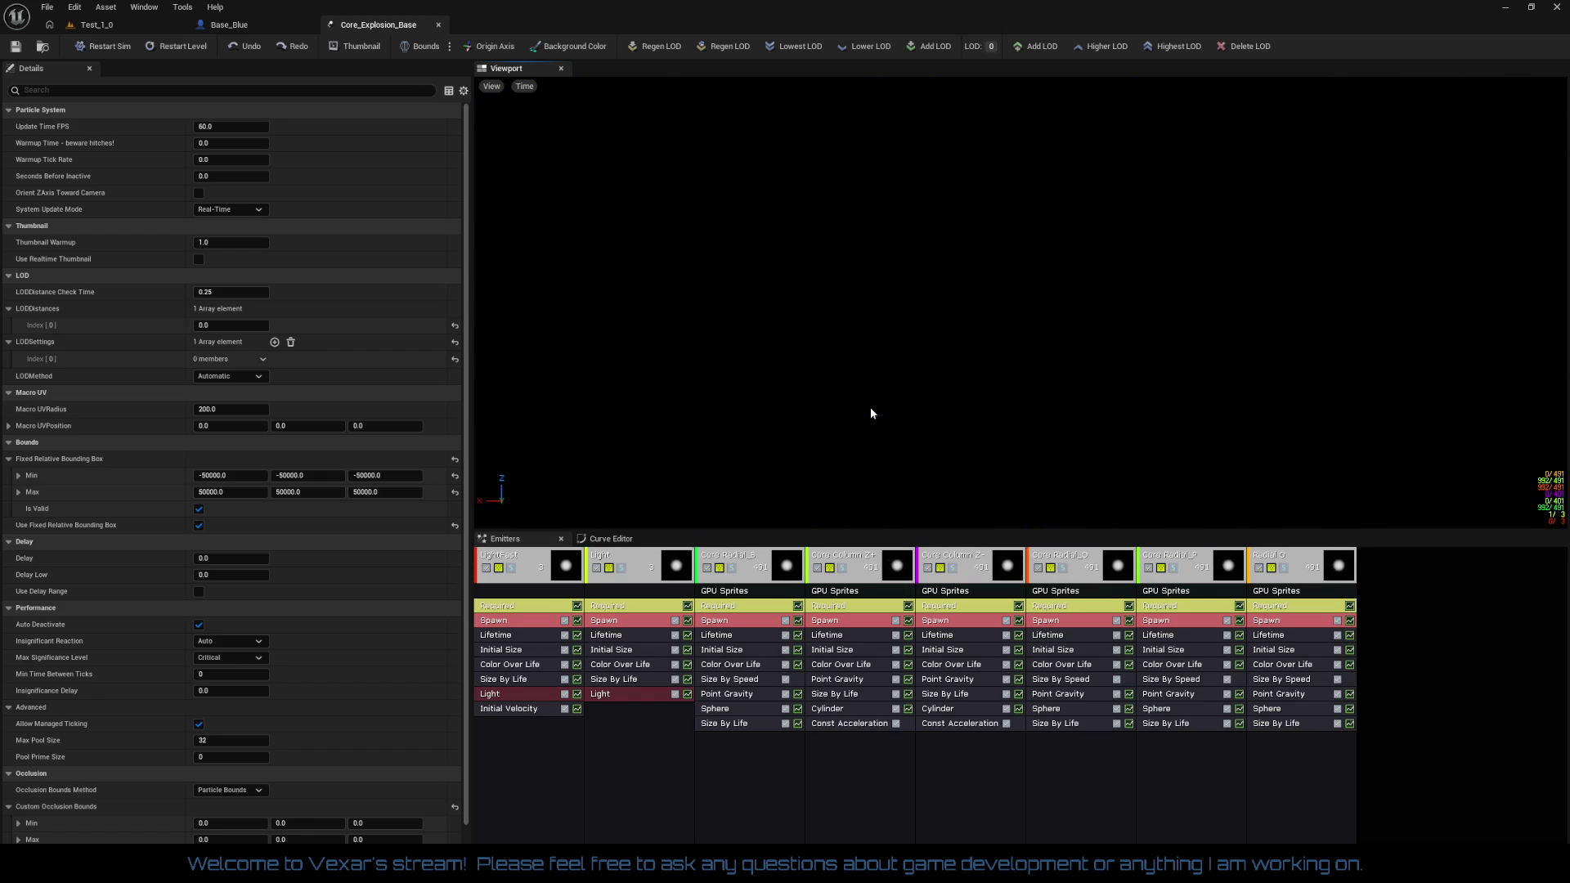
click(732, 637)
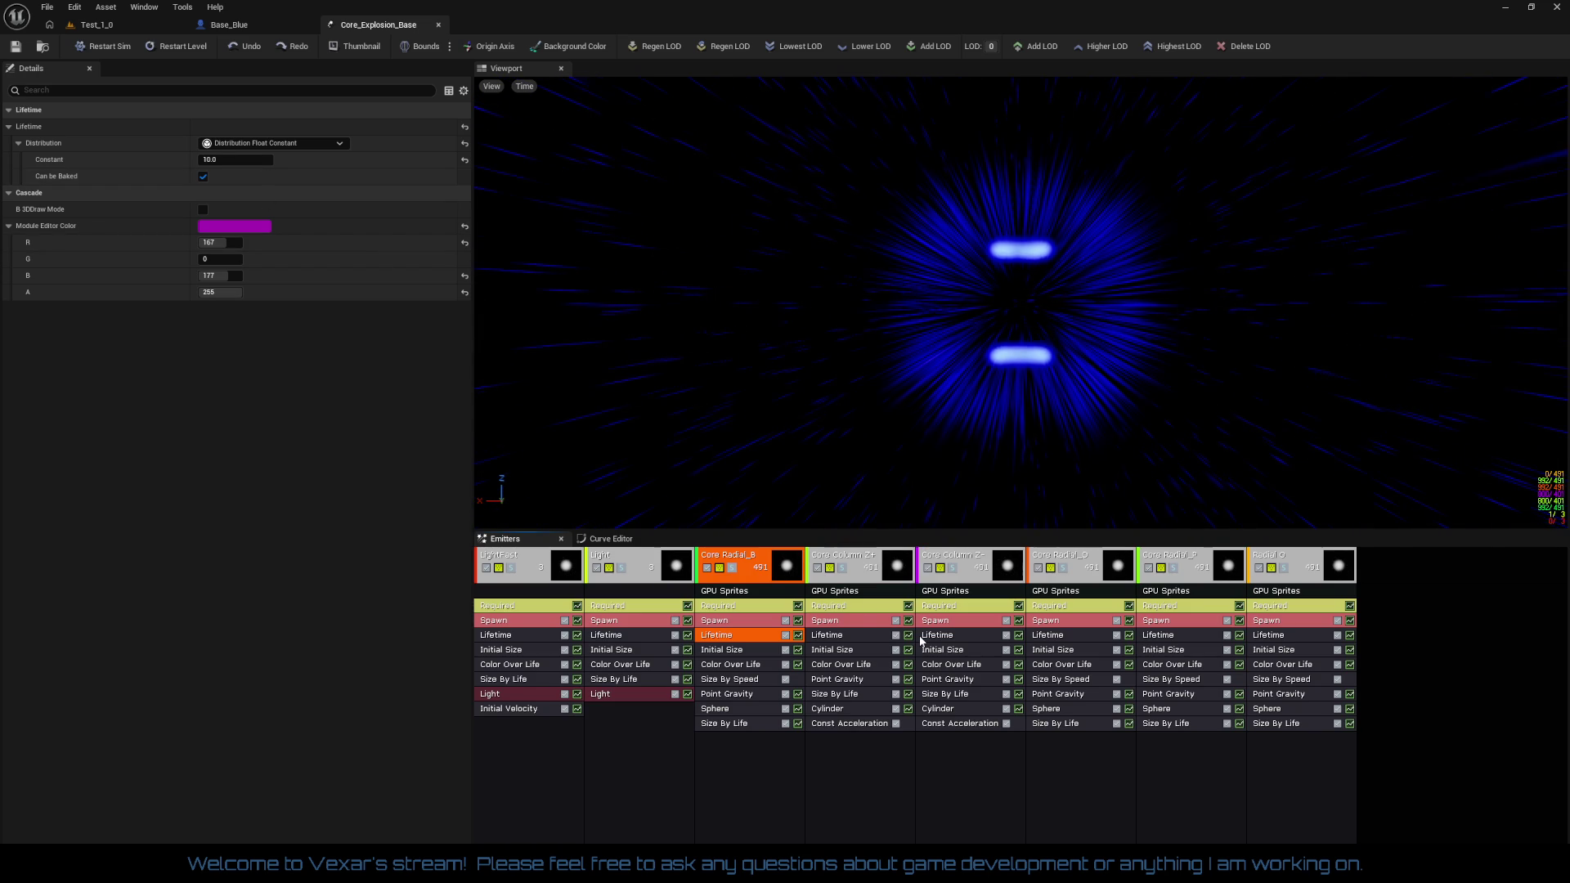
click(845, 636)
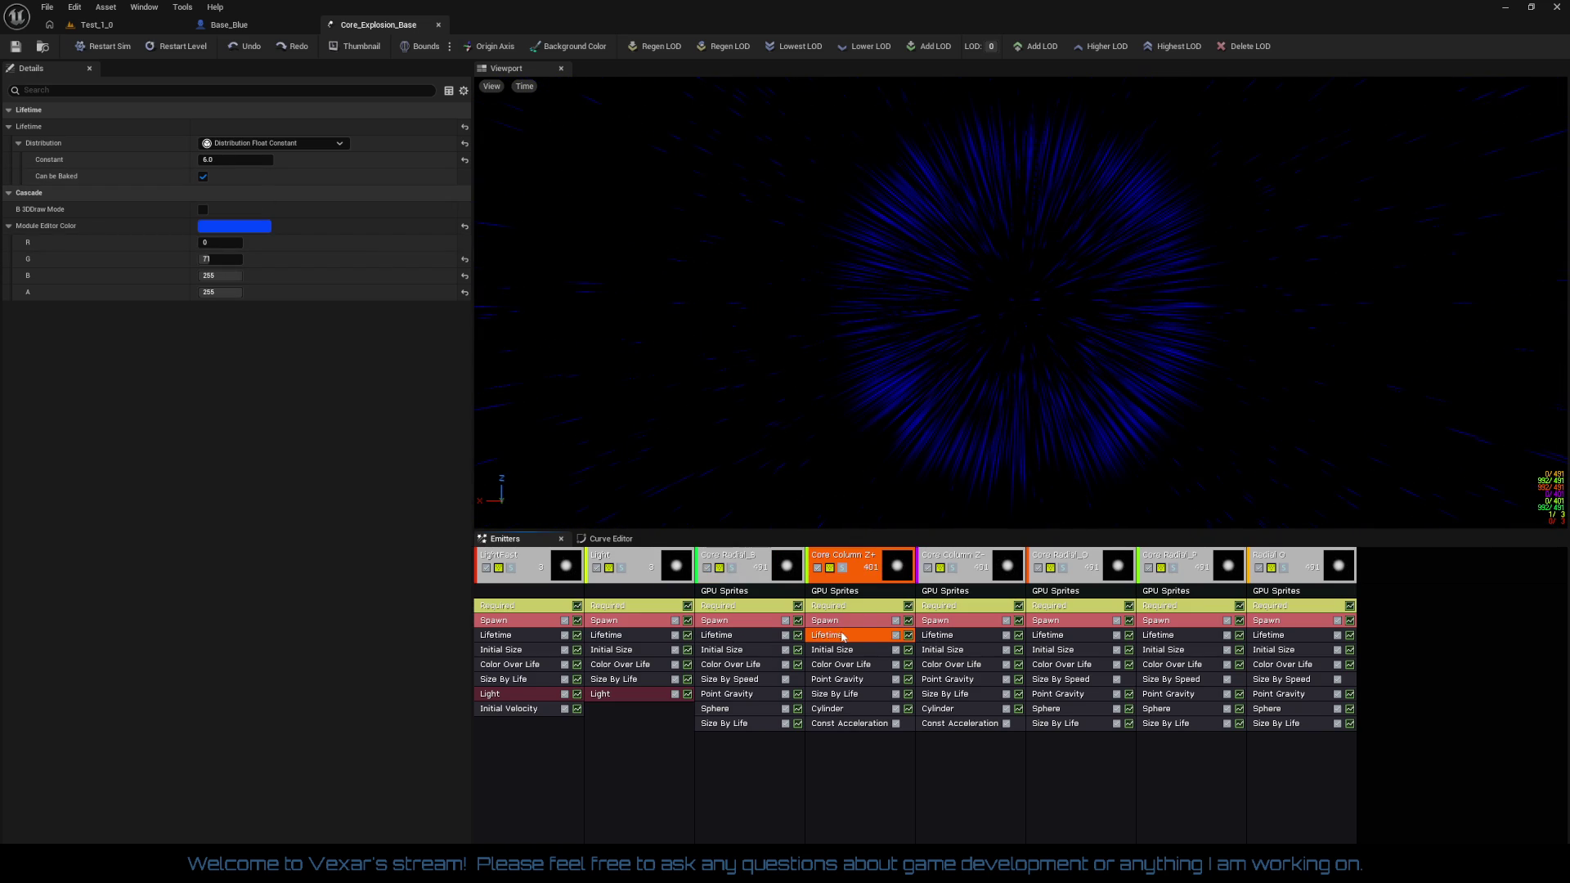
click(235, 159)
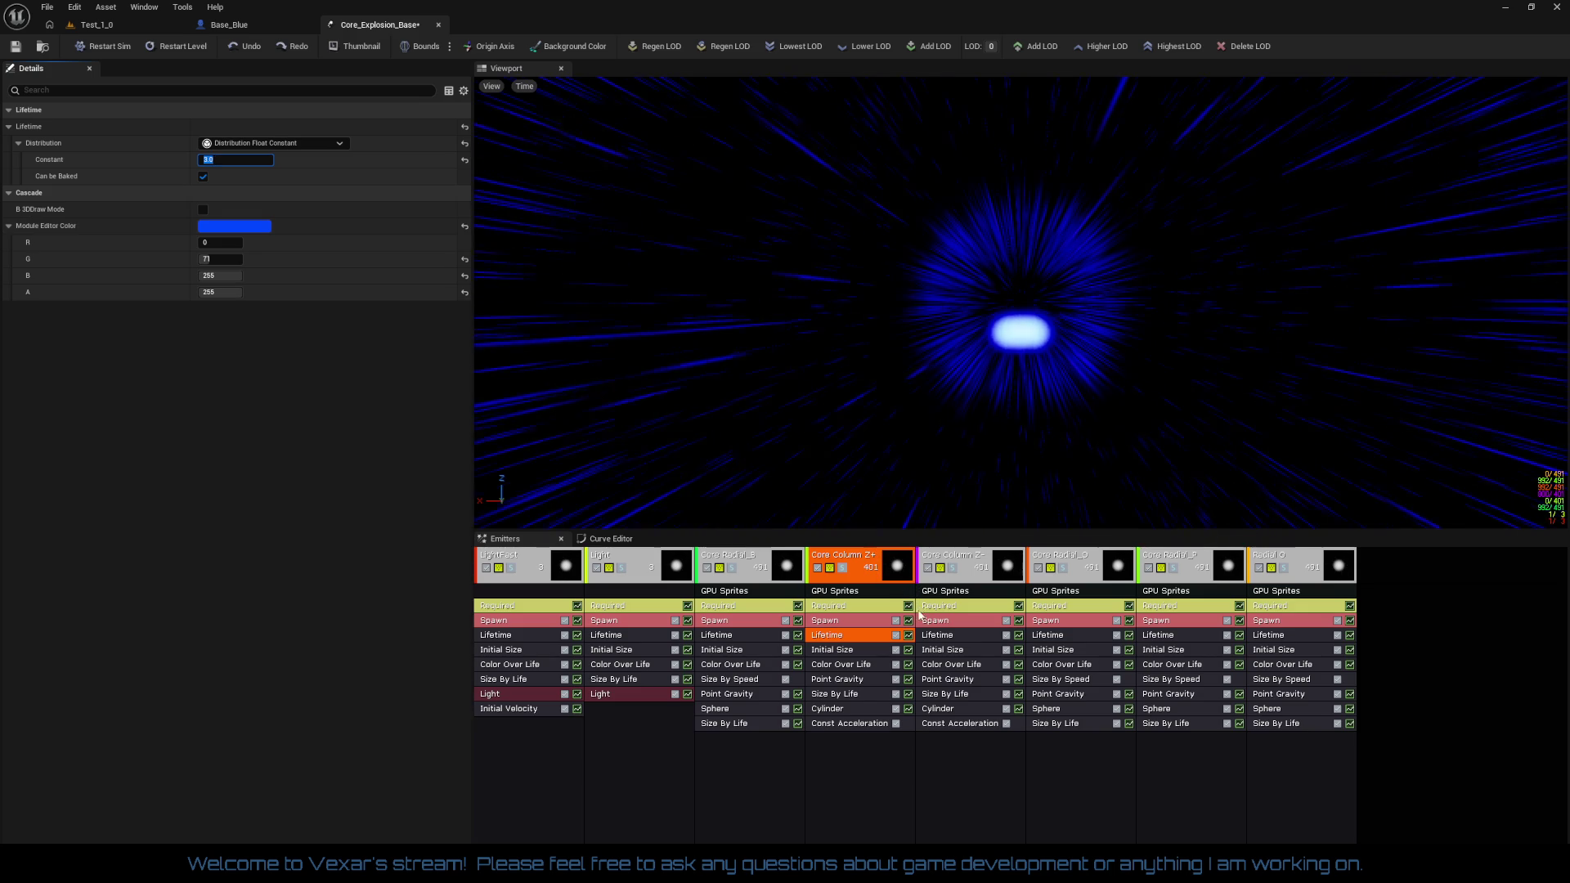
Set the Core Column Z- Lifetime constant to 3.0
click(941, 635)
click(228, 160)
text(3)
key(Return)
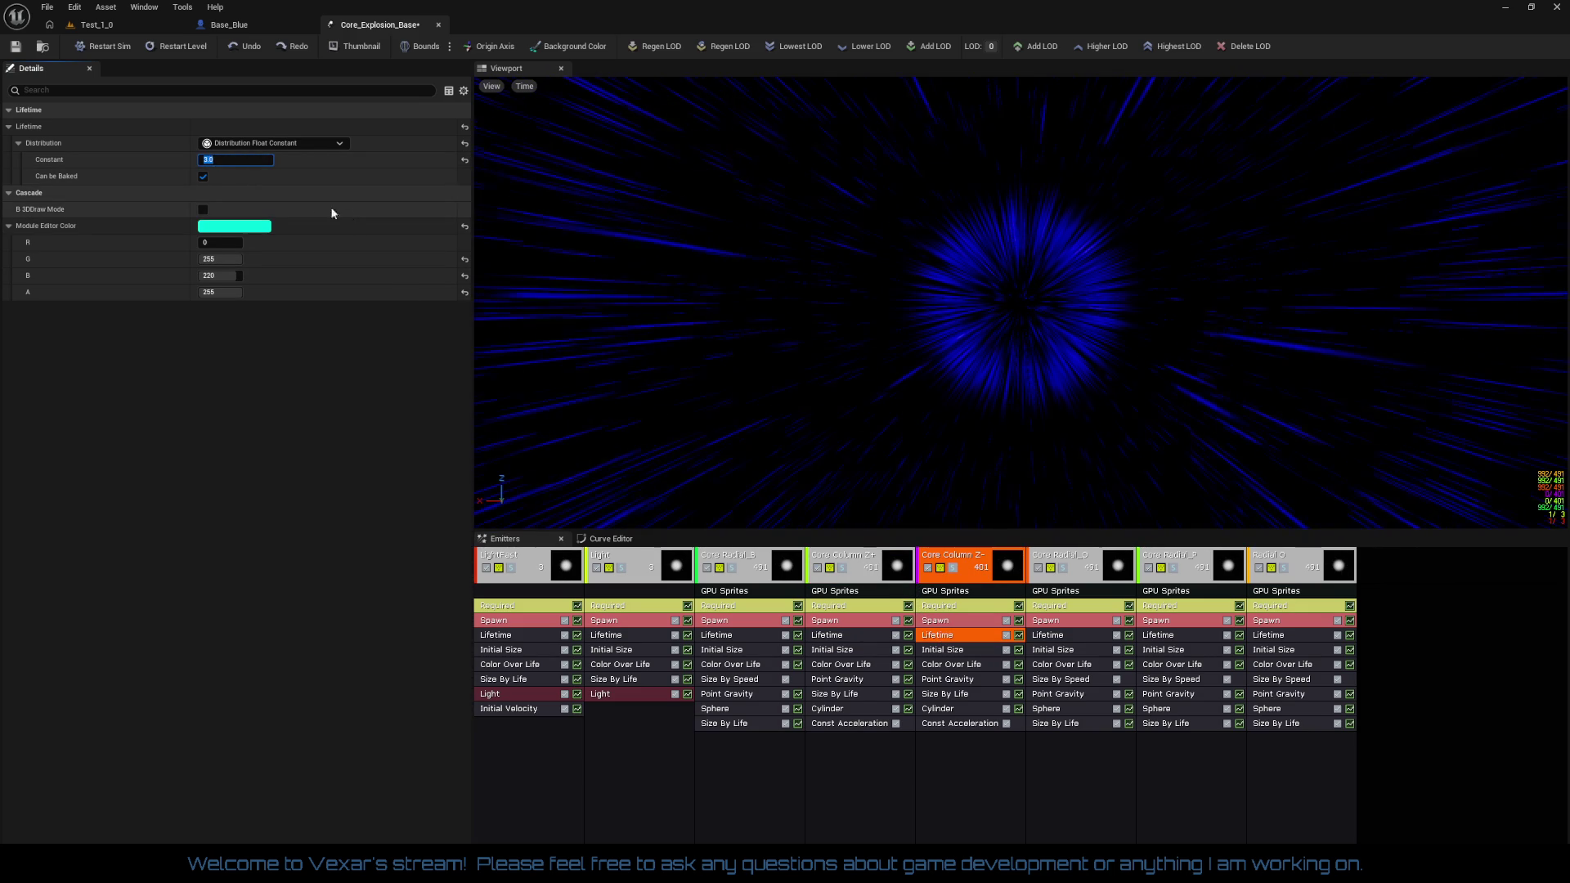
Set both Core Column Z+ and Core Column Z- Lifetime constants to 2.0
click(836, 638)
click(237, 160)
text(2)
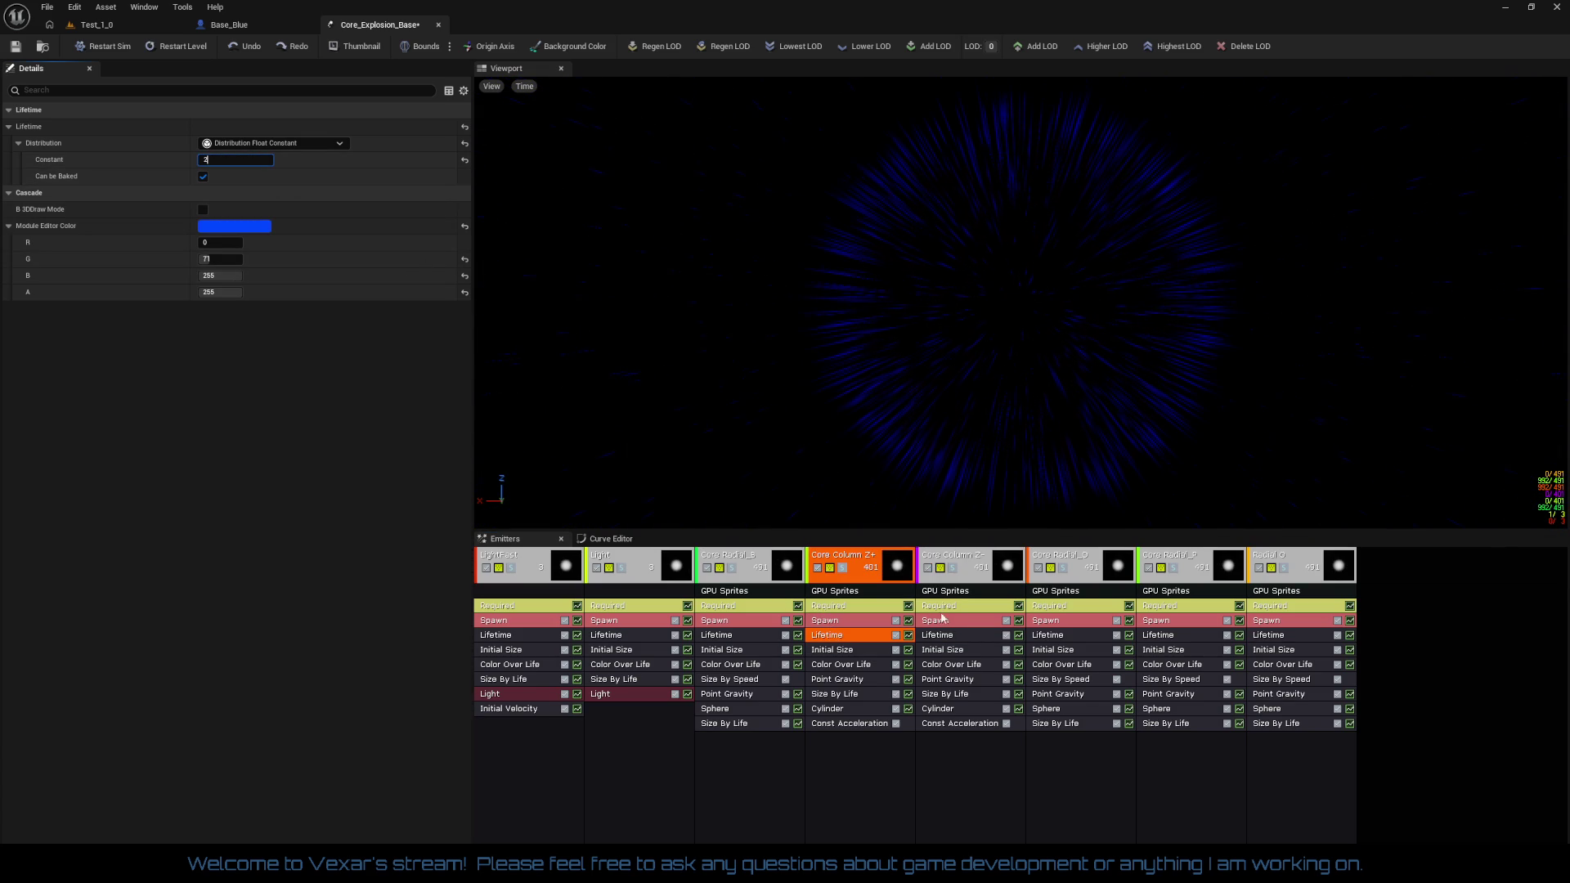
click(937, 635)
click(213, 158)
text(2)
key(Return)
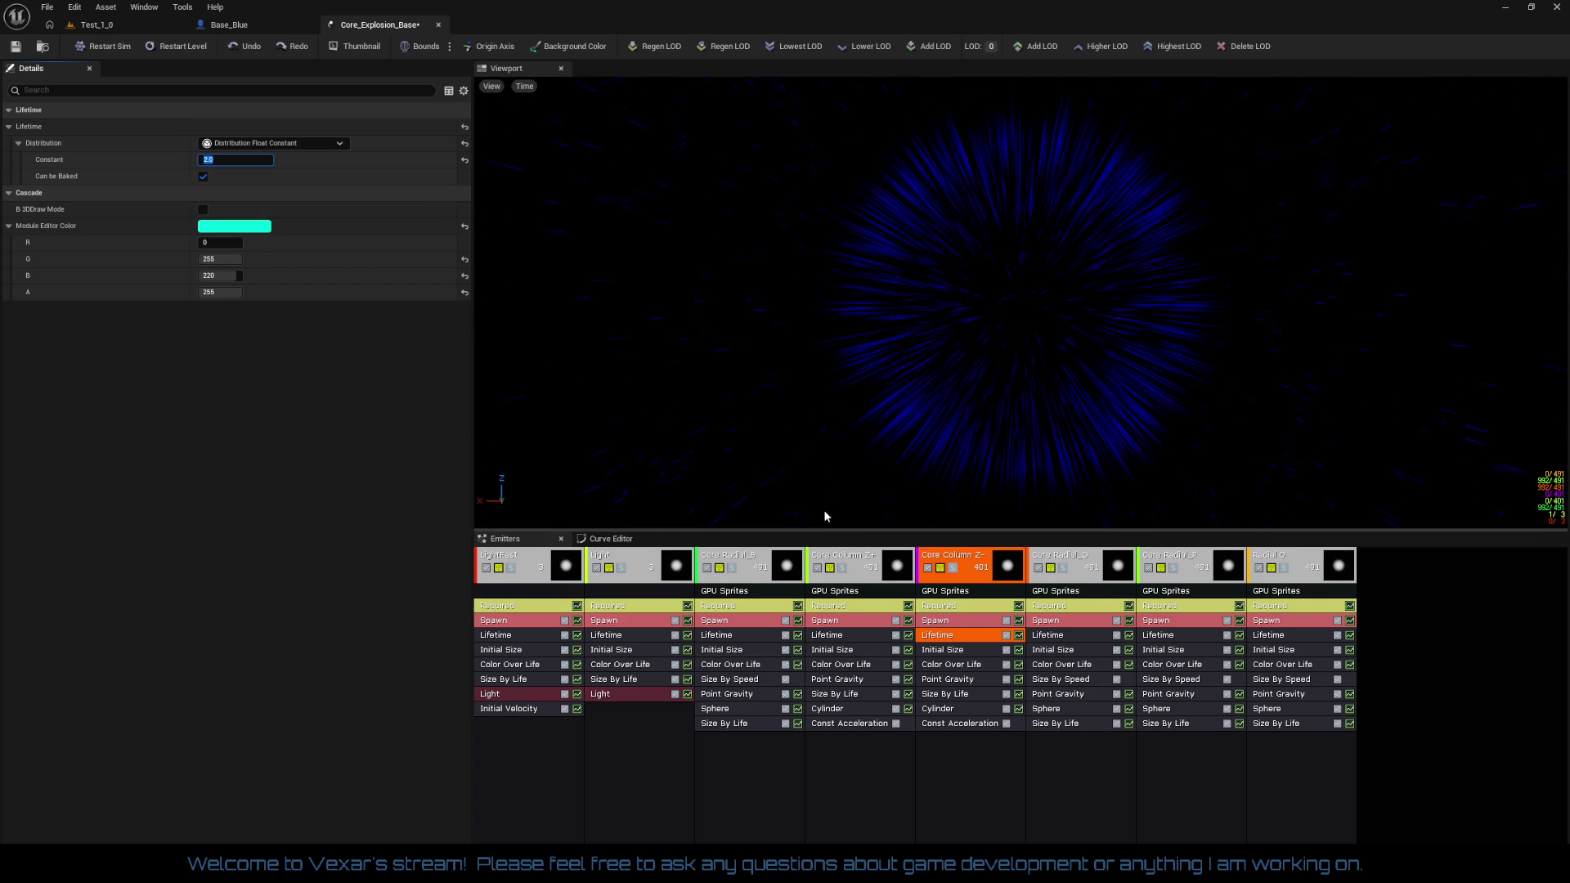
Replay the explosion preview with the new lifetimes and close the Core_Explosion_Base editor
click(195, 44)
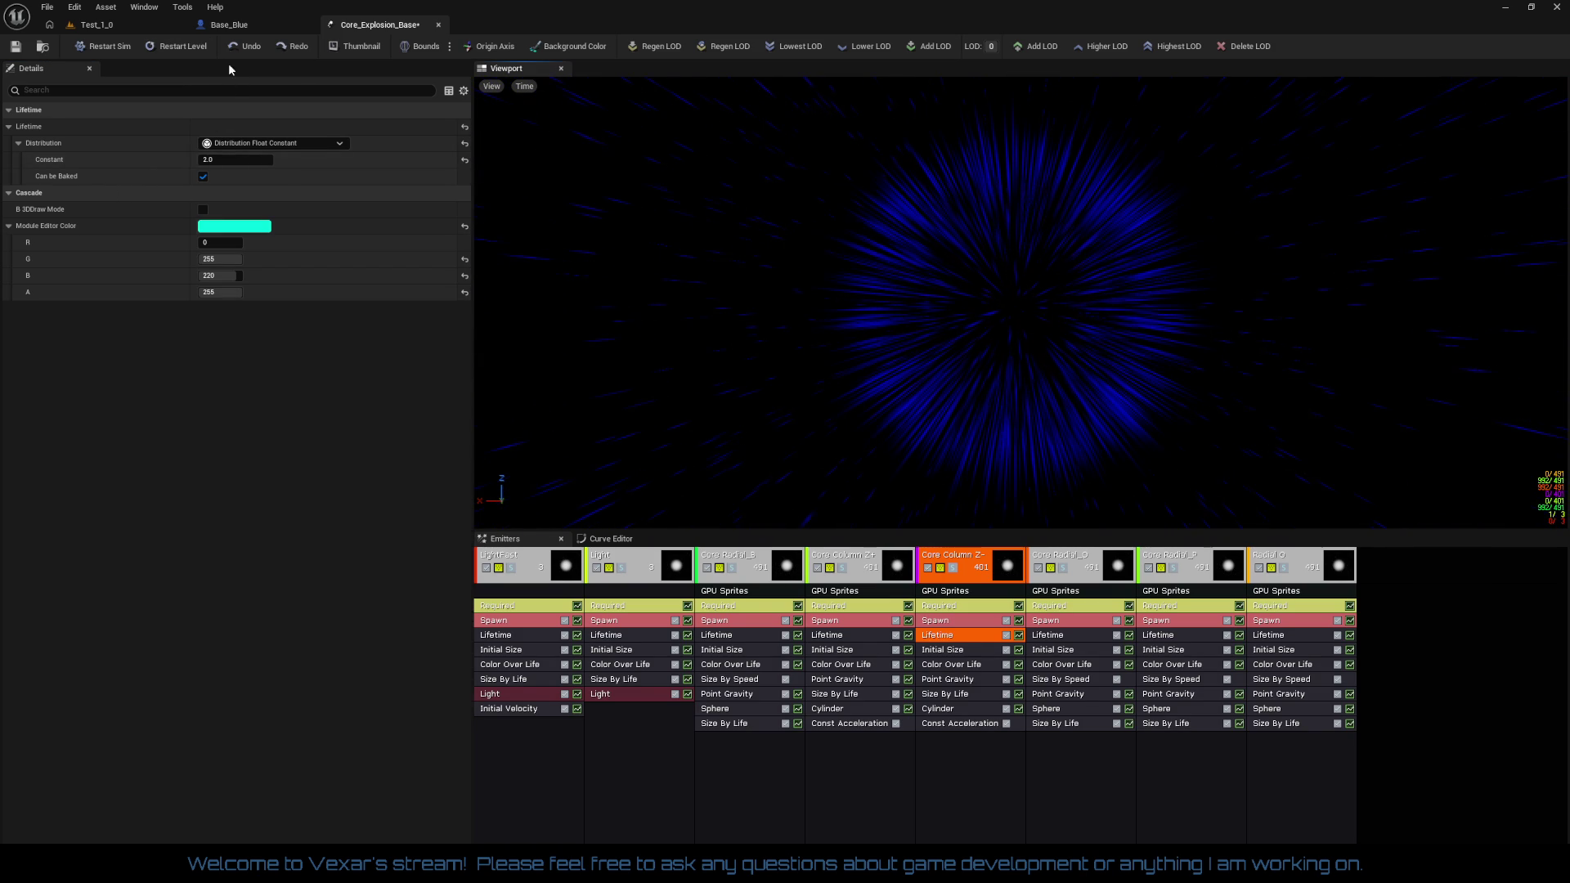
click(96, 24)
click(360, 24)
click(179, 48)
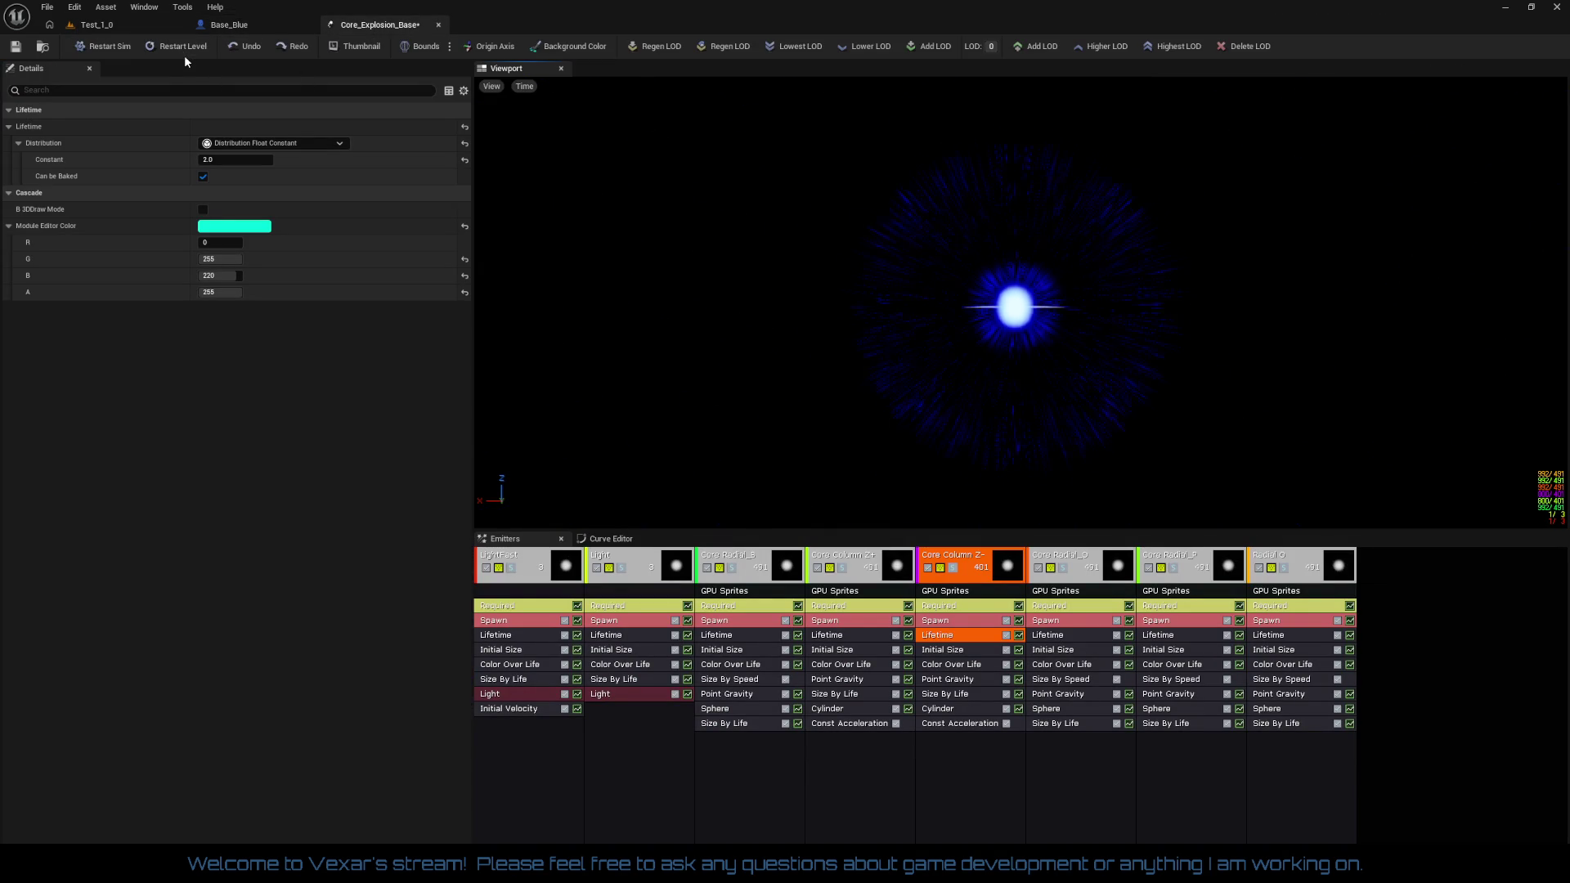
middle_click(401, 26)
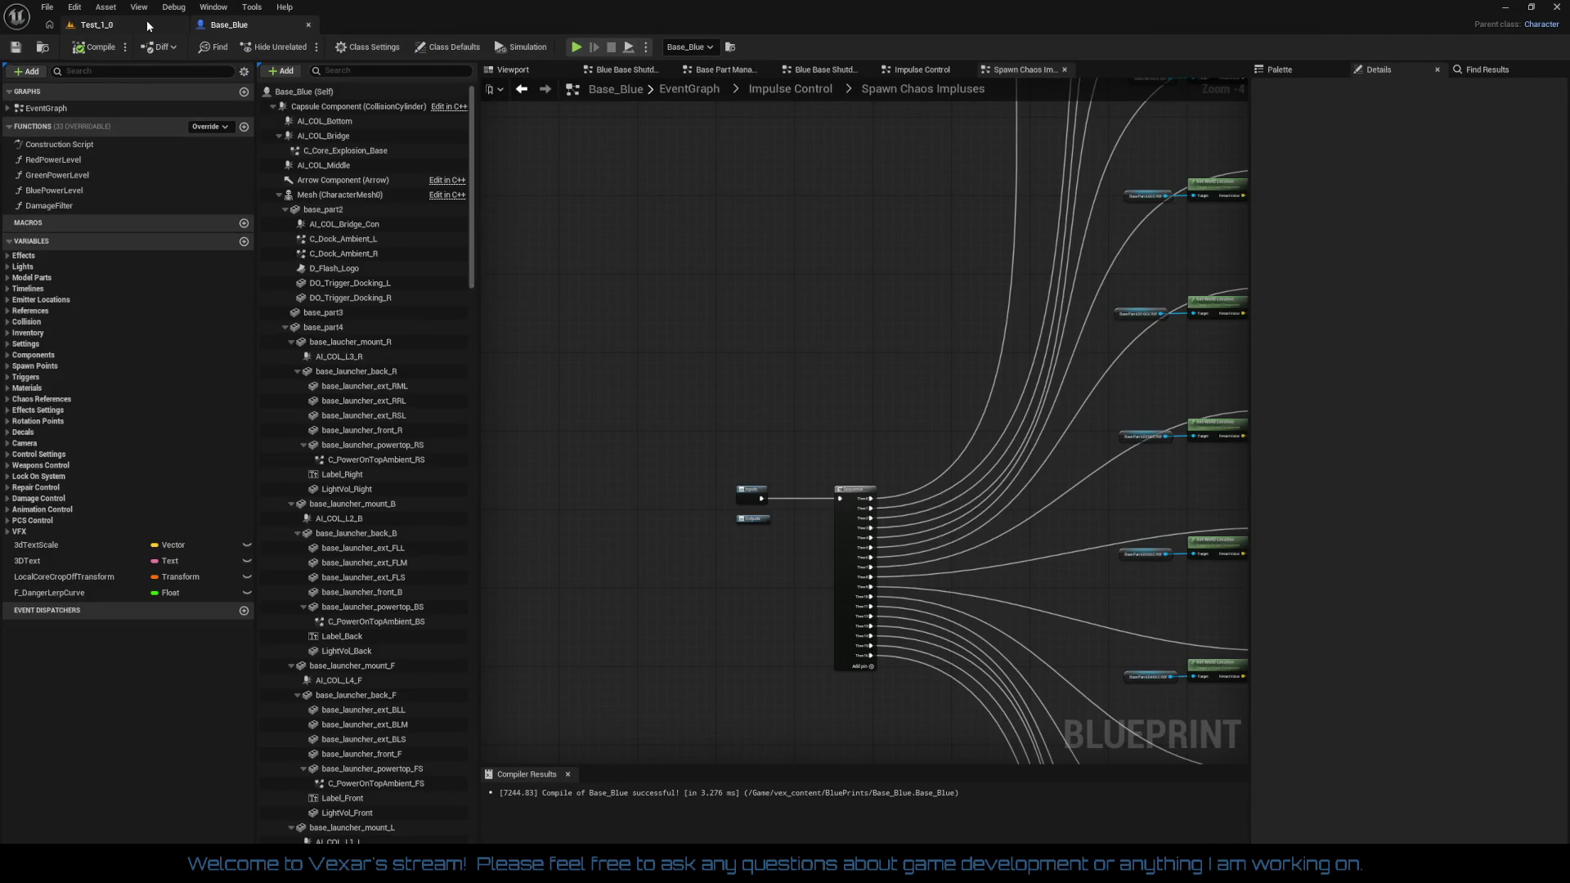
Switch to the Test_1_0 level tab to show the Base_Blue station
click(146, 19)
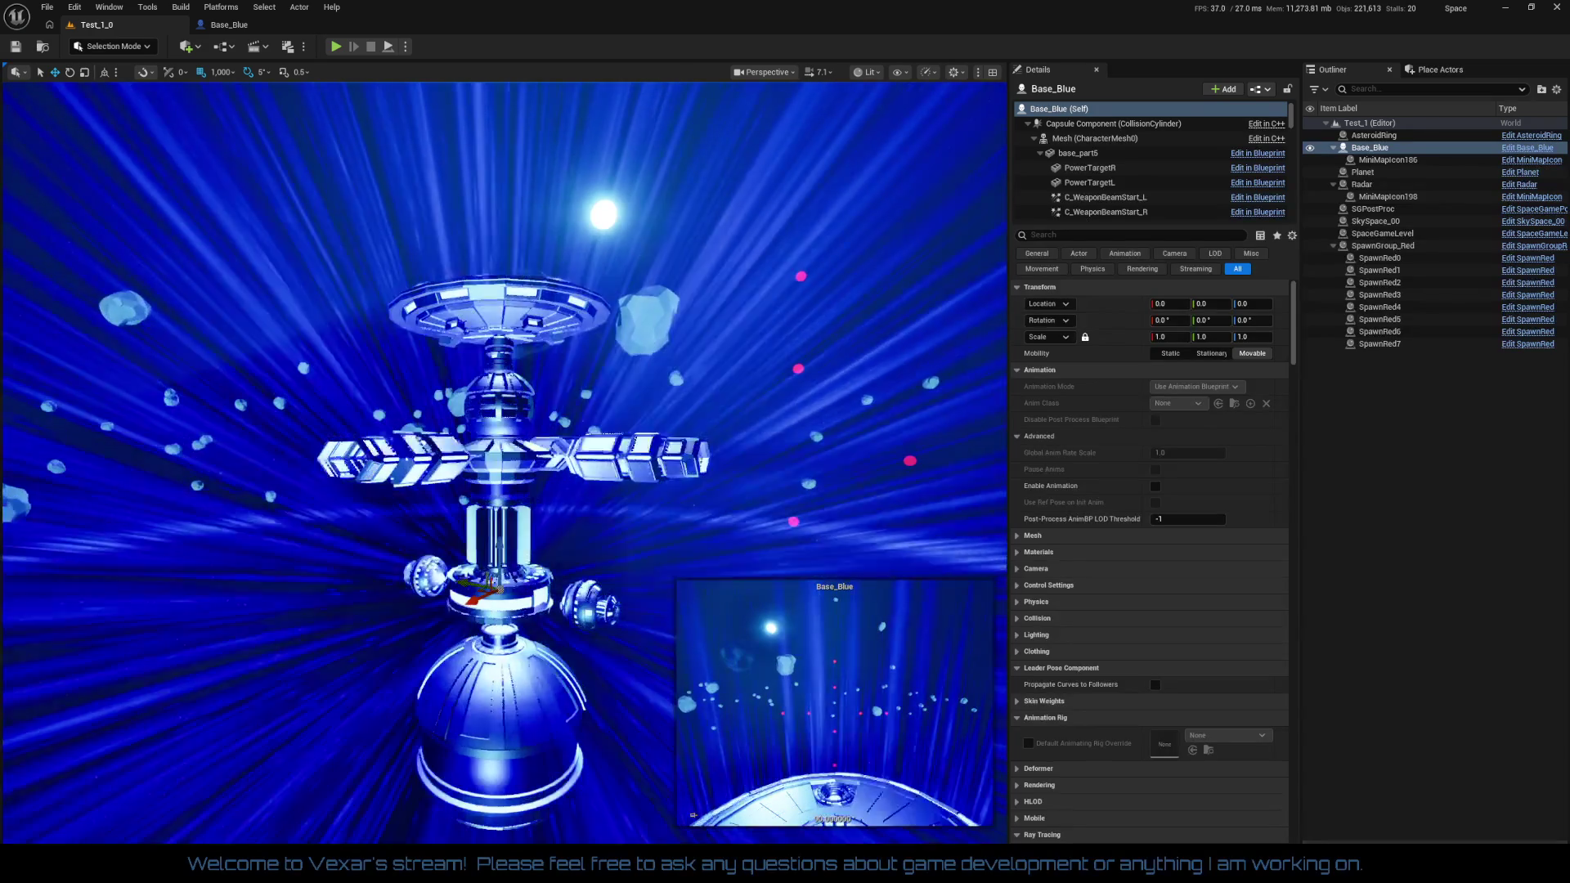
mouse_move(77, 568)
mouse_down()
mouse_move(458, 495)
mouse_move(494, 550)
mouse_up()
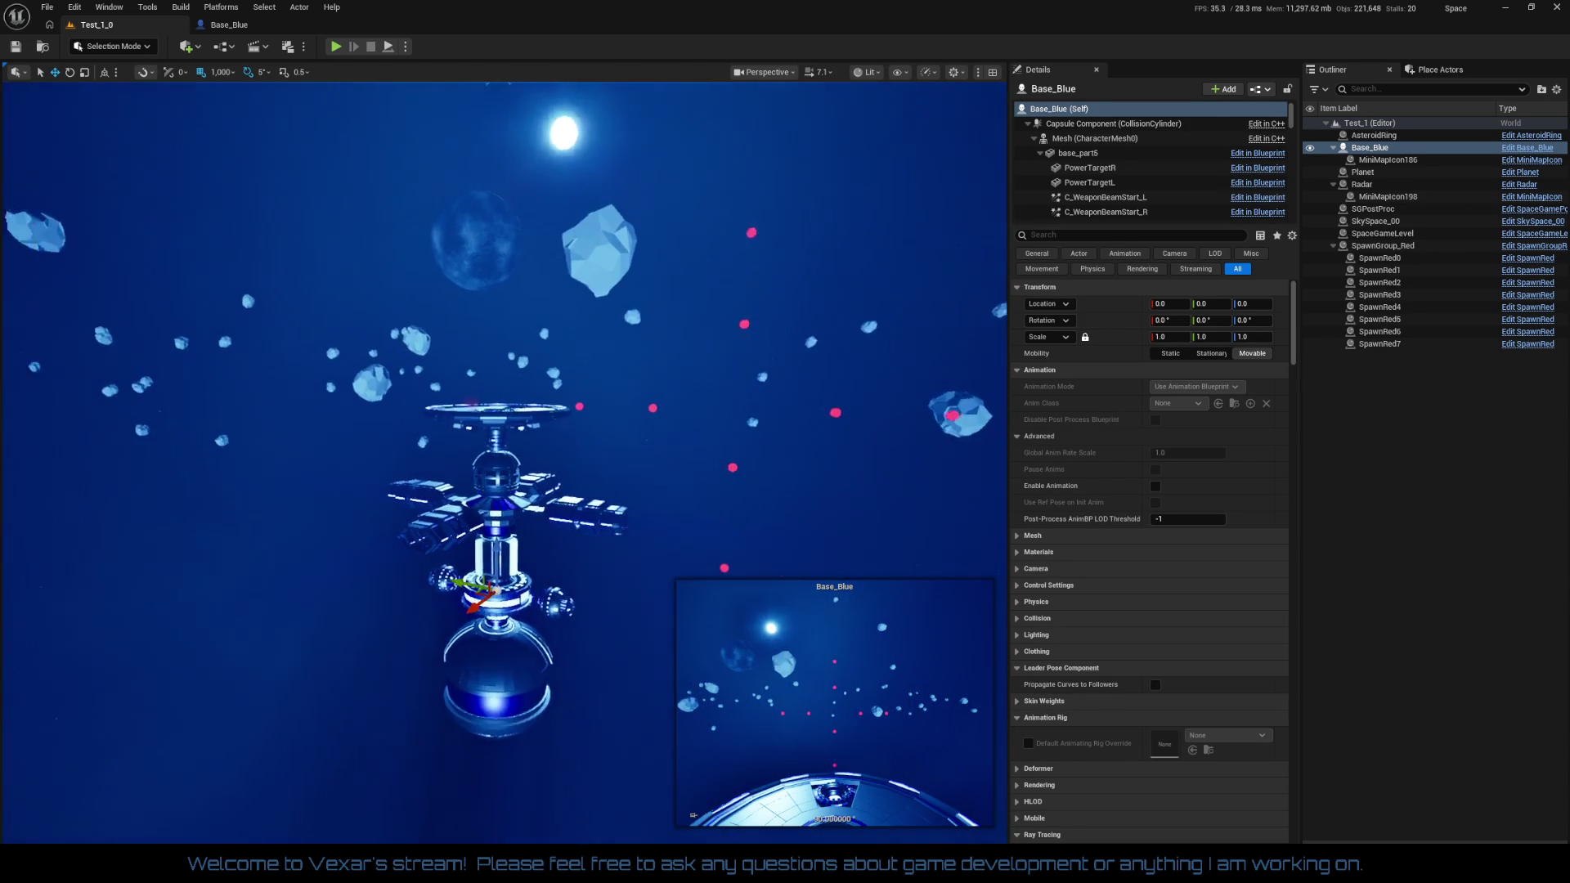
Zoom and turn the level viewport camera to look around the base
scroll(383, 400, down, 5)
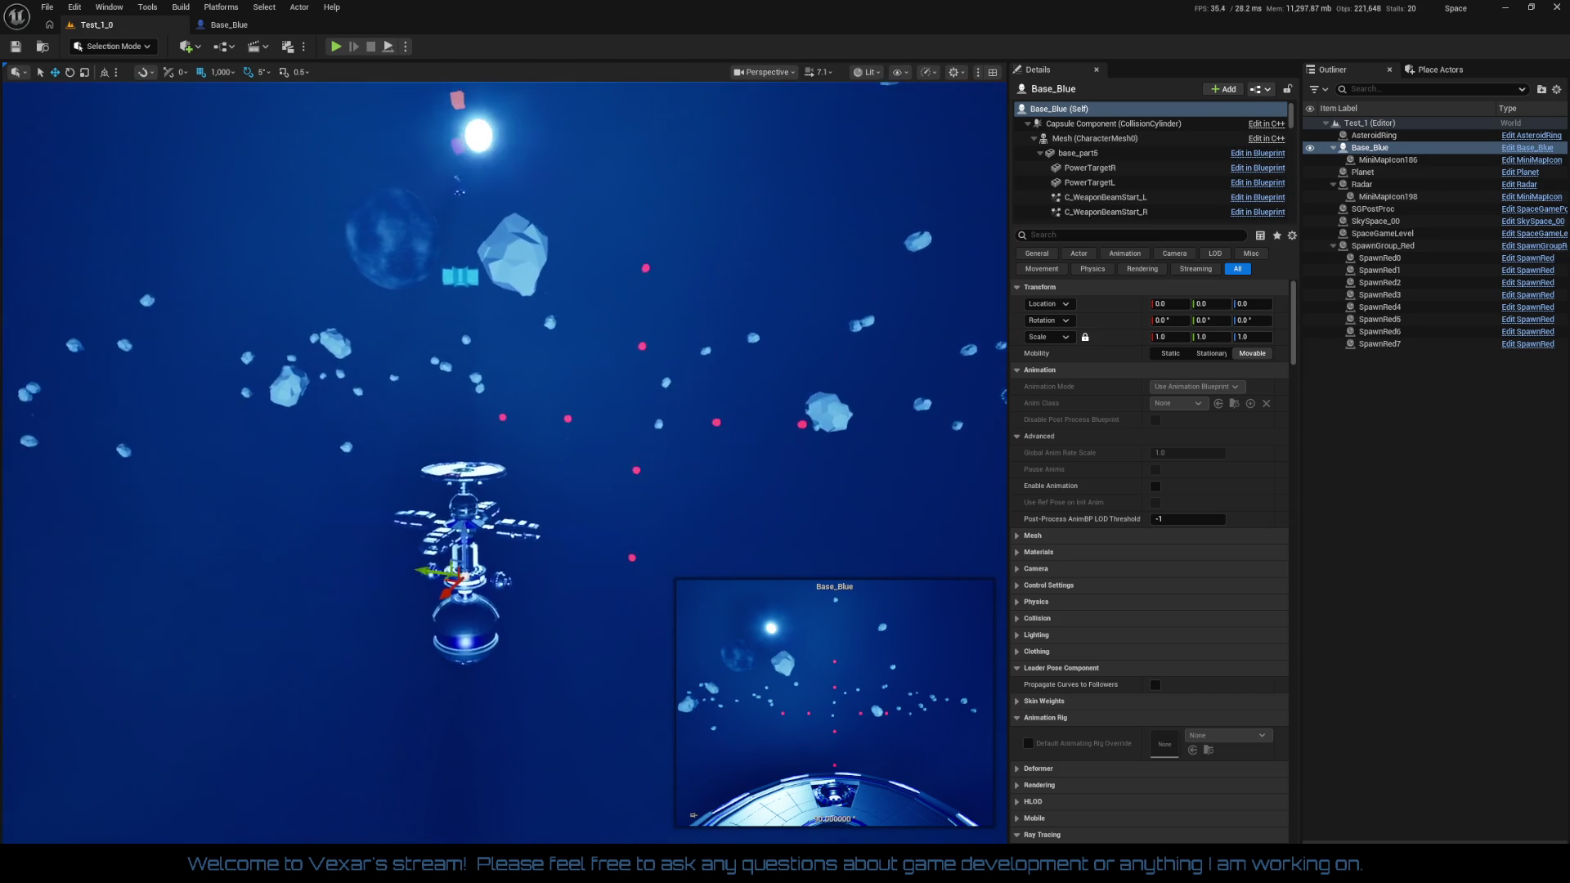
drag(383, 399, 438, 394)
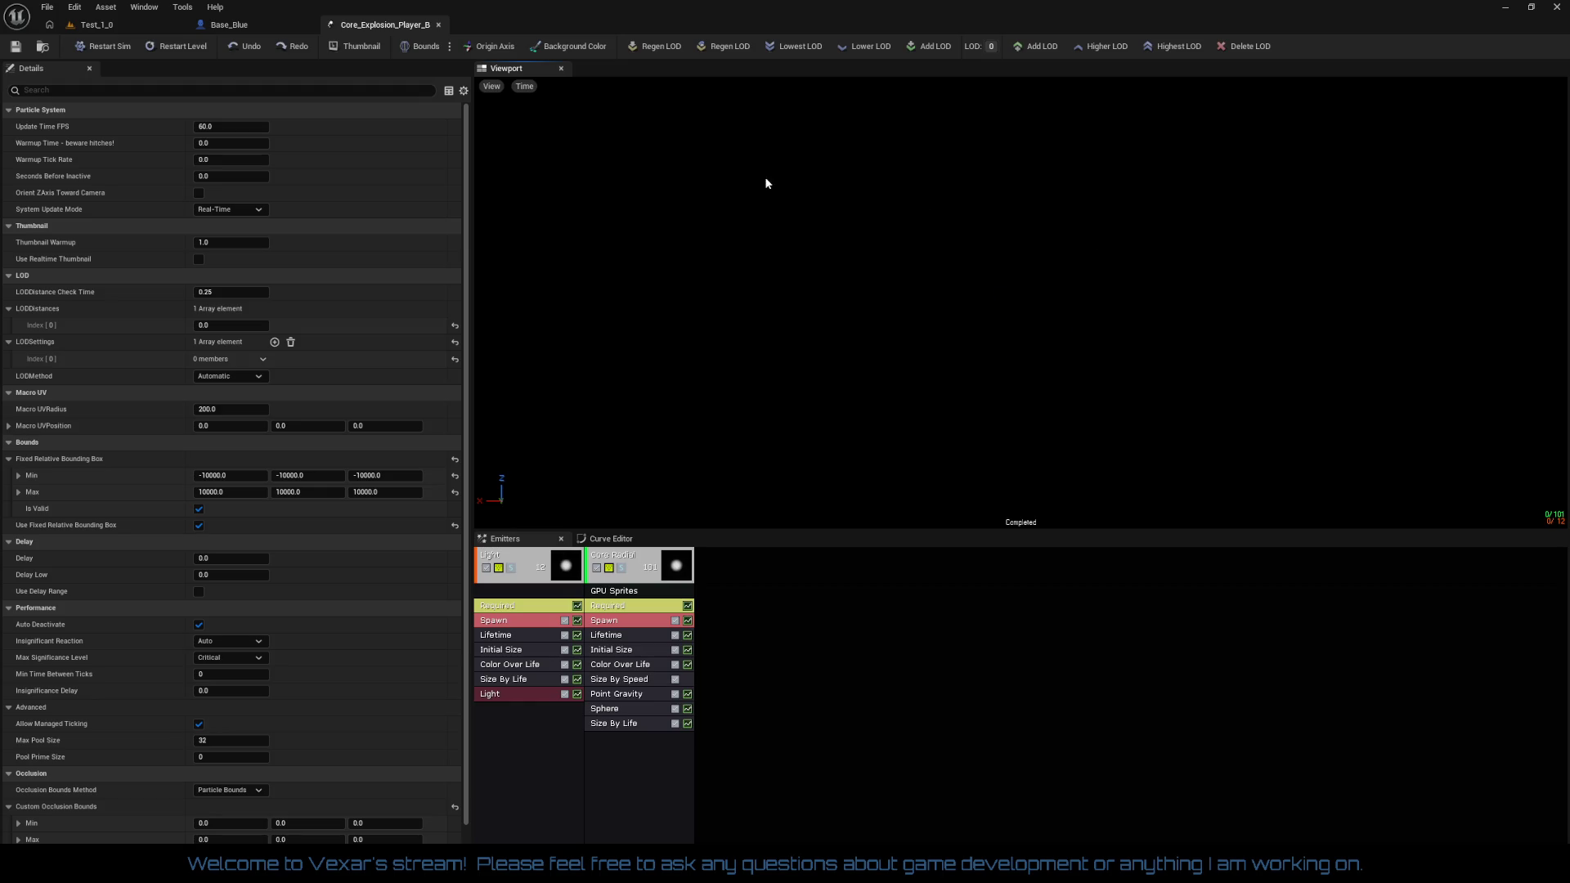
Close Core_Explosion_Player_B, survey the Spawn Chaos Impulses nodes, and move to the Impulse Control graph
click(438, 26)
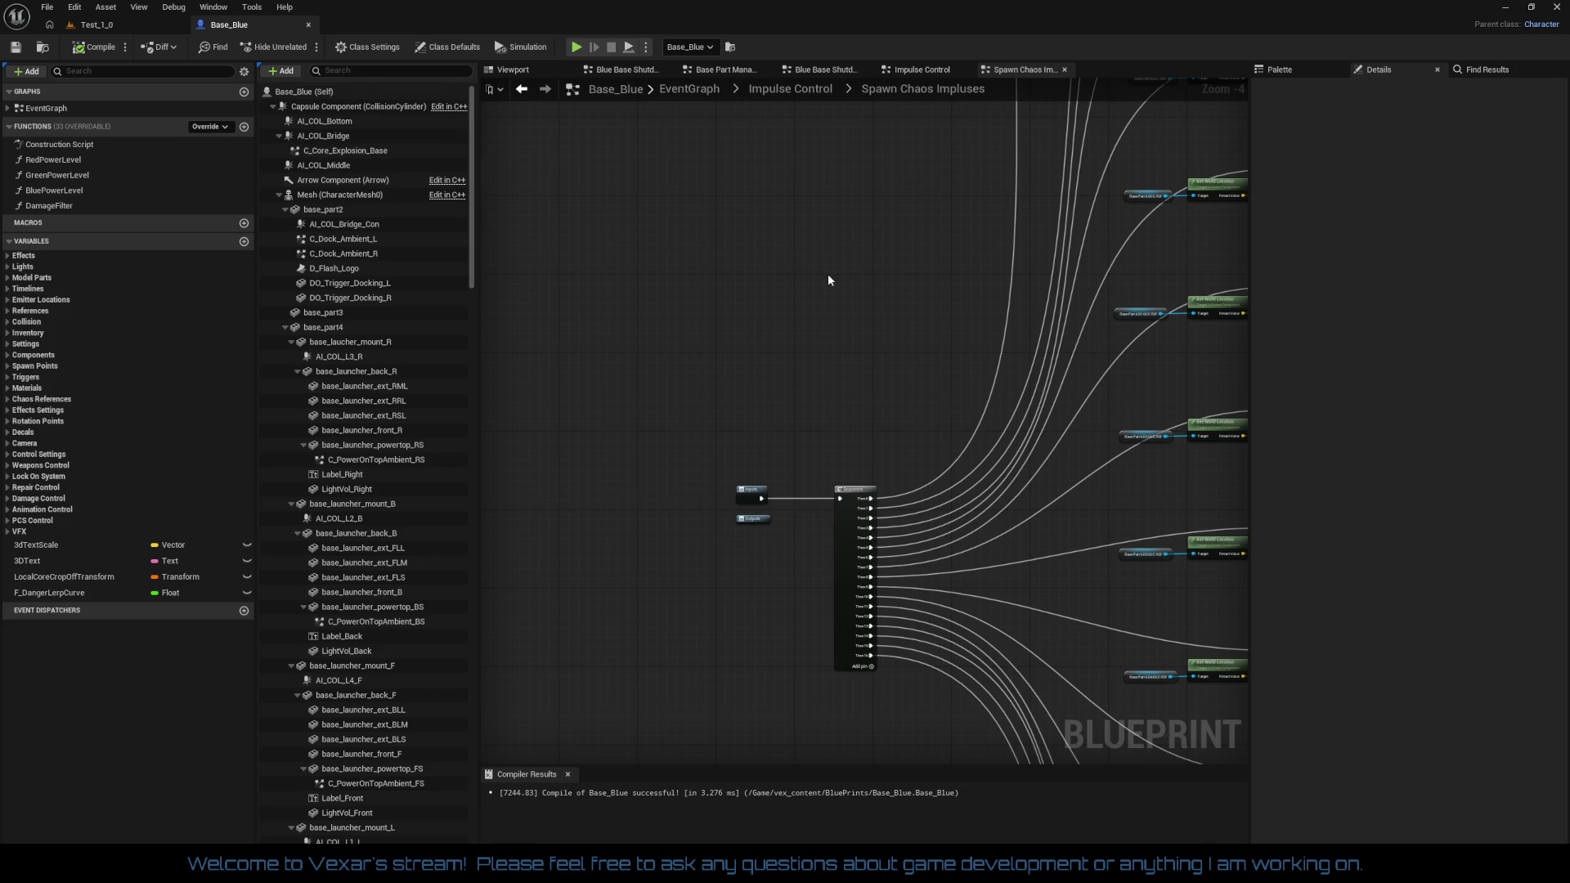
drag(827, 279, 543, 235)
scroll(630, 232, down, 2)
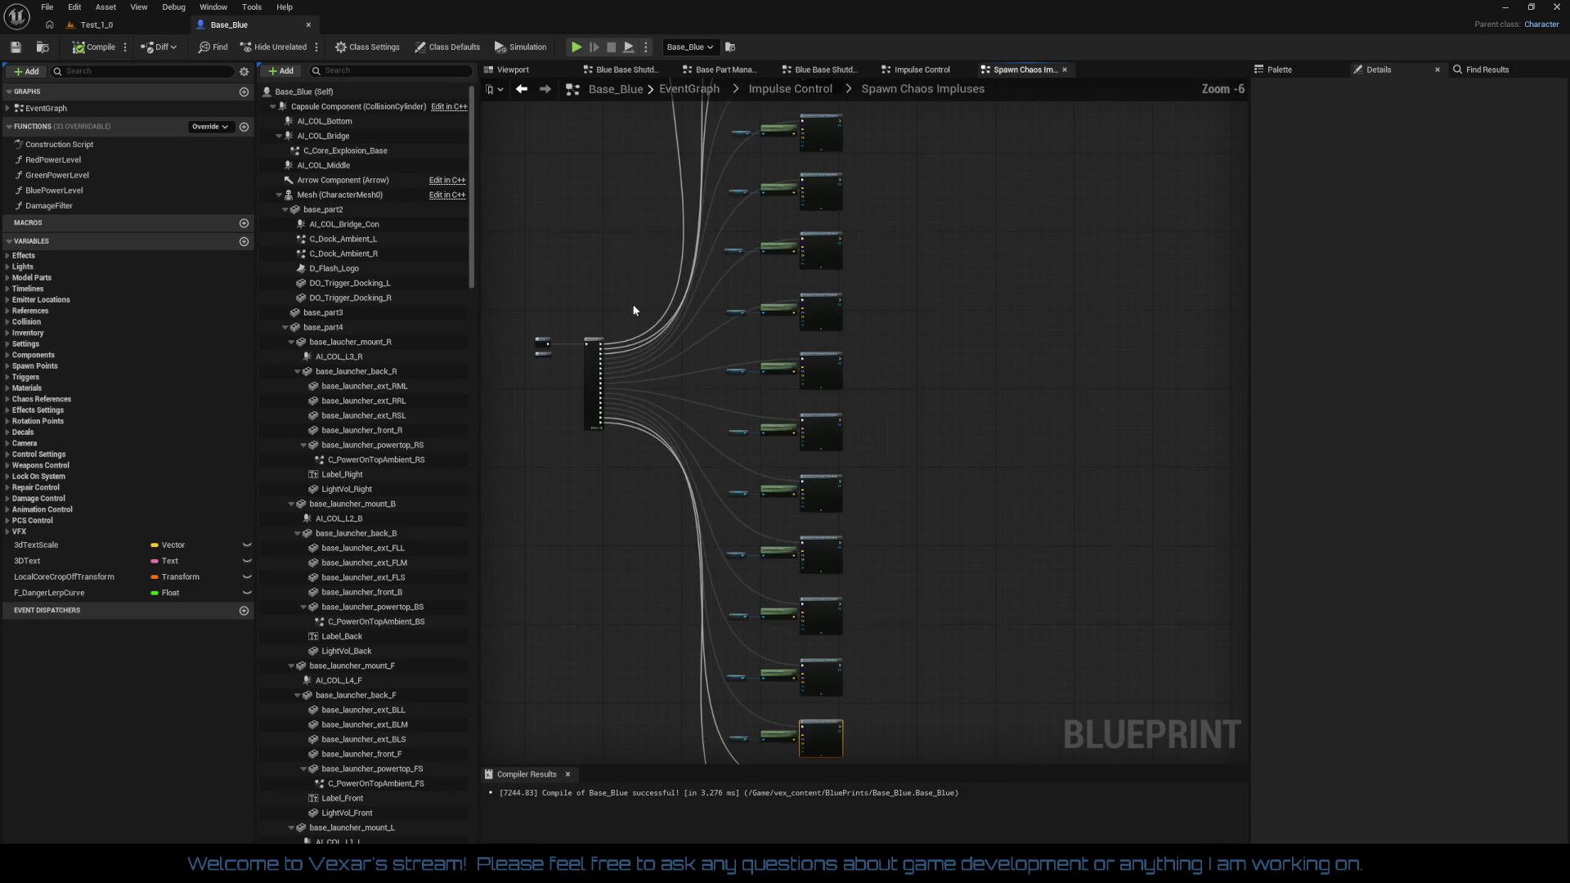
scroll(671, 384, up, 3)
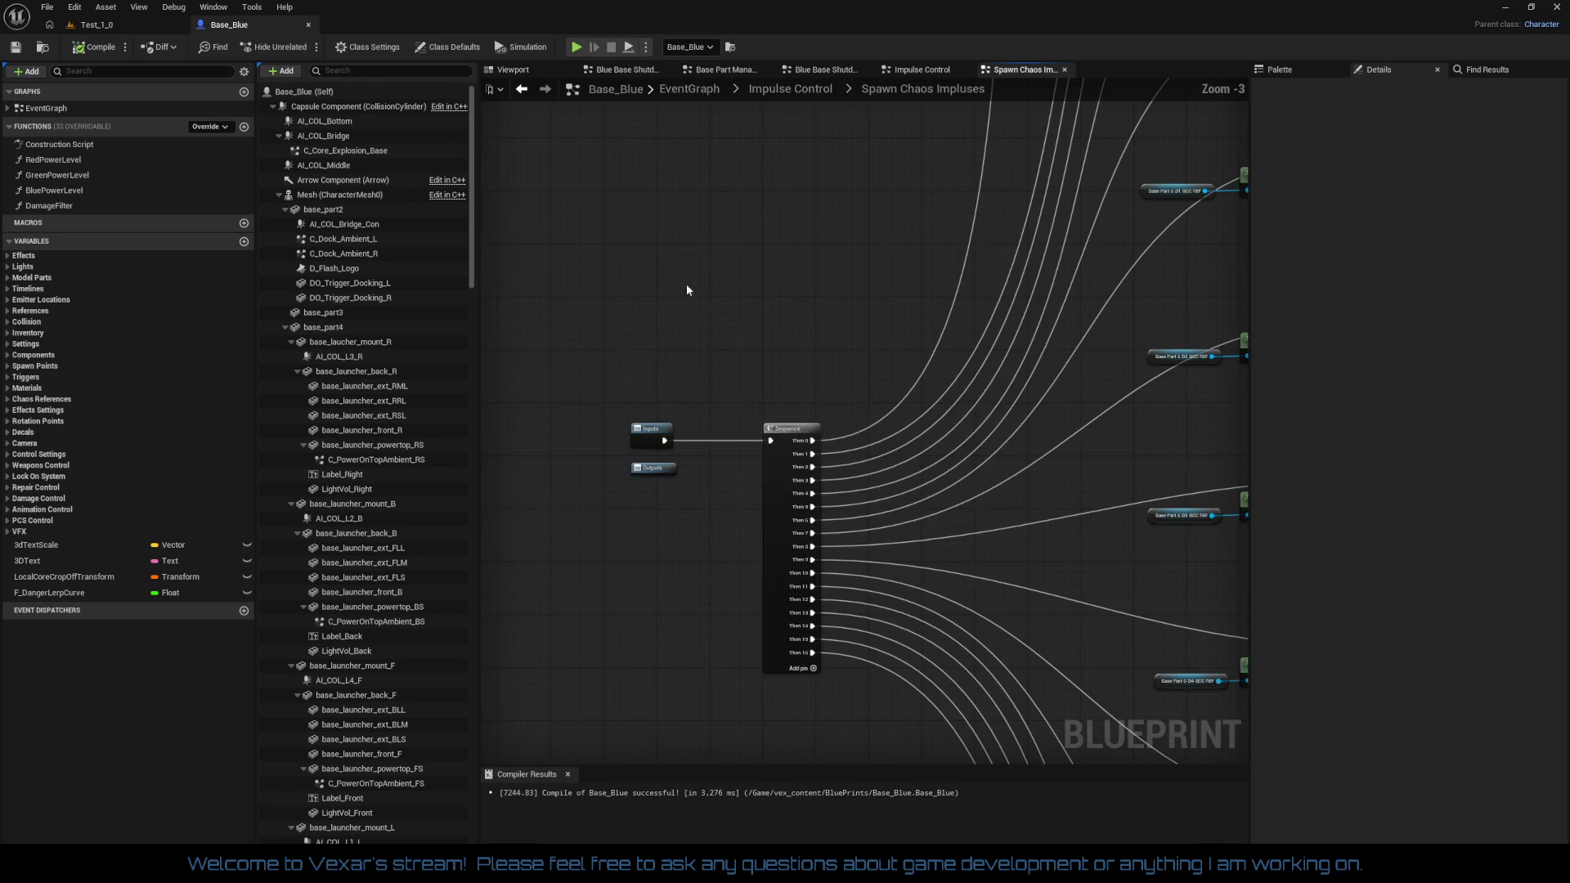
drag(620, 324, 606, 409)
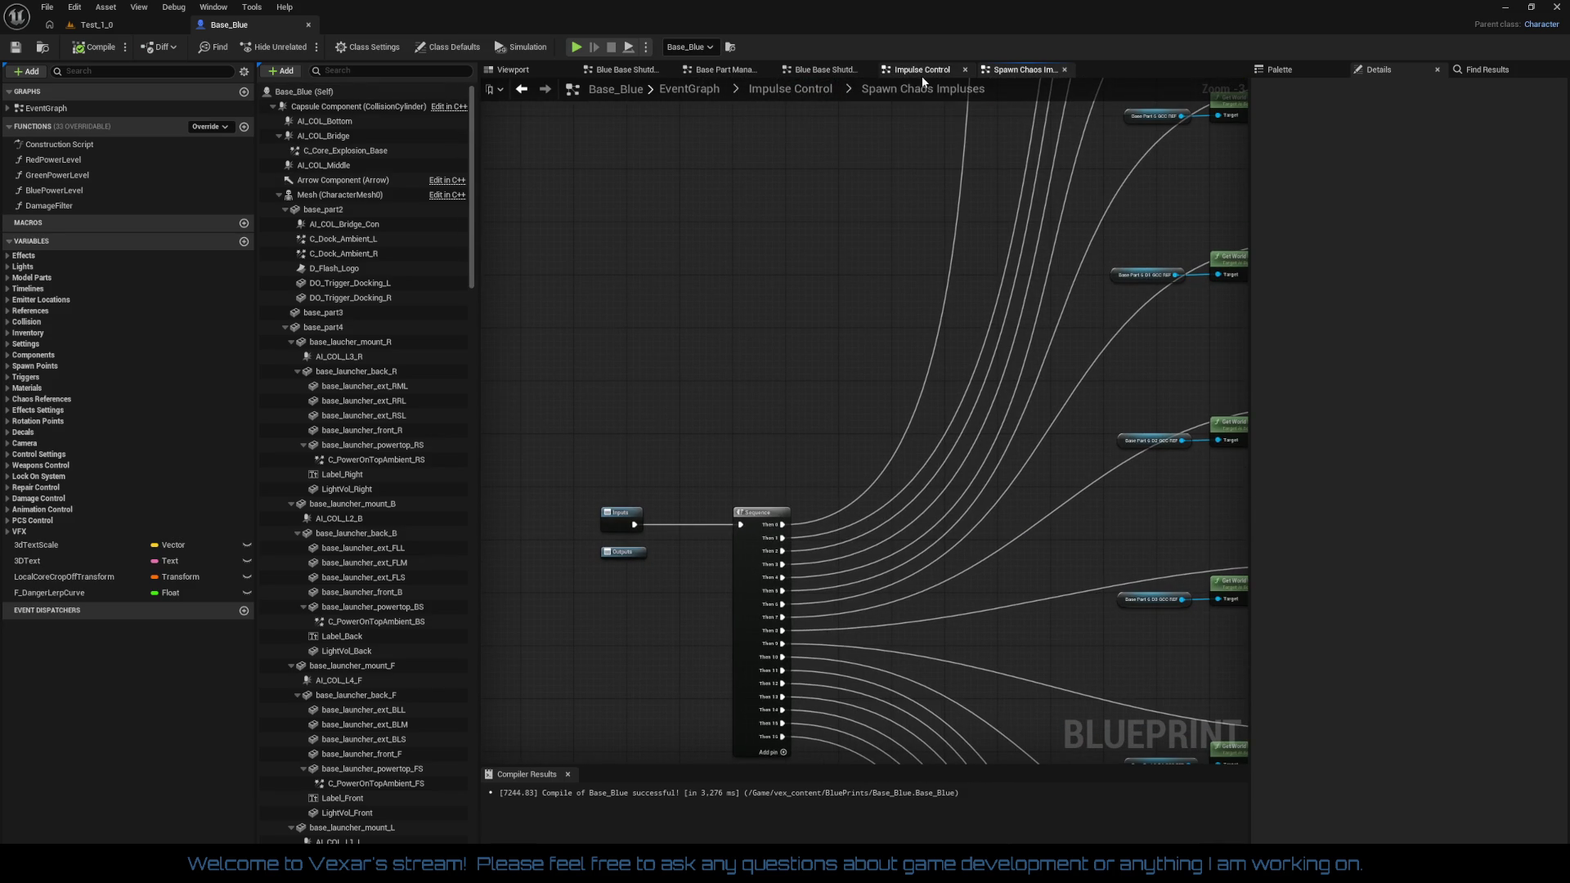
click(922, 76)
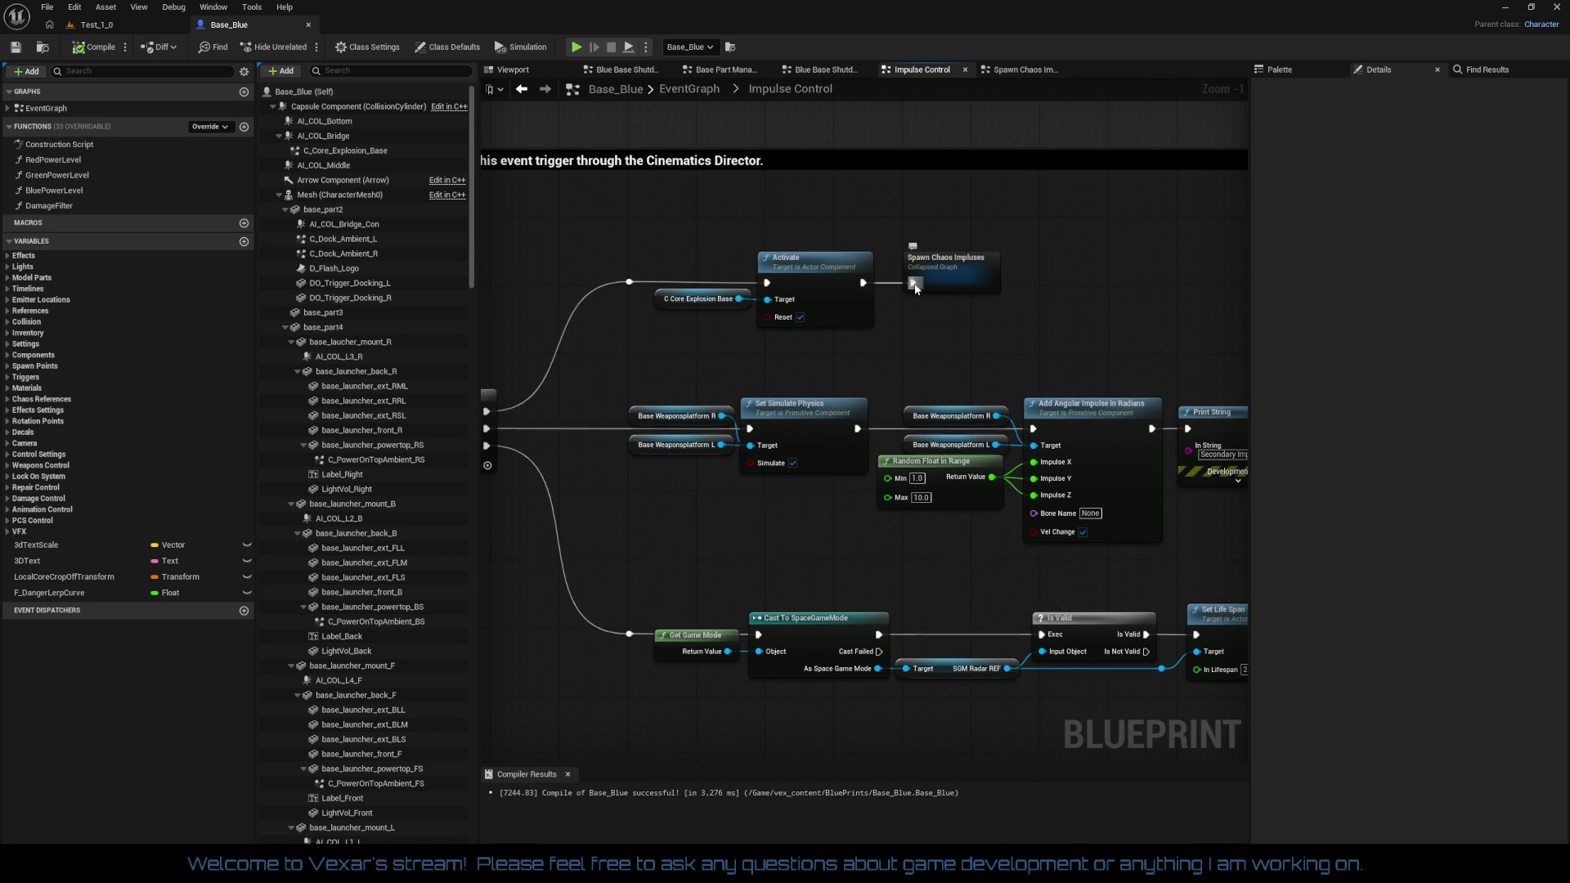
Break the Activate-to-Spawn Chaos Impulses link and move Spawn Chaos Impulses up and left
right_click(913, 284)
click(953, 324)
mouse_move(943, 261)
mouse_down()
mouse_move(808, 195)
mouse_move(797, 209)
mouse_up()
mouse_move(615, 263)
mouse_down()
mouse_move(642, 286)
mouse_move(857, 345)
mouse_up()
click(631, 303)
Add a Sequence node wired from the reroute knot and position it
drag(631, 284, 697, 239)
text(sequence)
key(Return)
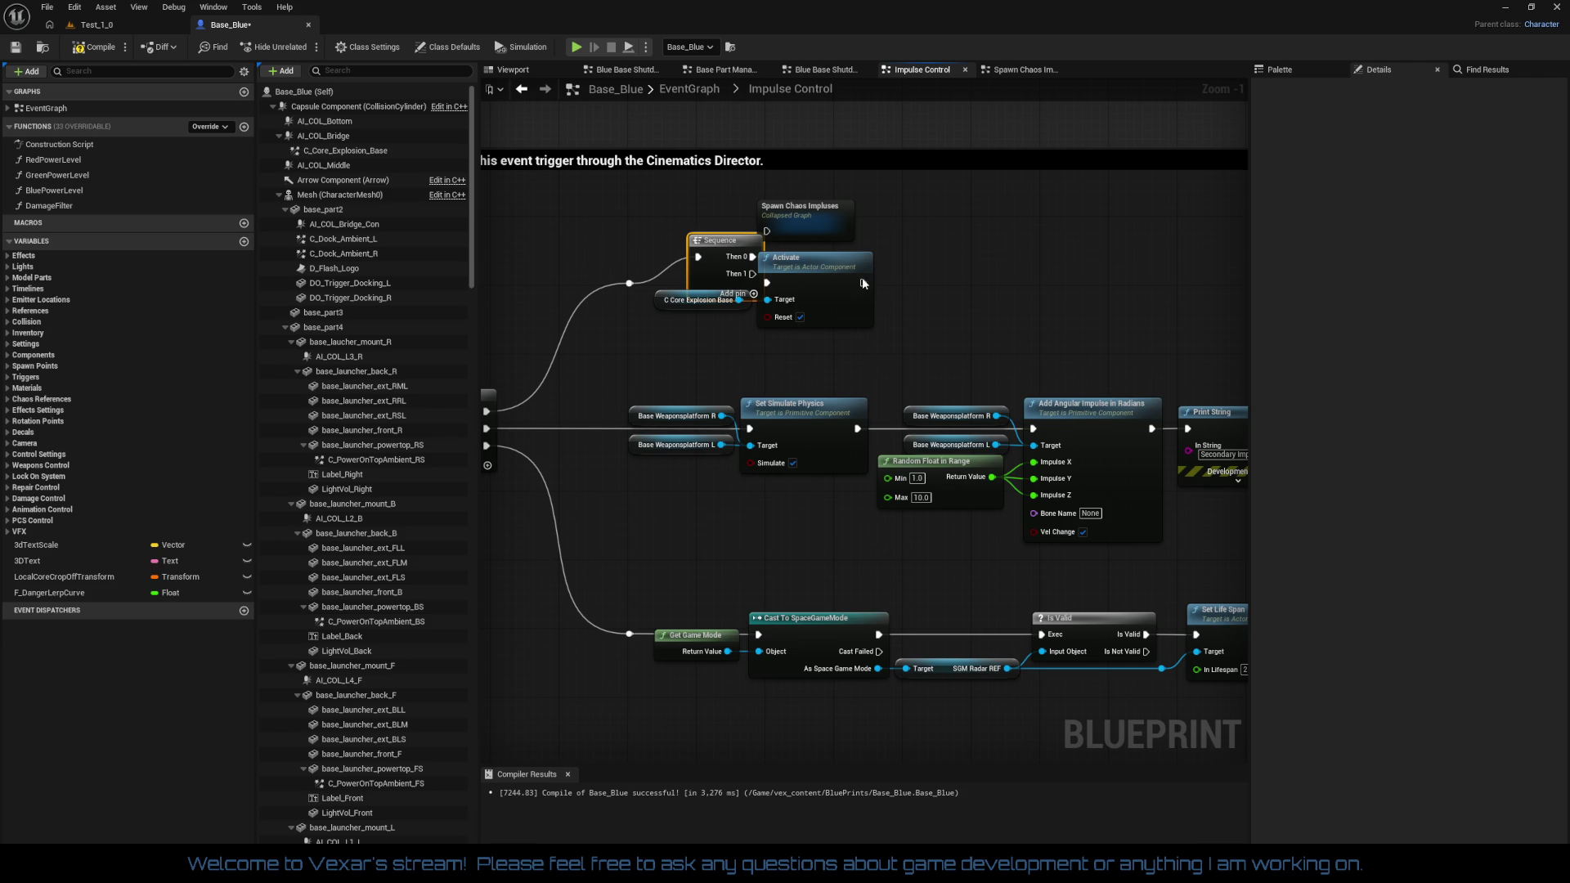
mouse_move(709, 239)
mouse_down()
mouse_move(684, 197)
mouse_move(772, 234)
mouse_move(767, 283)
mouse_up()
Raise the reroute knot level with Sequence and straighten the Spawn Chaos Impulses wire
click(629, 284)
drag(633, 293, 634, 211)
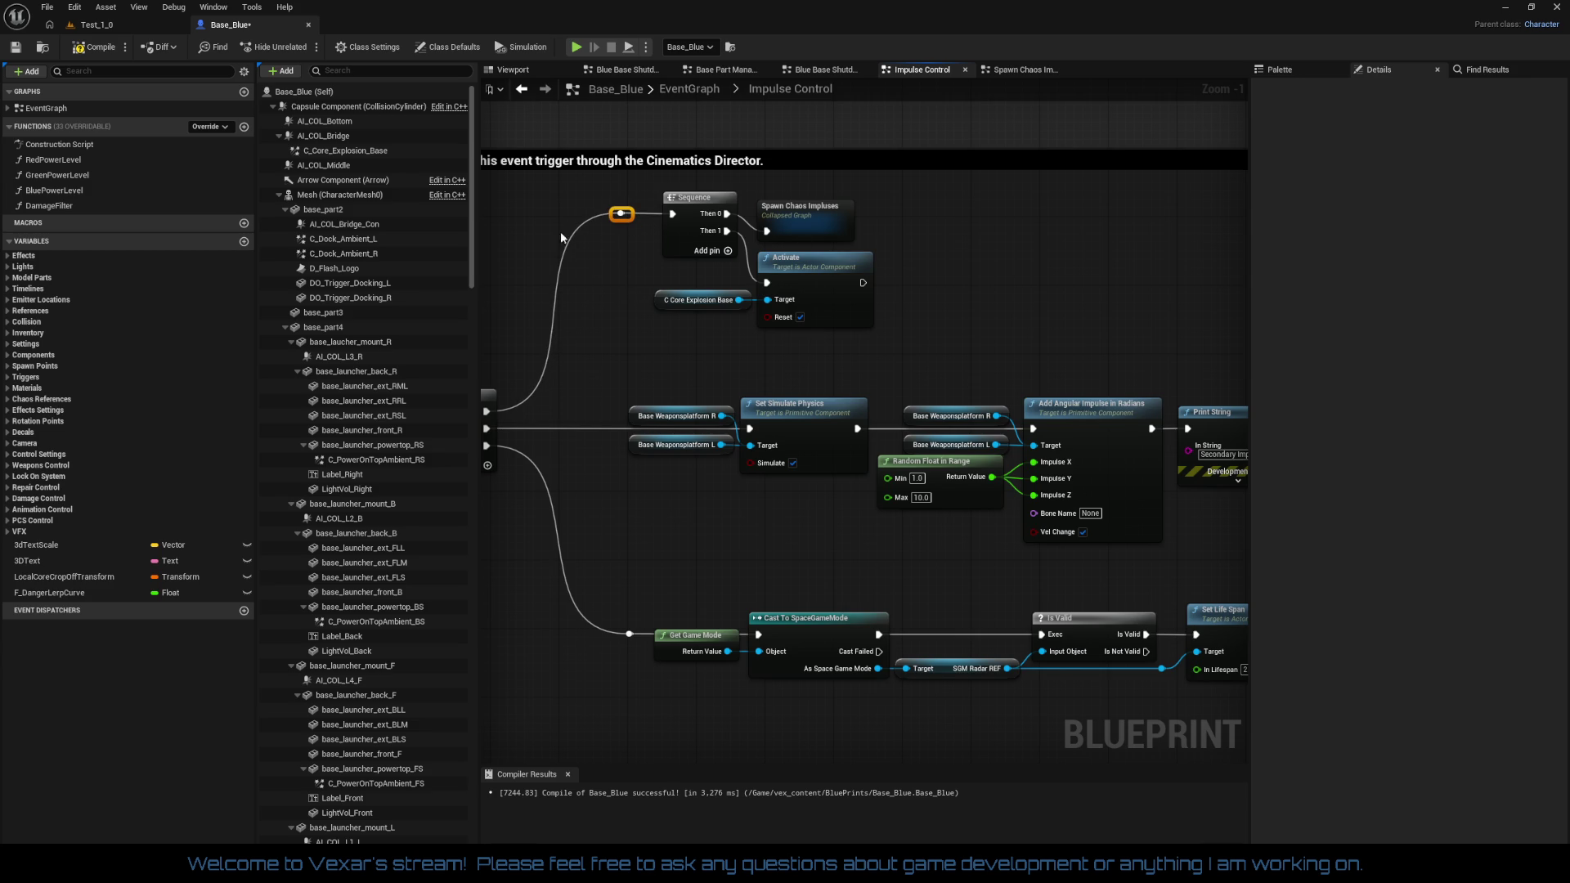
drag(551, 199, 862, 229)
key(q)
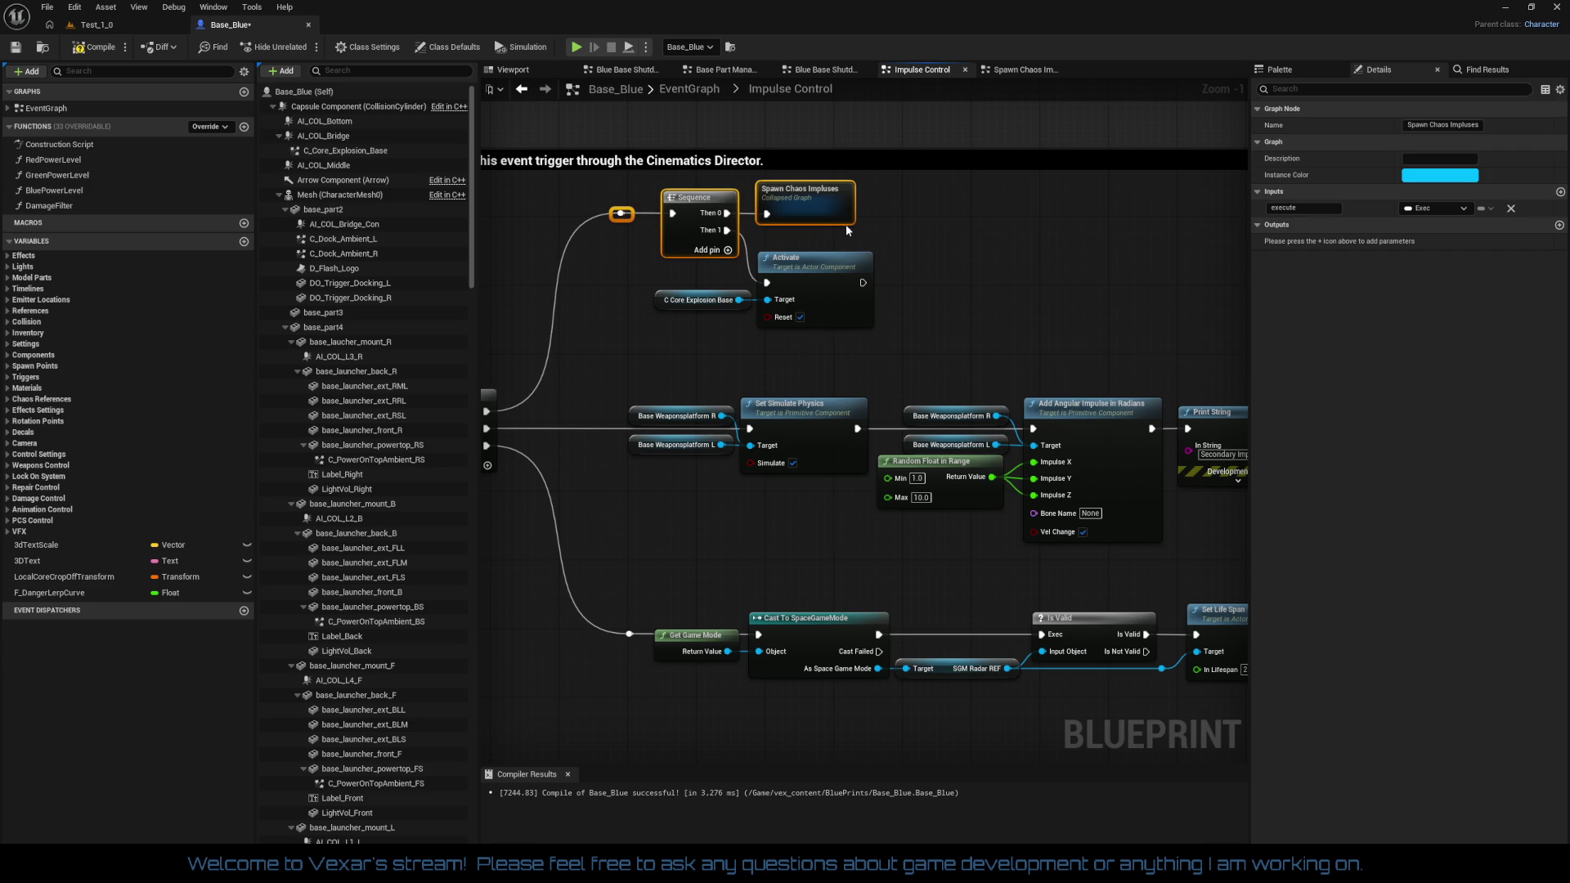
click(891, 237)
mouse_move(671, 316)
mouse_down()
mouse_move(930, 242)
mouse_move(933, 227)
mouse_up()
click(798, 275)
mouse_move(547, 179)
mouse_down()
mouse_move(756, 250)
mouse_move(877, 341)
mouse_move(794, 394)
mouse_up()
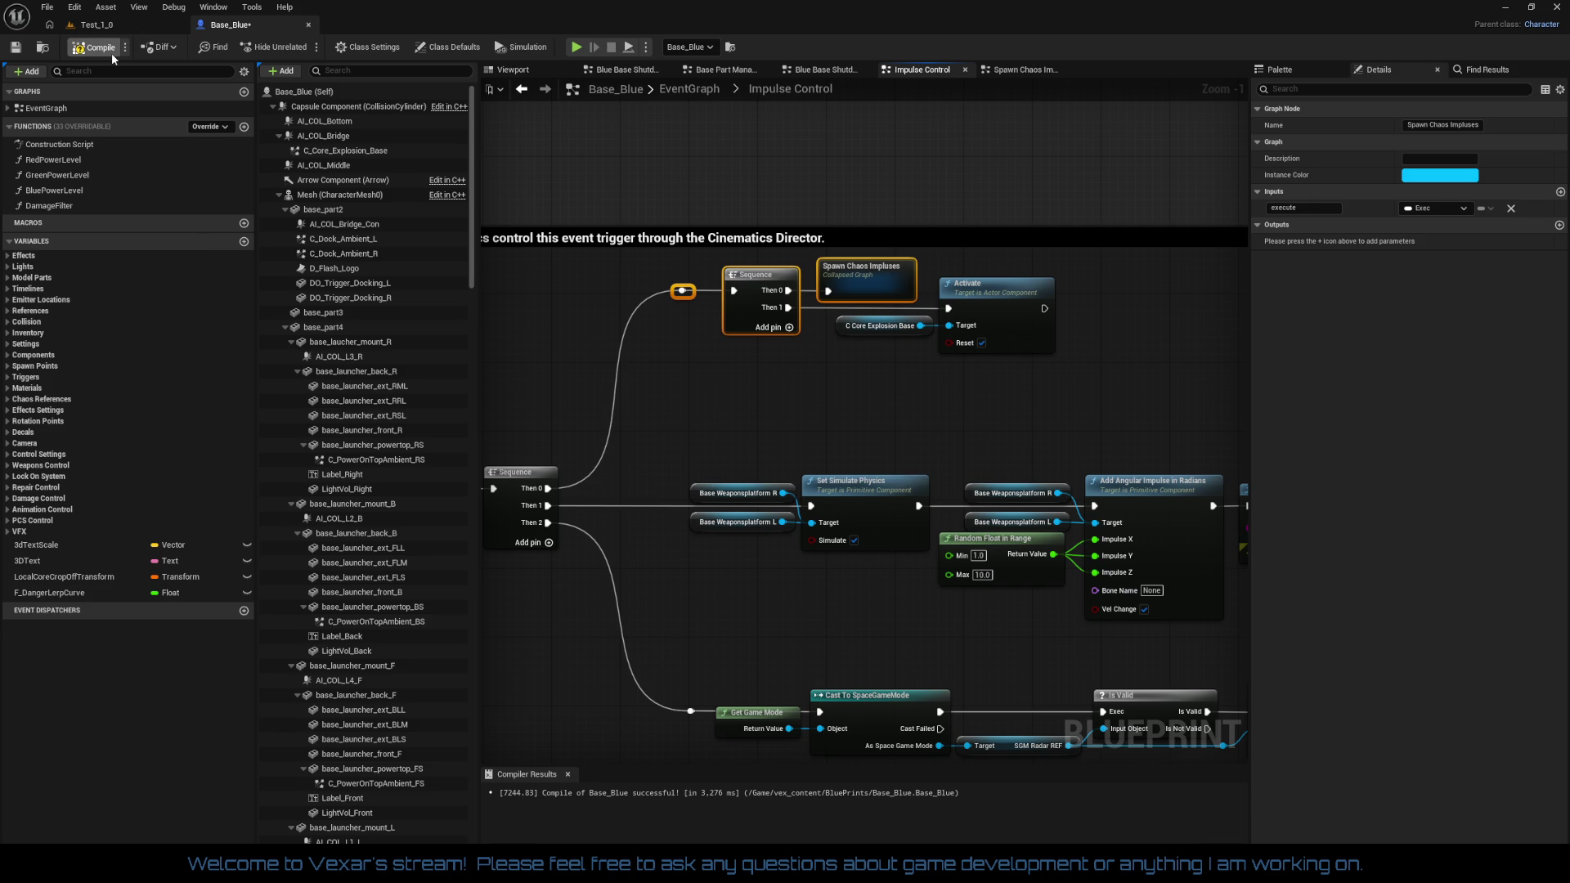
Compile Base_Blue and save all modified assets
click(112, 52)
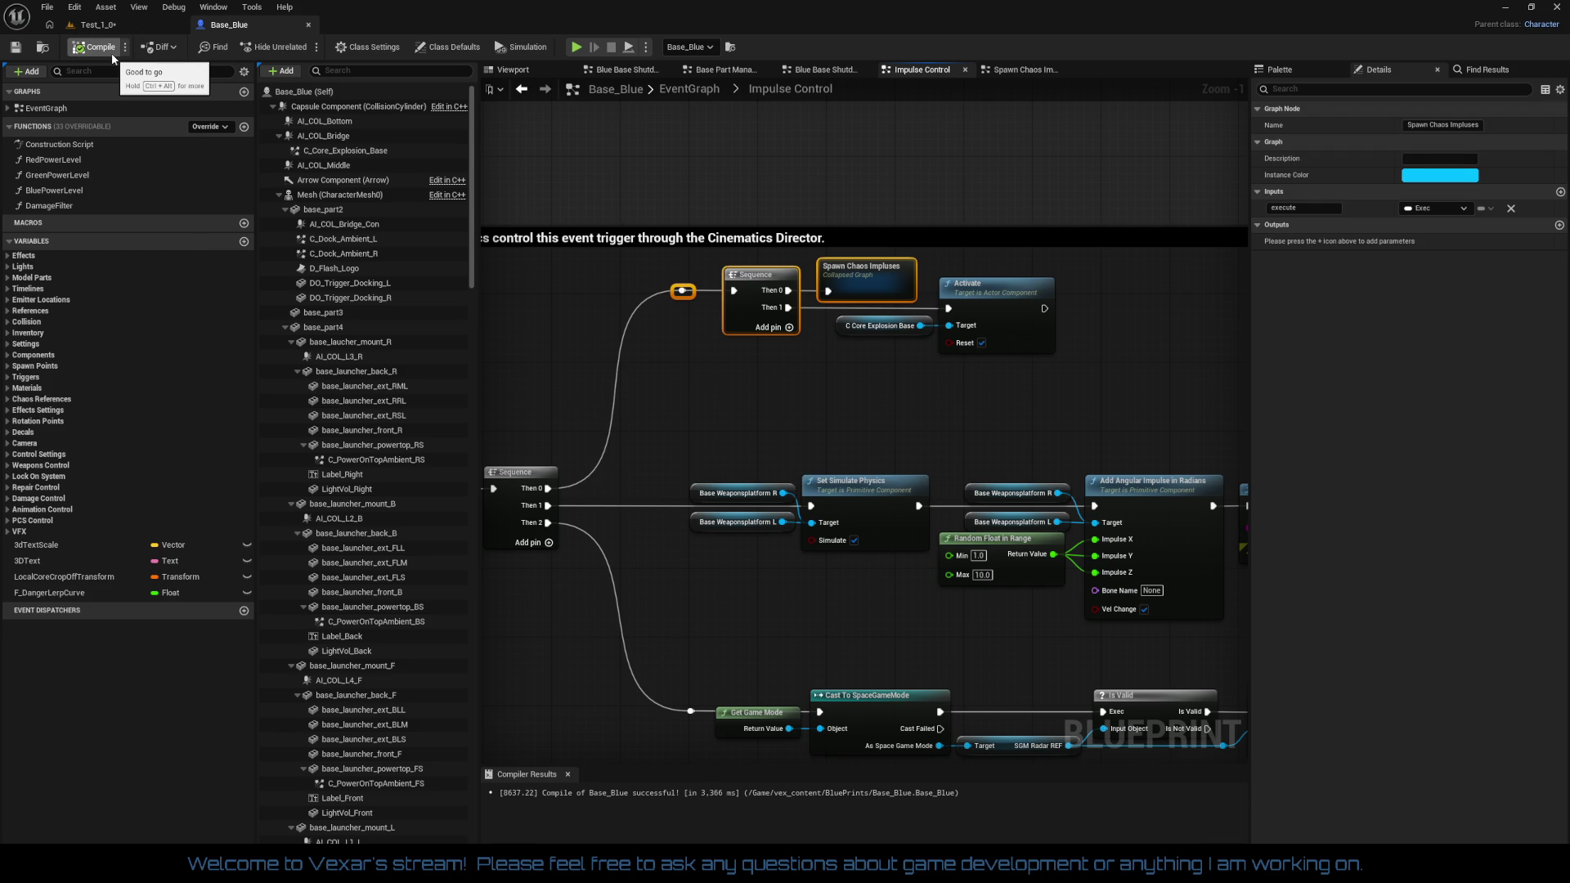
click(97, 25)
click(18, 47)
click(227, 24)
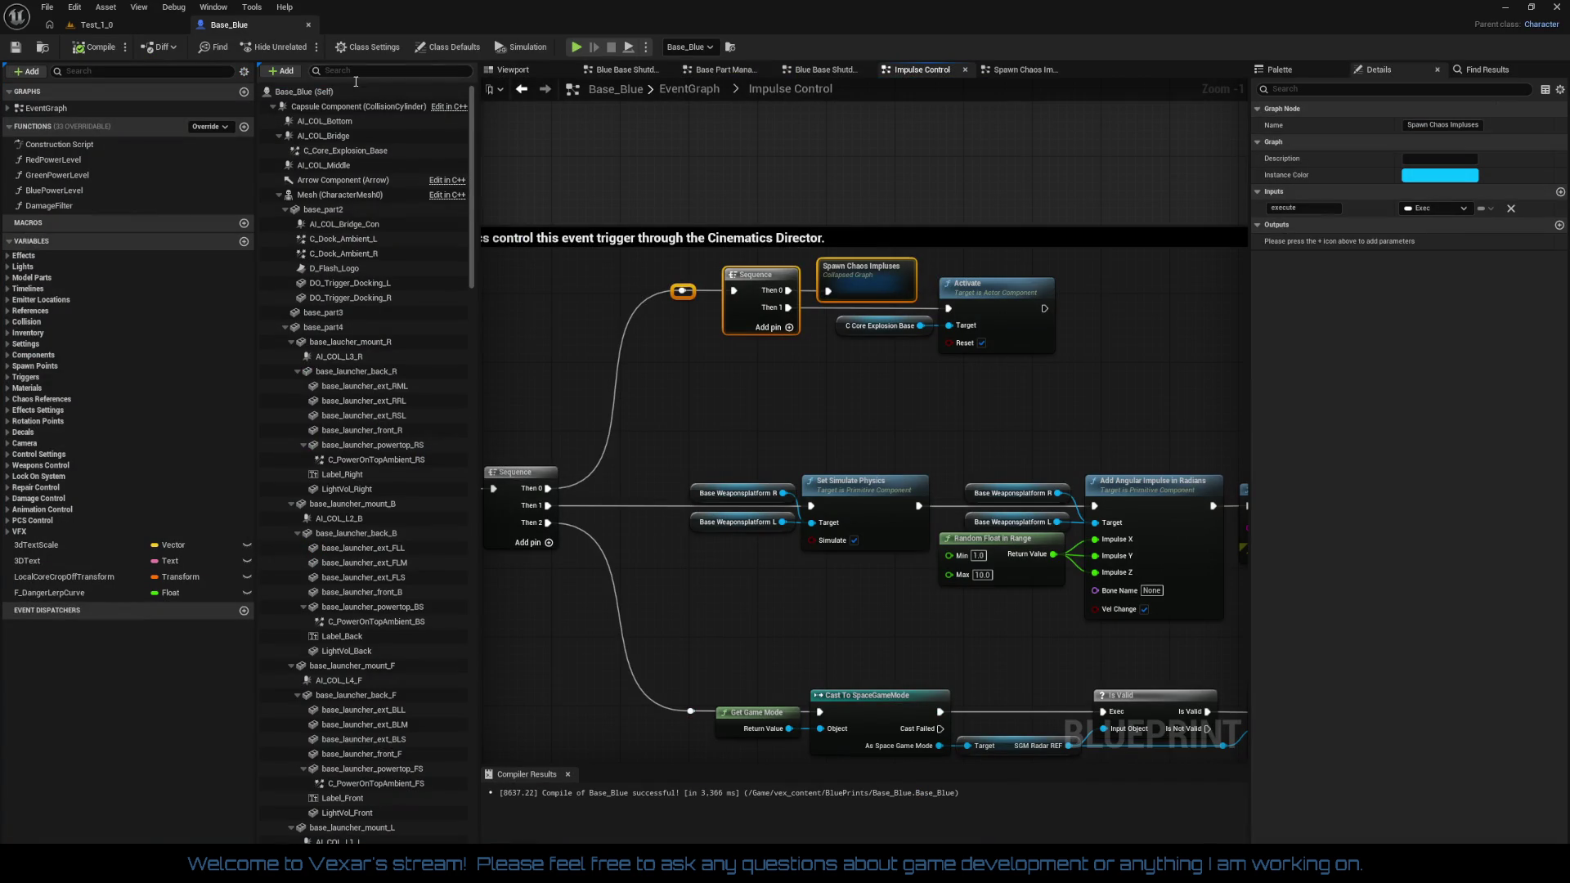
click(855, 404)
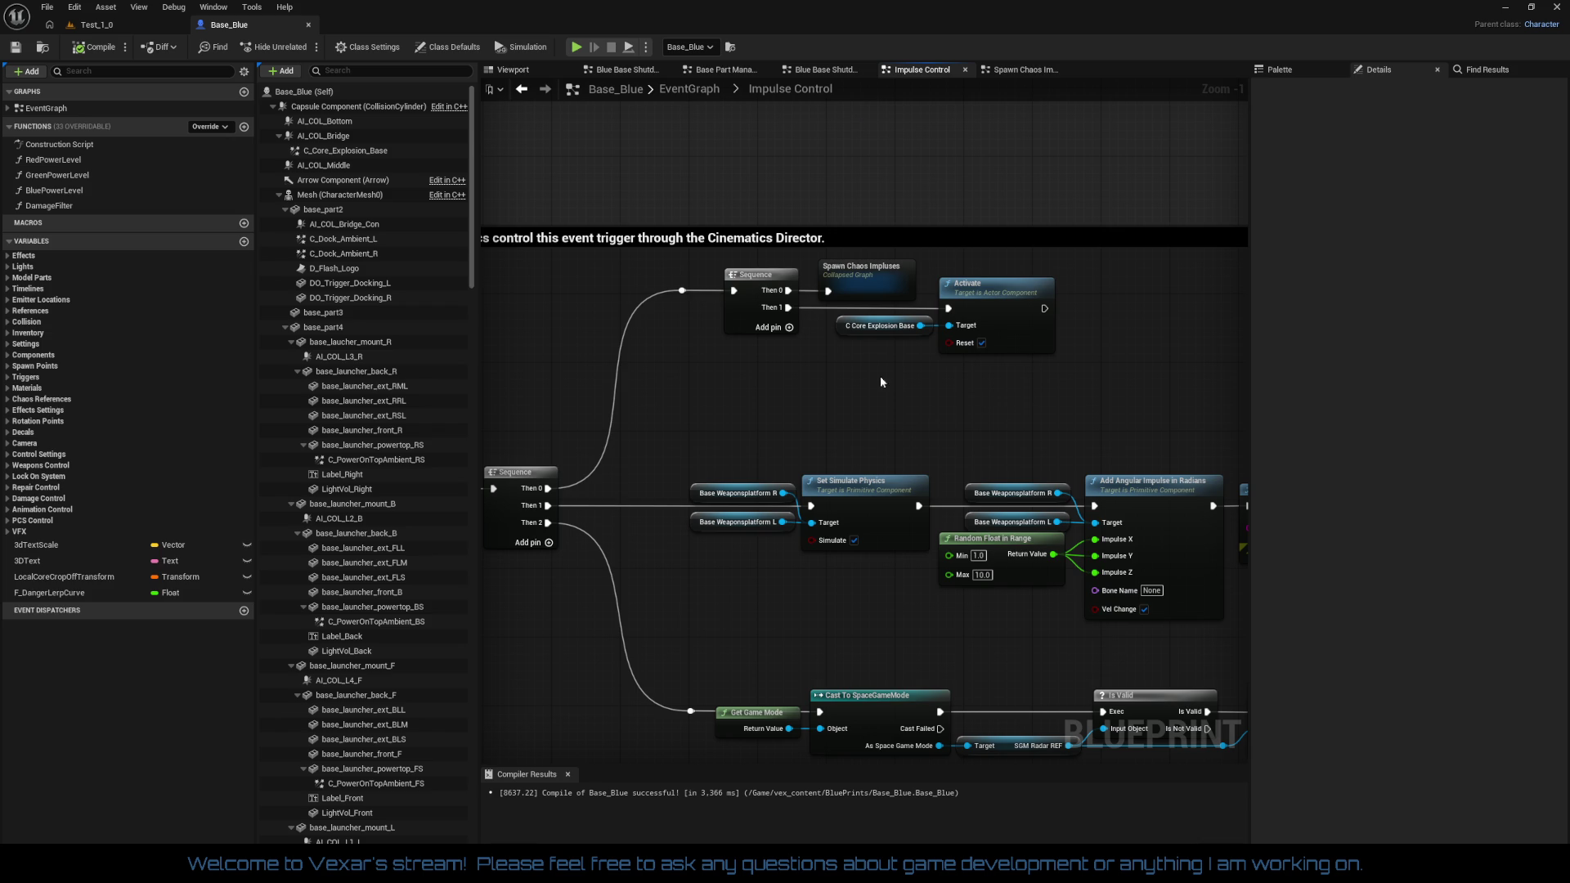
Nudge Spawn Chaos Impulses slightly right and save the Base_Blue blueprint
drag(865, 279, 874, 280)
click(857, 370)
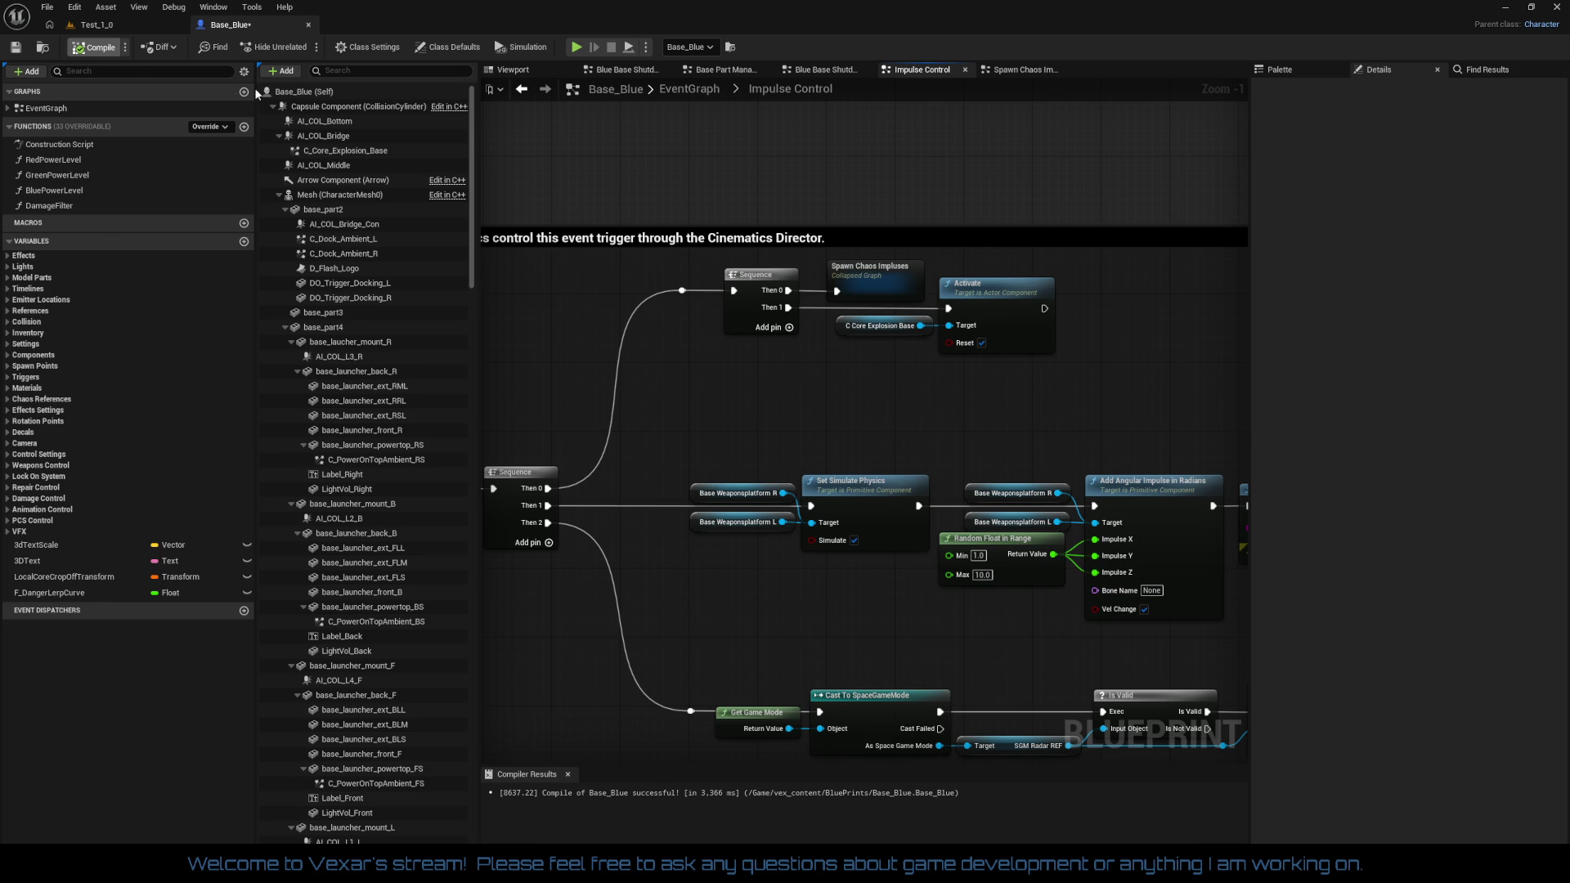
key(ctrl+s)
Review and close the duplicate Blue Base Shutdown and Base Part Management graph tabs
click(815, 72)
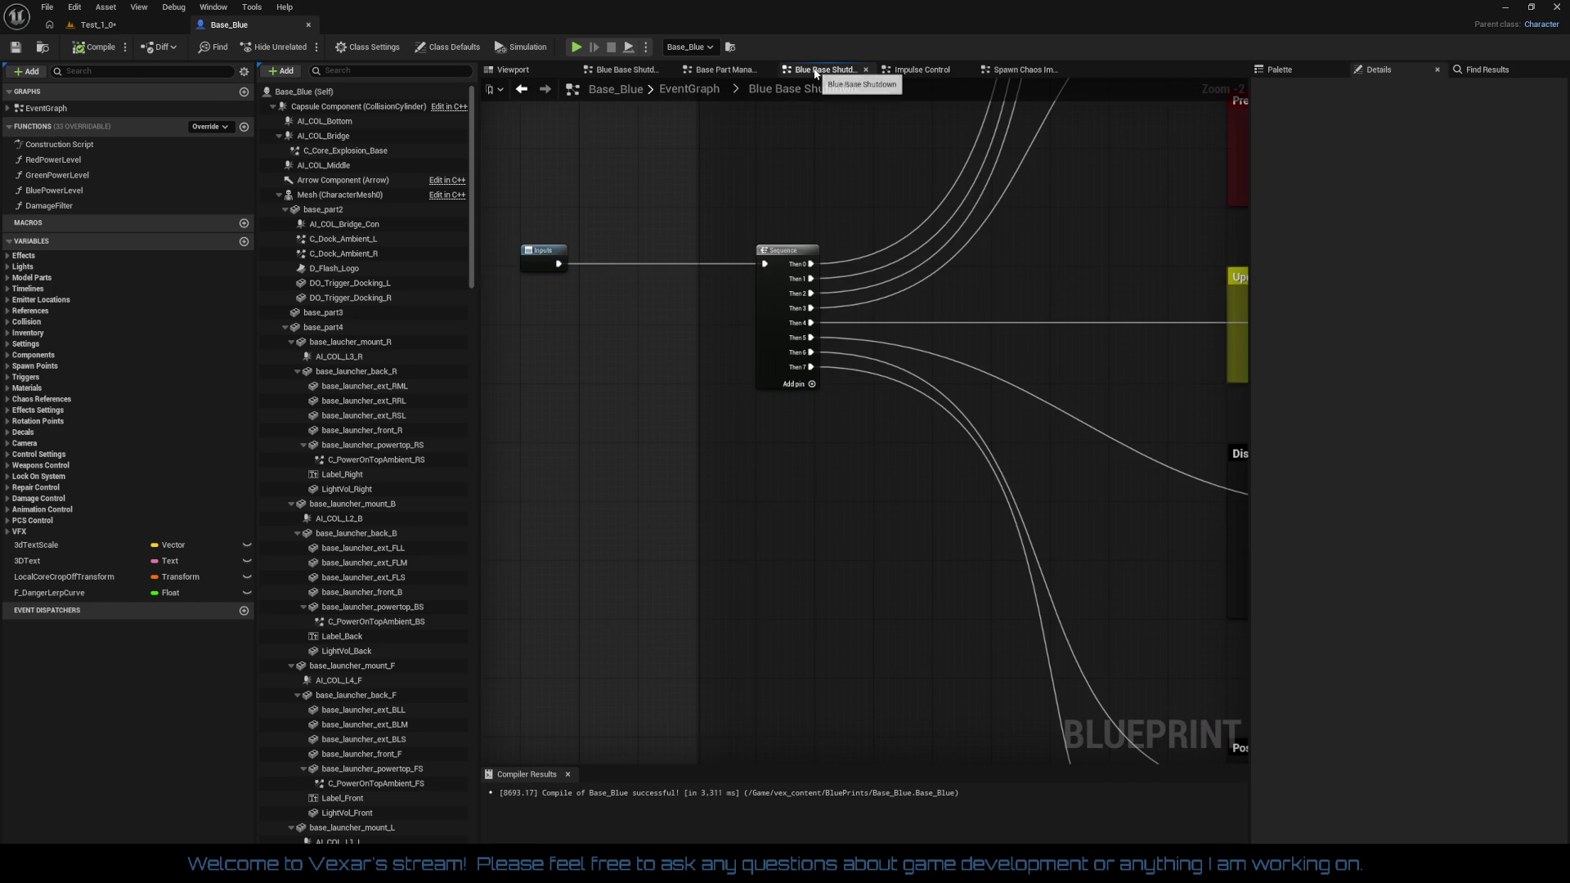
scroll(587, 345, down, 1)
mouse_move(587, 345)
mouse_down()
mouse_move(733, 376)
mouse_move(900, 498)
mouse_move(523, 481)
mouse_move(949, 417)
mouse_move(936, 381)
mouse_up()
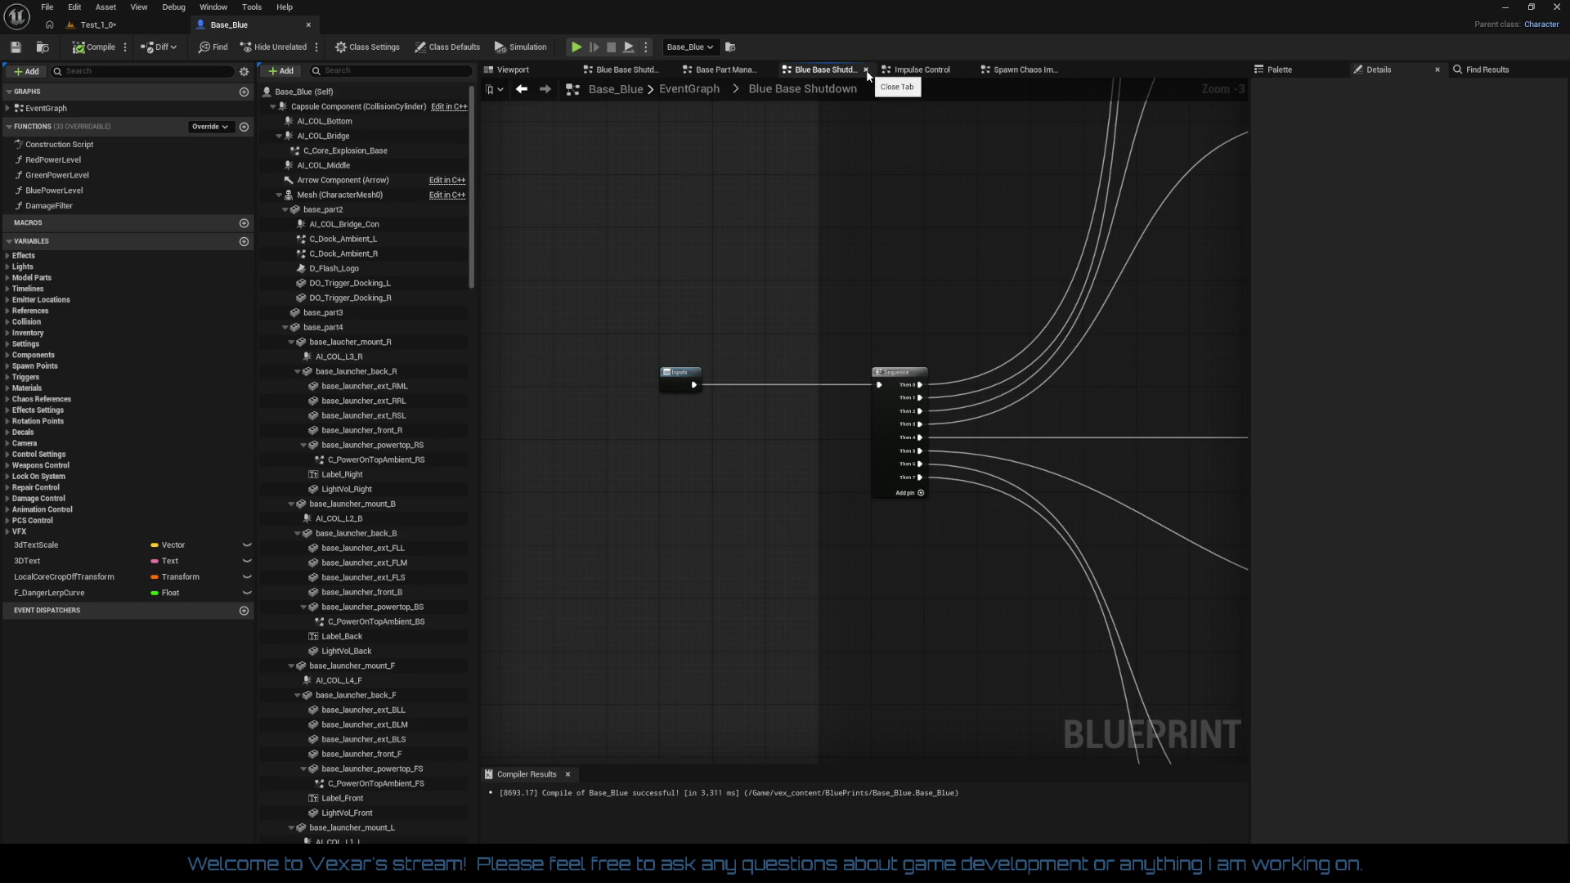
click(866, 71)
click(725, 72)
mouse_move(941, 368)
mouse_down()
mouse_move(580, 327)
mouse_move(941, 368)
mouse_move(583, 263)
mouse_move(544, 287)
mouse_move(486, 282)
mouse_move(715, 308)
mouse_up()
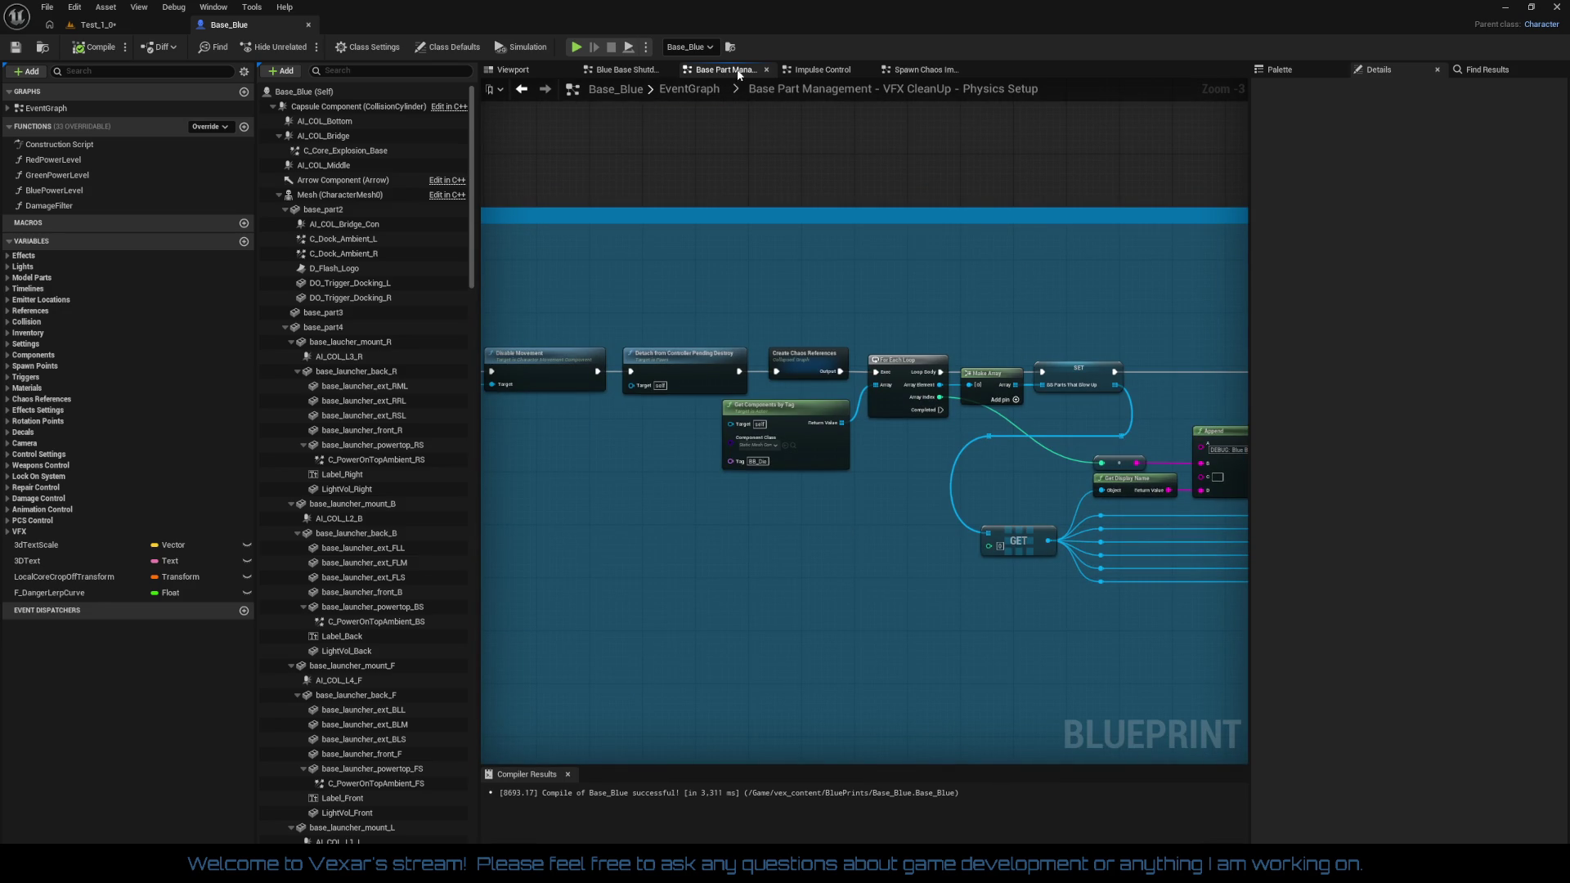
click(767, 70)
Return to the main EventGraph and pan toward the Tick, Power Level and Health groups
click(635, 72)
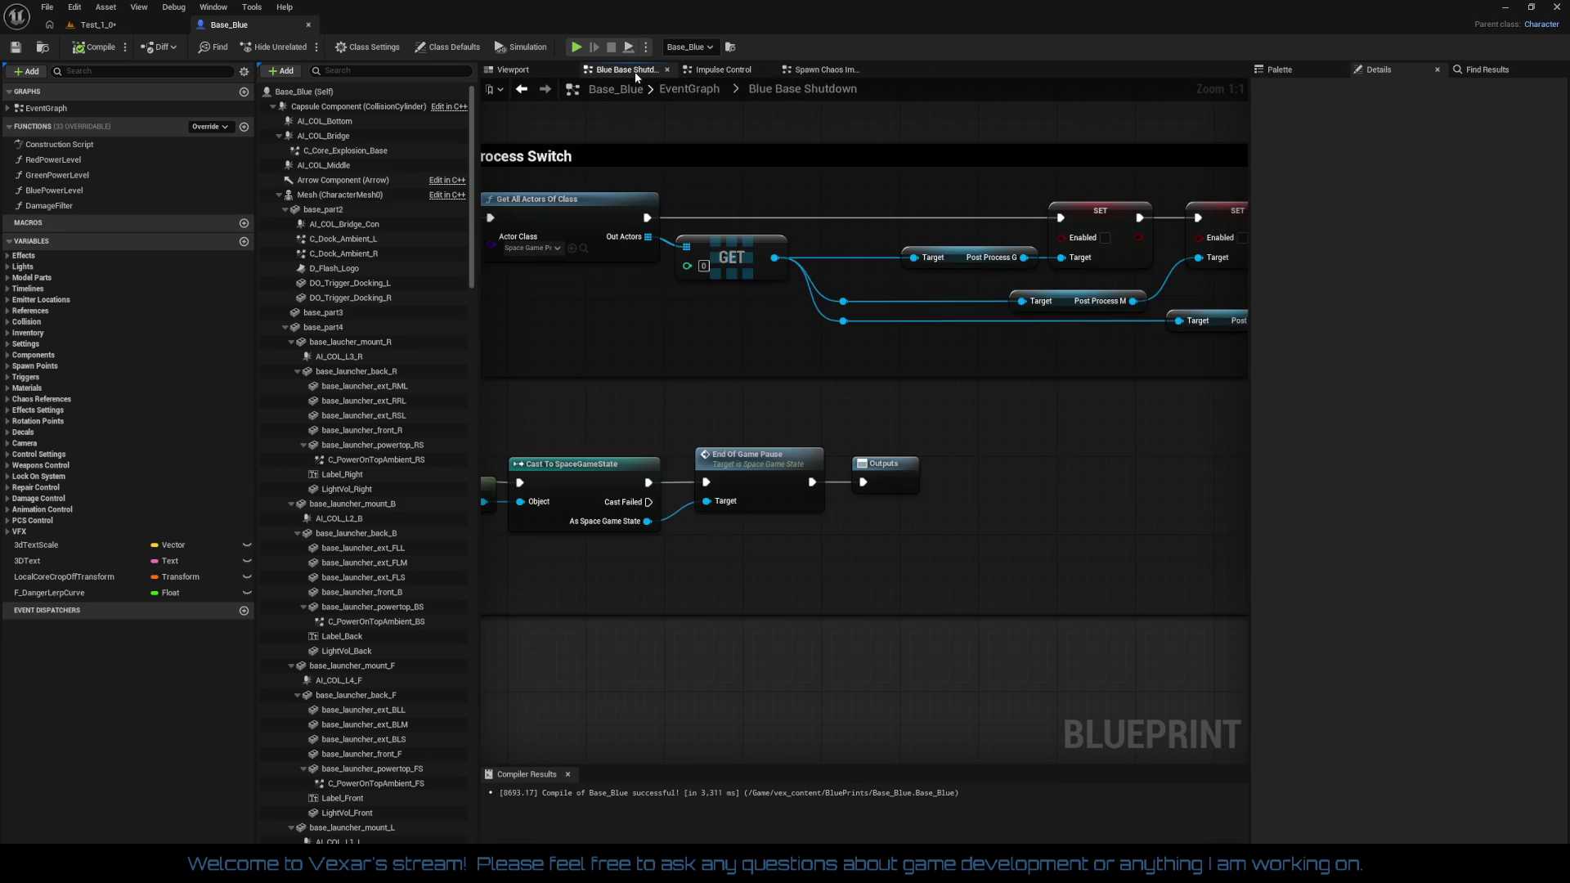
scroll(1009, 392, down, 4)
scroll(1009, 393, down, 2)
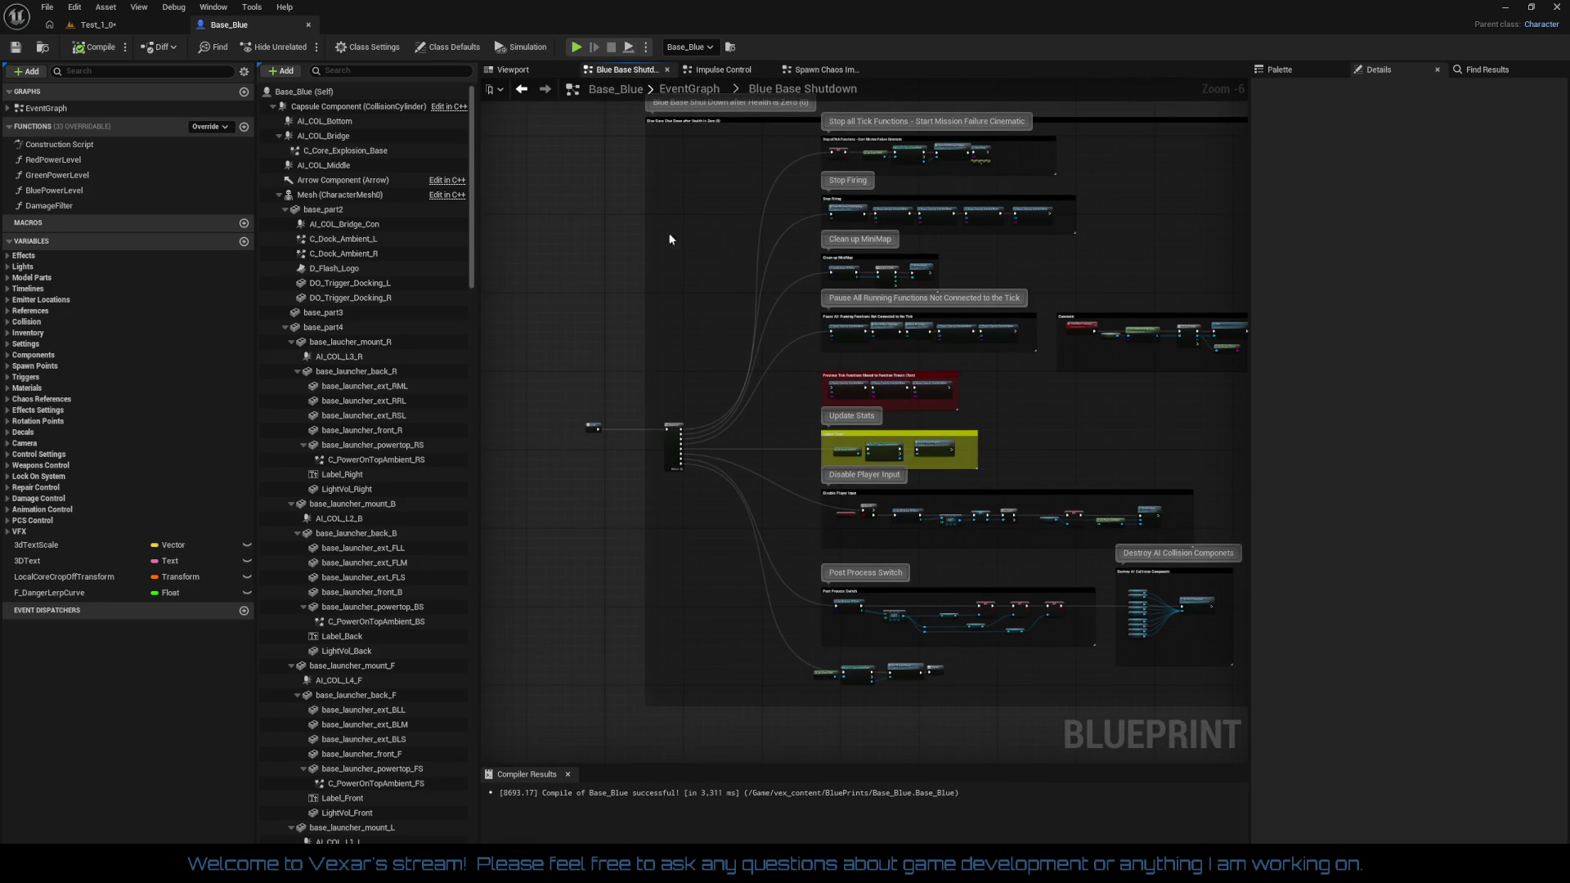
double_click(46, 108)
drag(711, 301, 813, 204)
scroll(793, 236, up, 2)
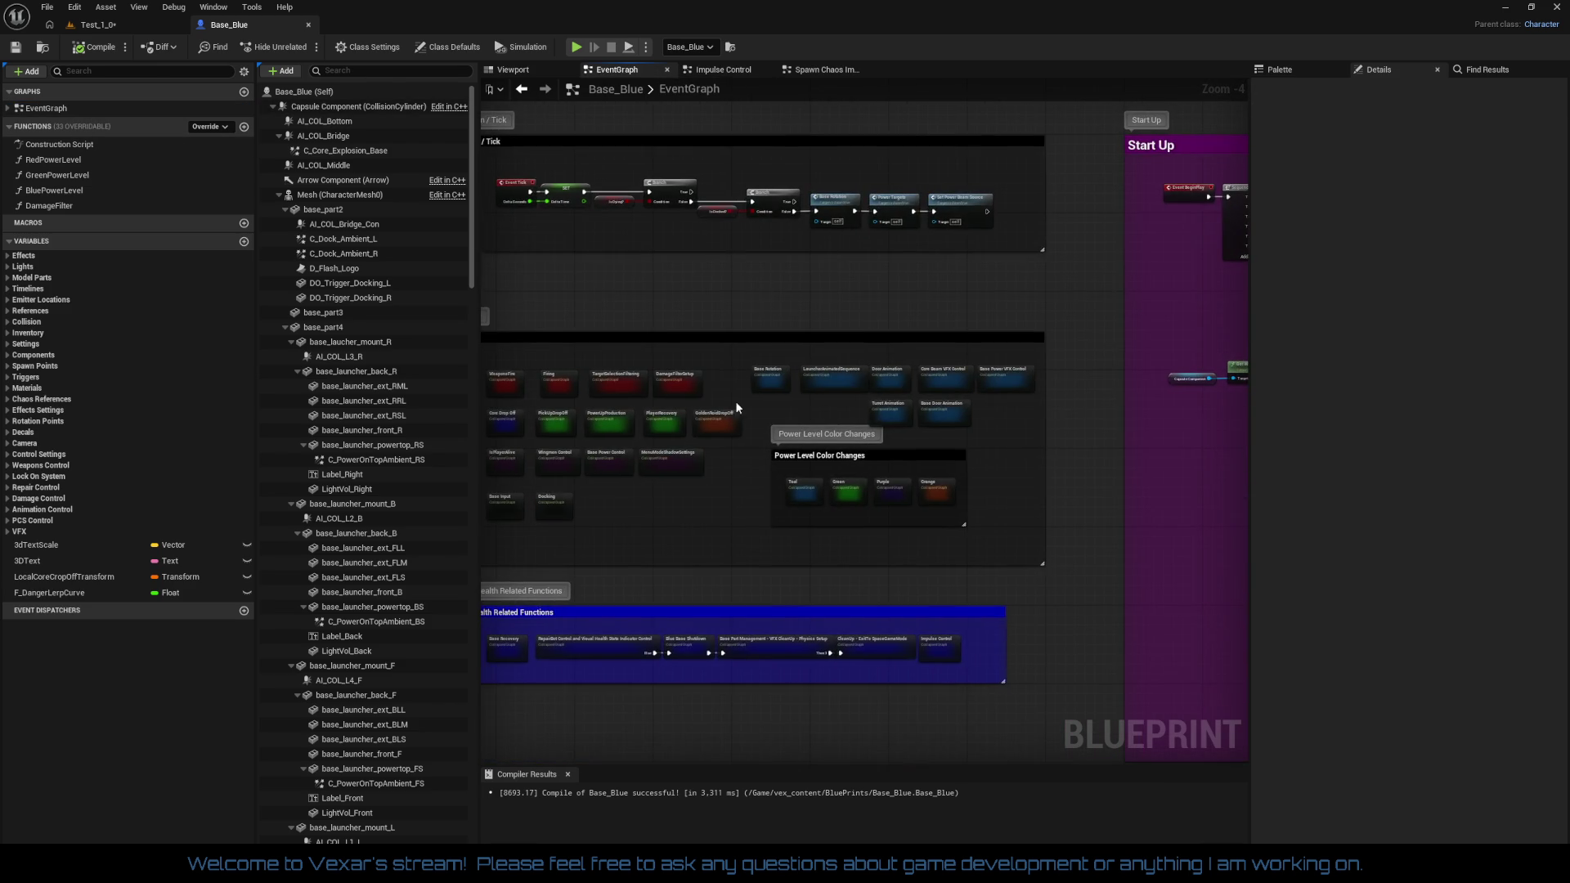
Bring All Health Related Functions into view and open the RepairBot Control collapsed graph
drag(741, 376, 840, 305)
scroll(841, 306, up, 4)
mouse_move(749, 361)
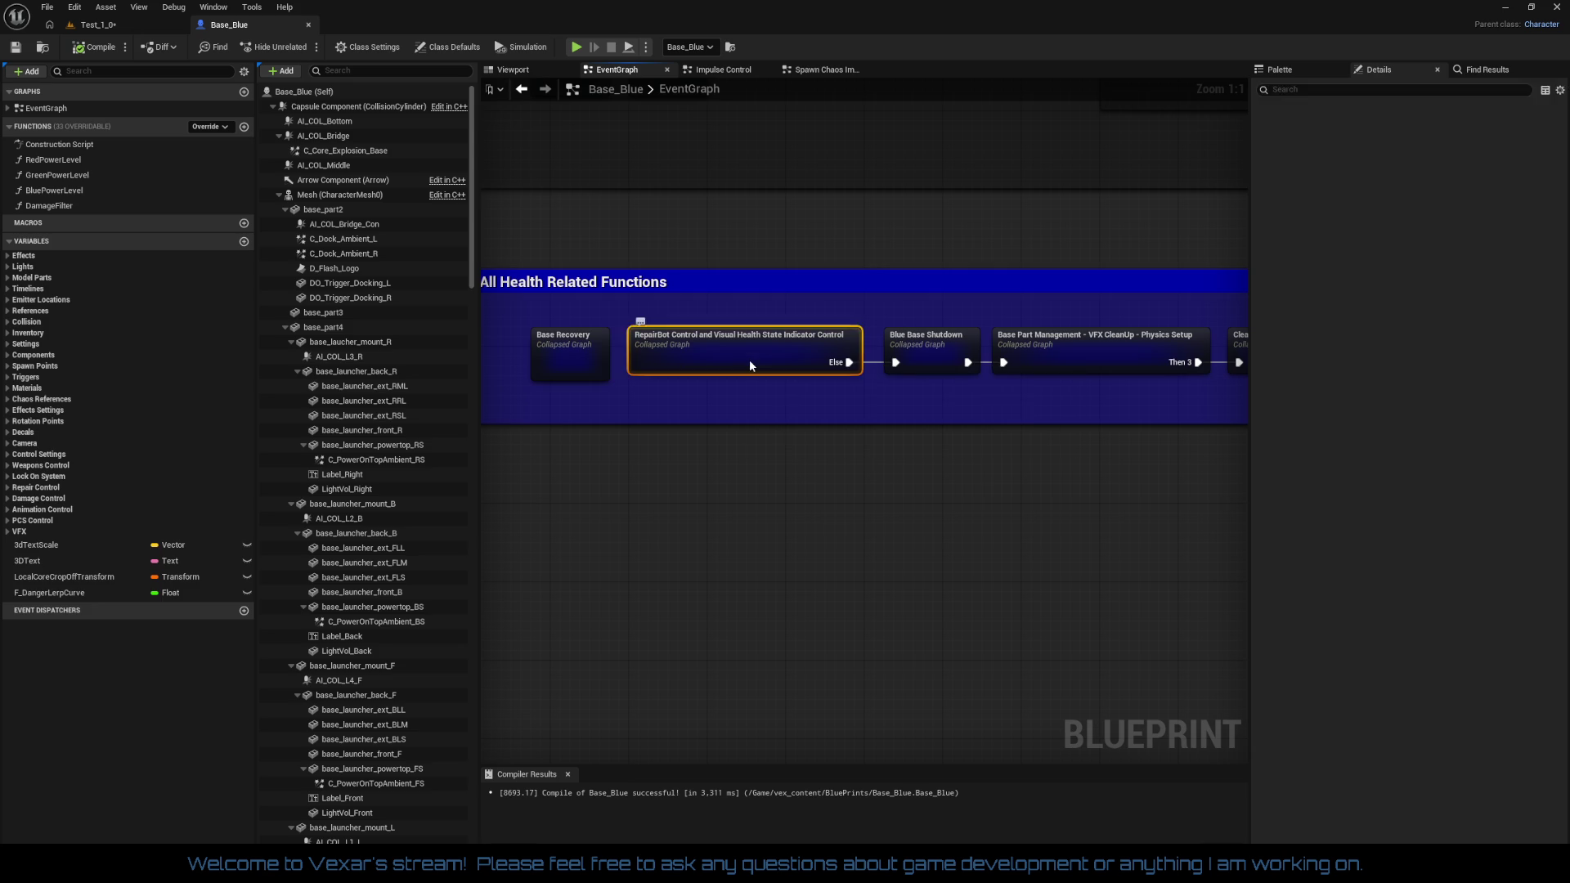
double_click(749, 361)
scroll(760, 392, up, 3)
scroll(940, 340, up, 4)
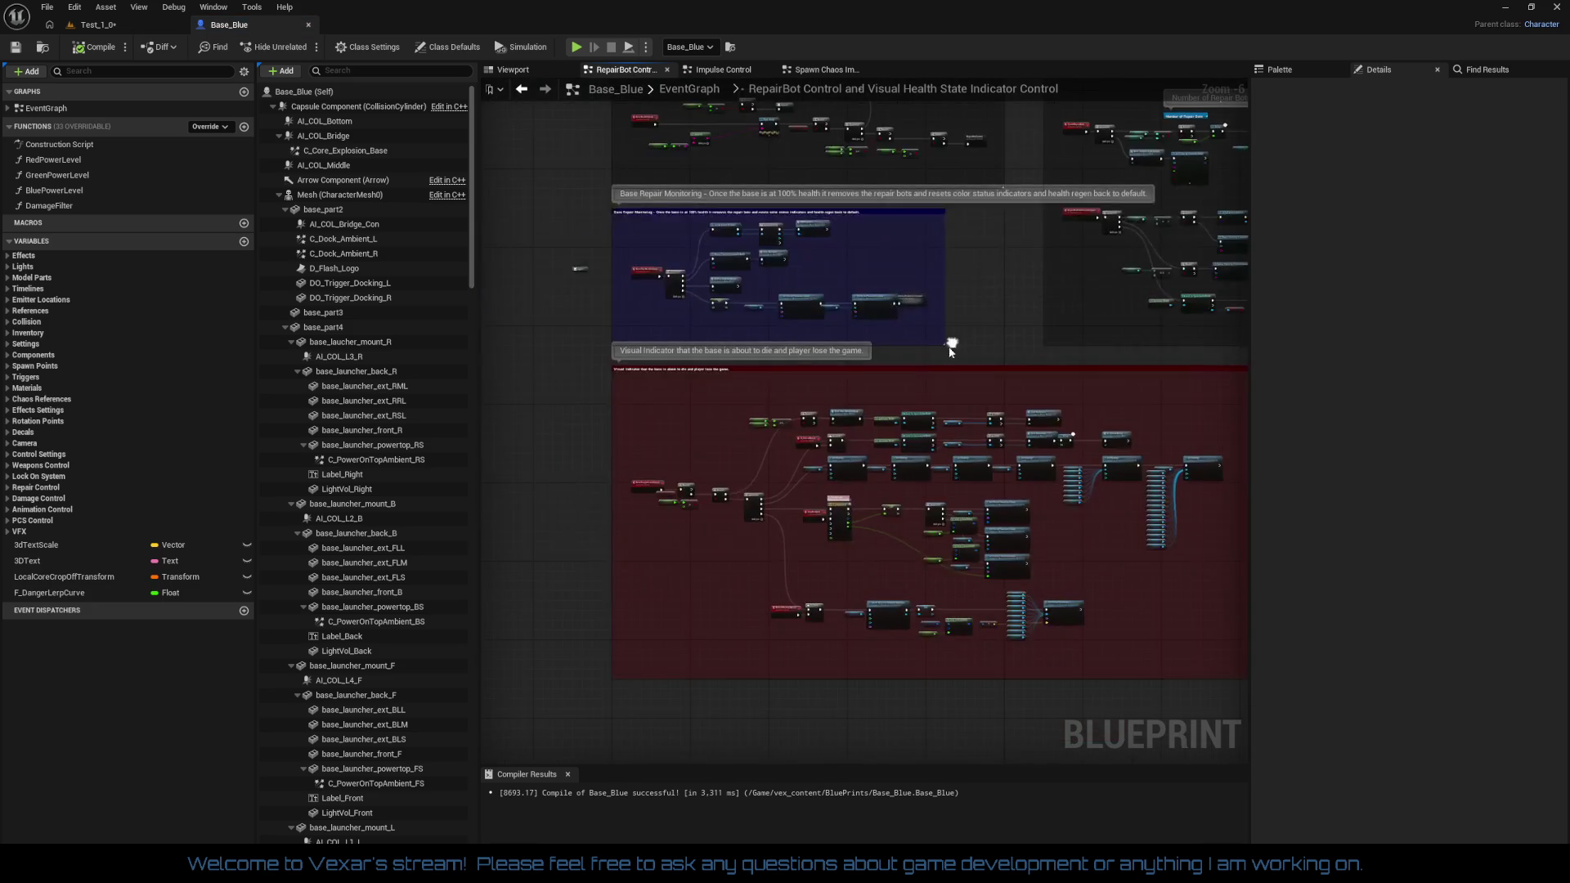
Pan through the RepairBot graph, including Cast To SpaceGameMode, then show the blueprint's 3D Viewport
mouse_move(846, 585)
mouse_down()
mouse_move(797, 398)
mouse_move(906, 265)
mouse_up()
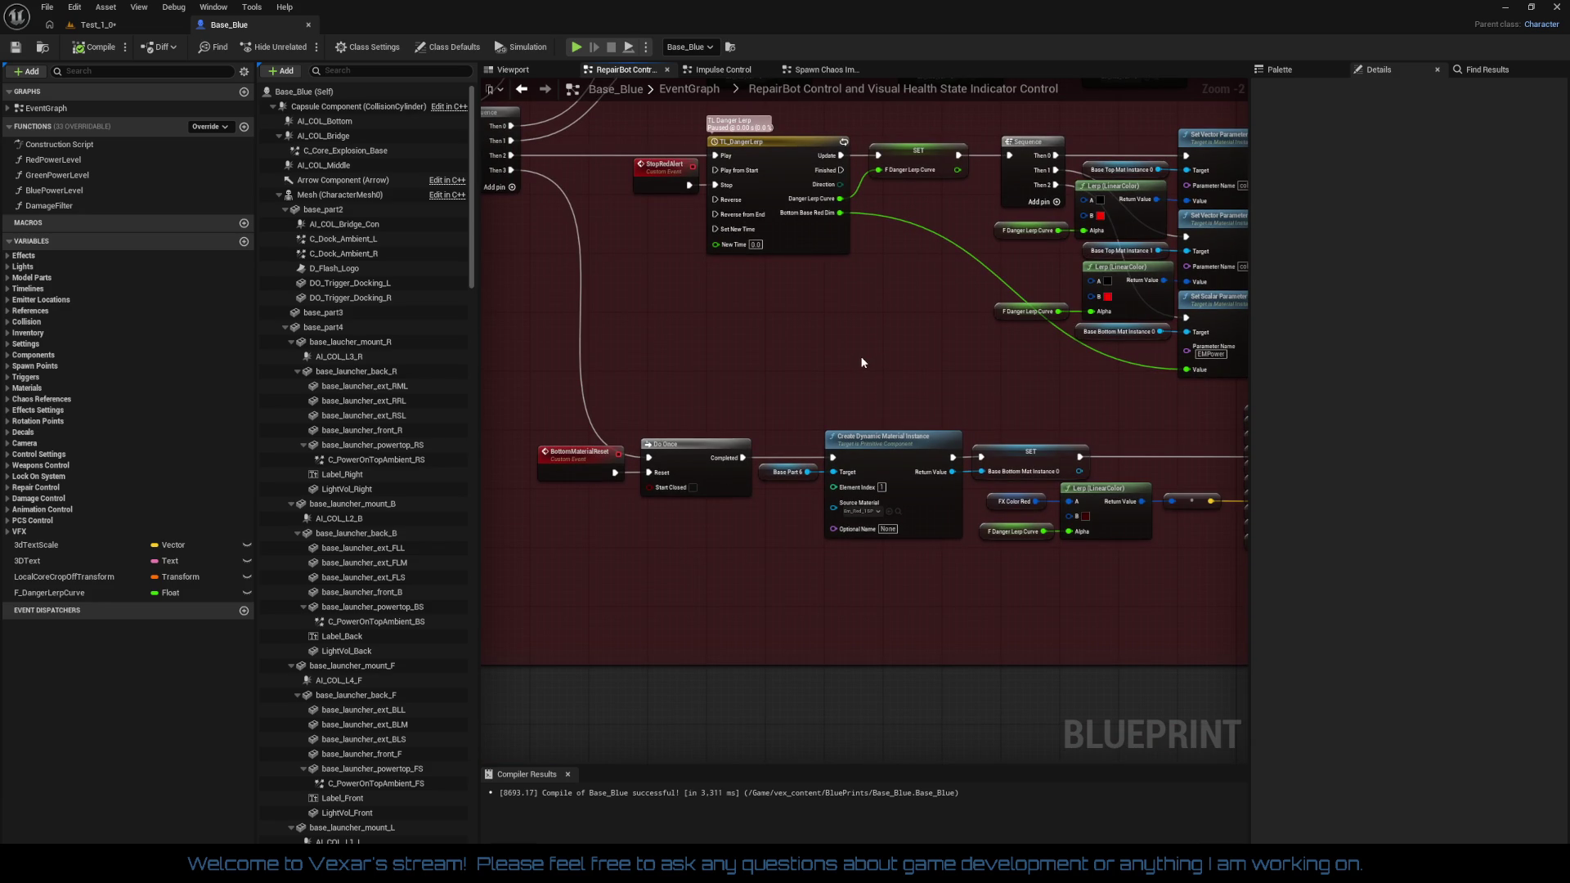
mouse_move(863, 363)
mouse_down()
mouse_move(729, 466)
mouse_move(687, 641)
mouse_move(809, 643)
mouse_up()
drag(903, 618, 680, 563)
mouse_move(823, 515)
mouse_down()
mouse_move(939, 565)
mouse_move(951, 608)
mouse_move(1002, 579)
mouse_move(1227, 556)
mouse_up()
mouse_move(865, 426)
mouse_down()
mouse_move(988, 426)
mouse_move(971, 393)
mouse_move(890, 377)
mouse_move(836, 400)
mouse_move(769, 384)
mouse_move(701, 443)
mouse_move(615, 445)
mouse_up()
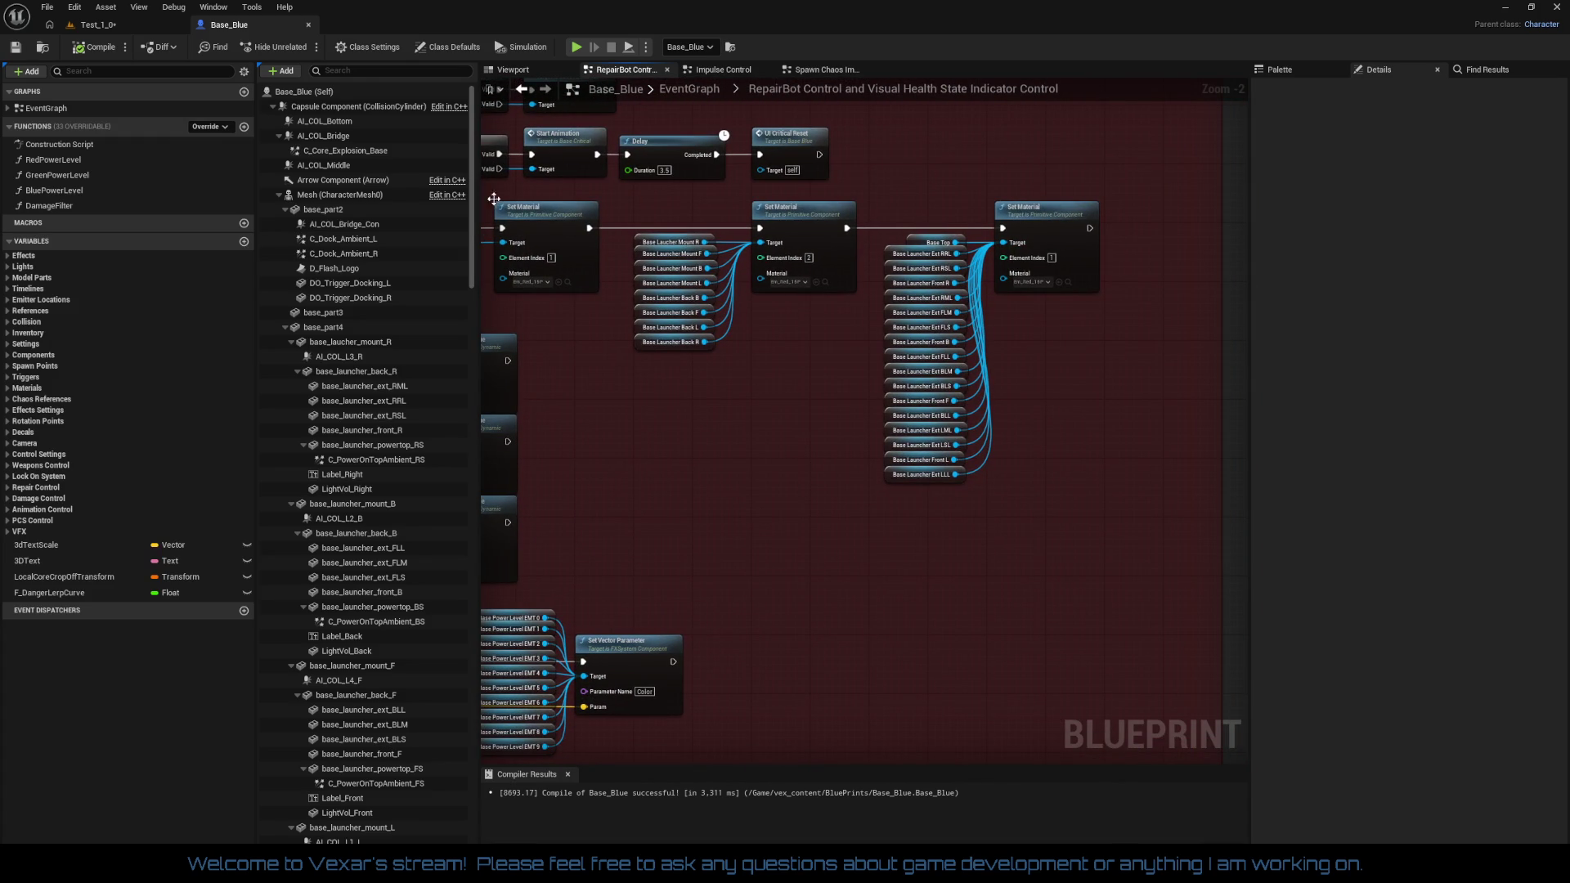
click(537, 72)
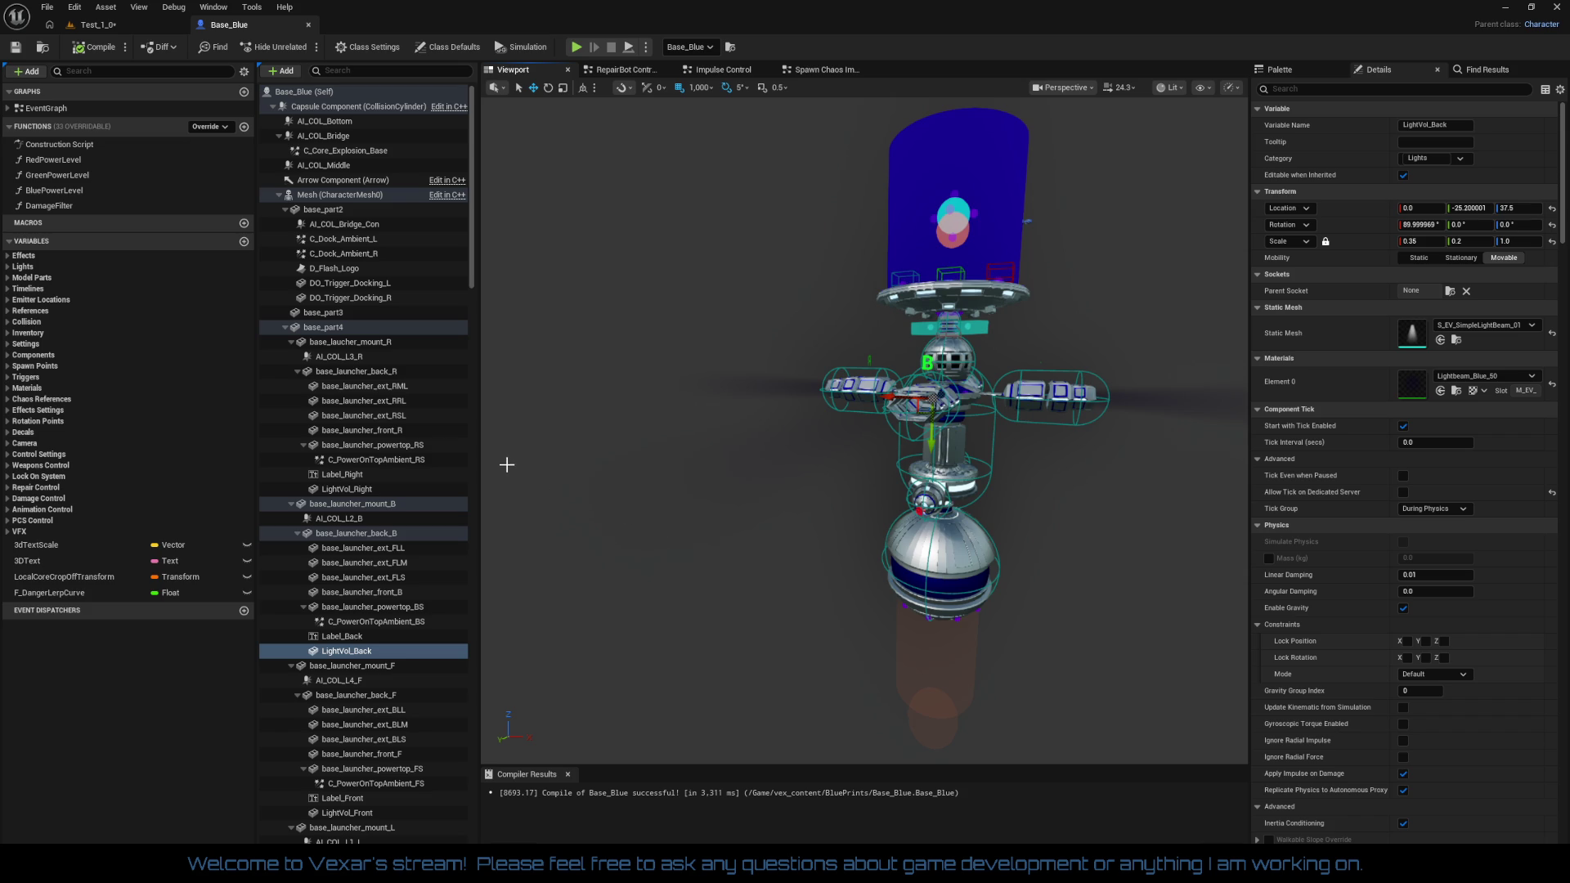
Select the base_part4 component in the Components panel
click(336, 328)
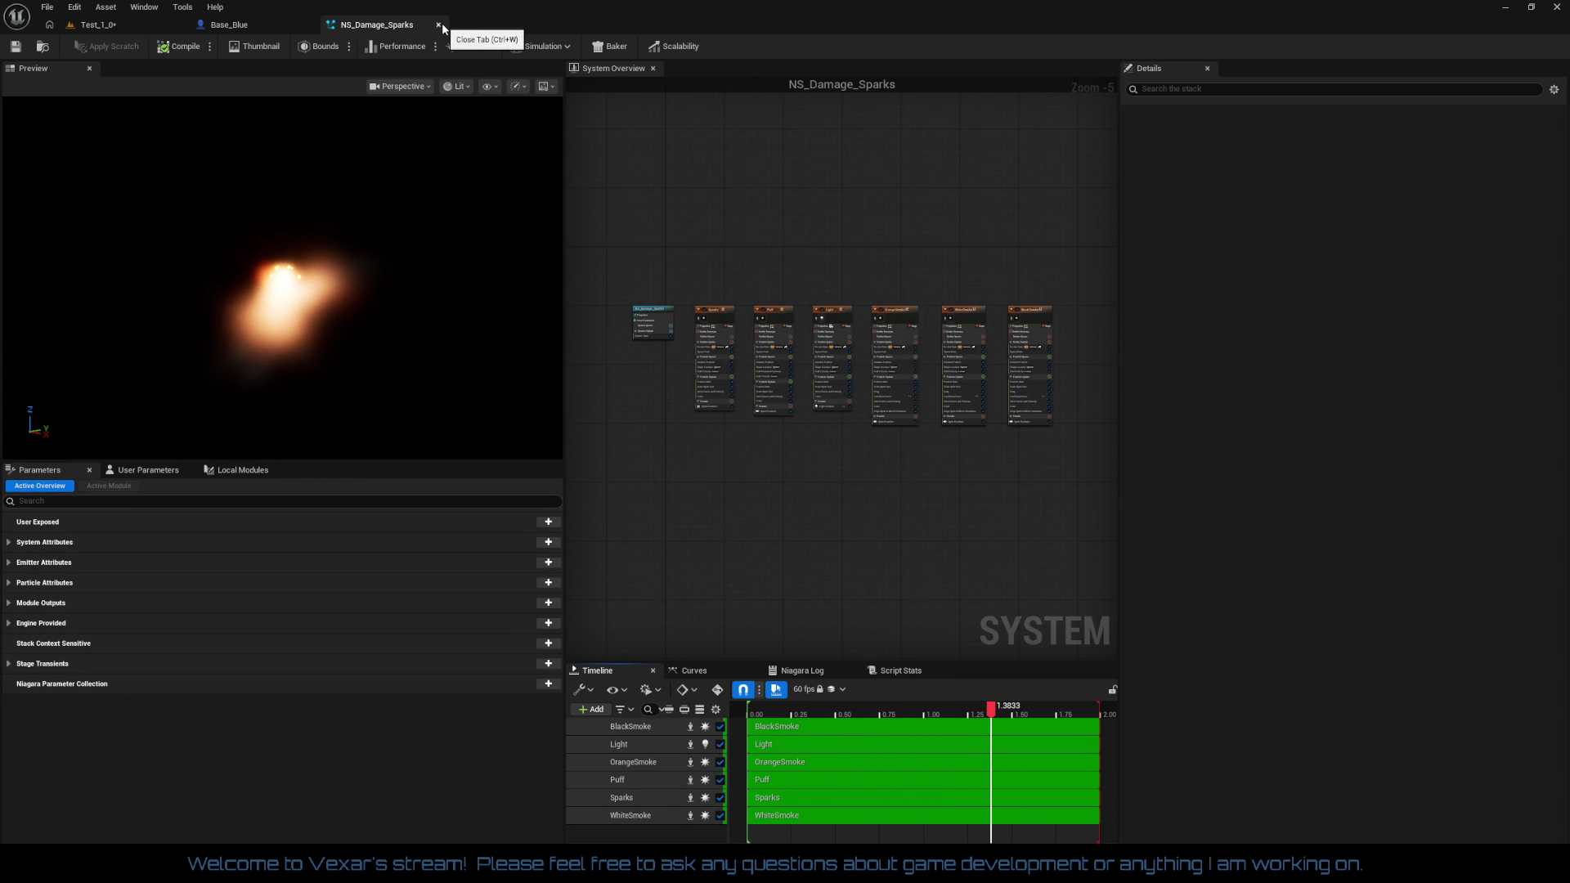
Save NS_Damage_Sparks and close its Niagara editor tab
click(14, 49)
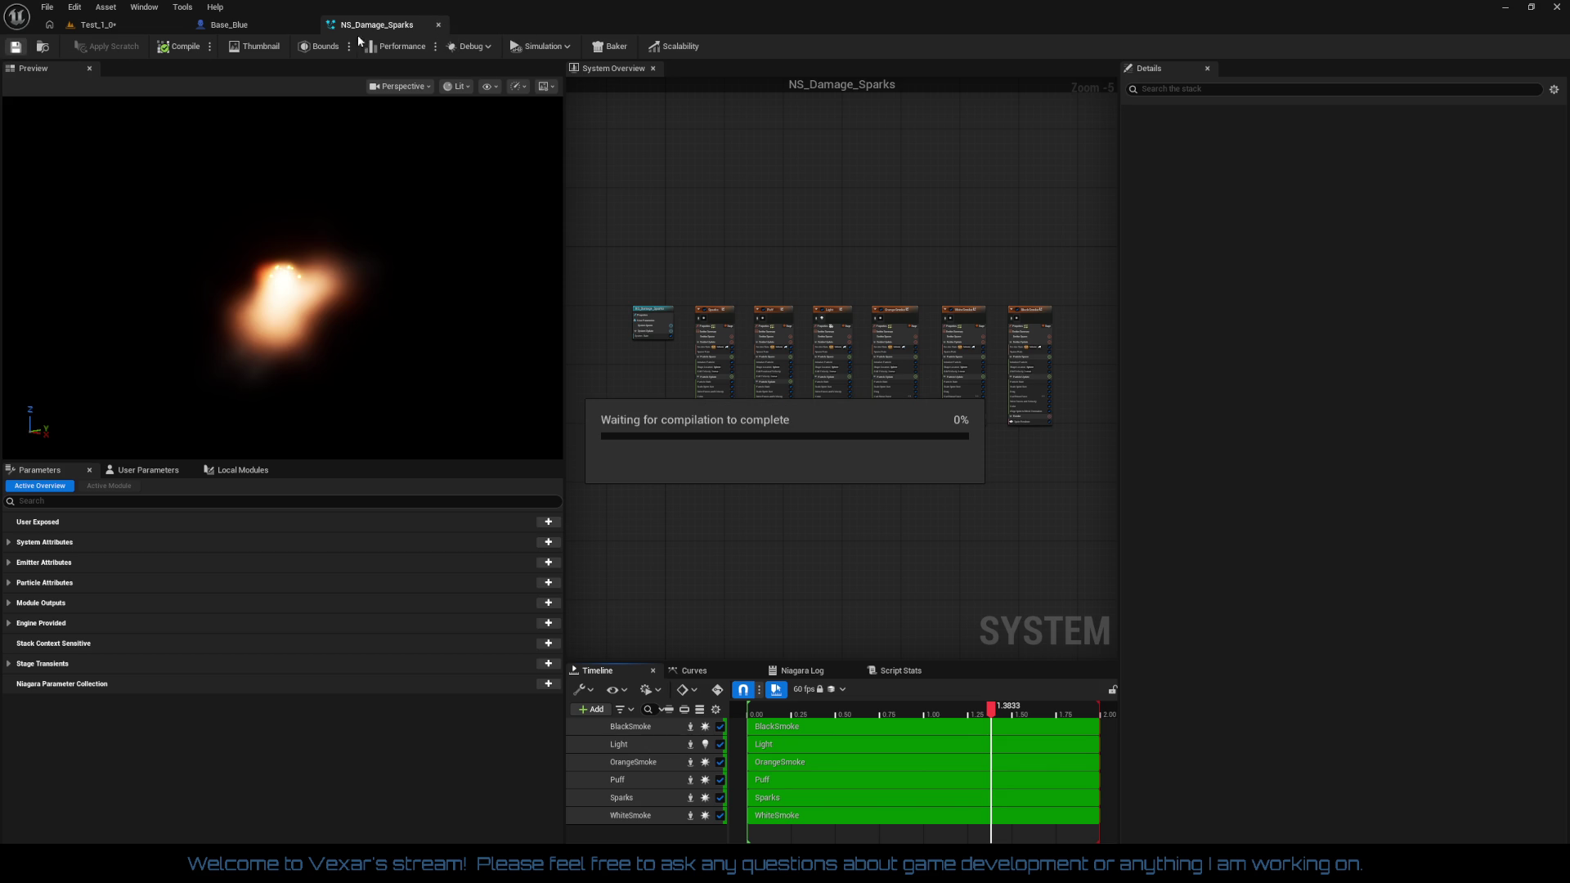
click(439, 25)
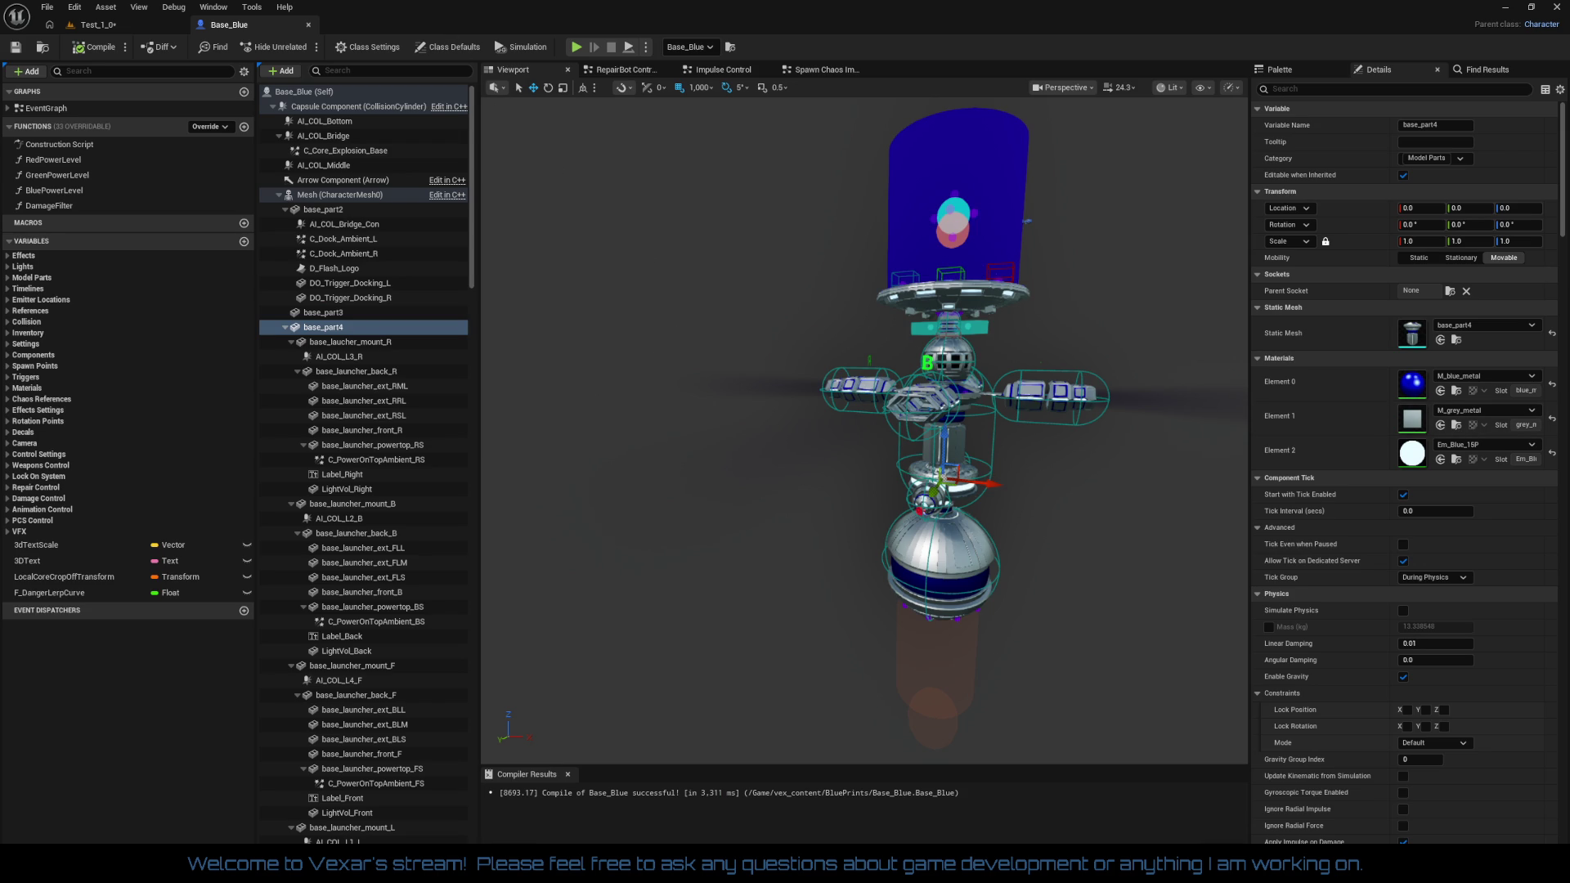
Attach NS_Damage_Sparks as a component under base_part4
mouse_move(907, 422)
mouse_down()
mouse_move(405, 354)
mouse_move(372, 329)
mouse_up()
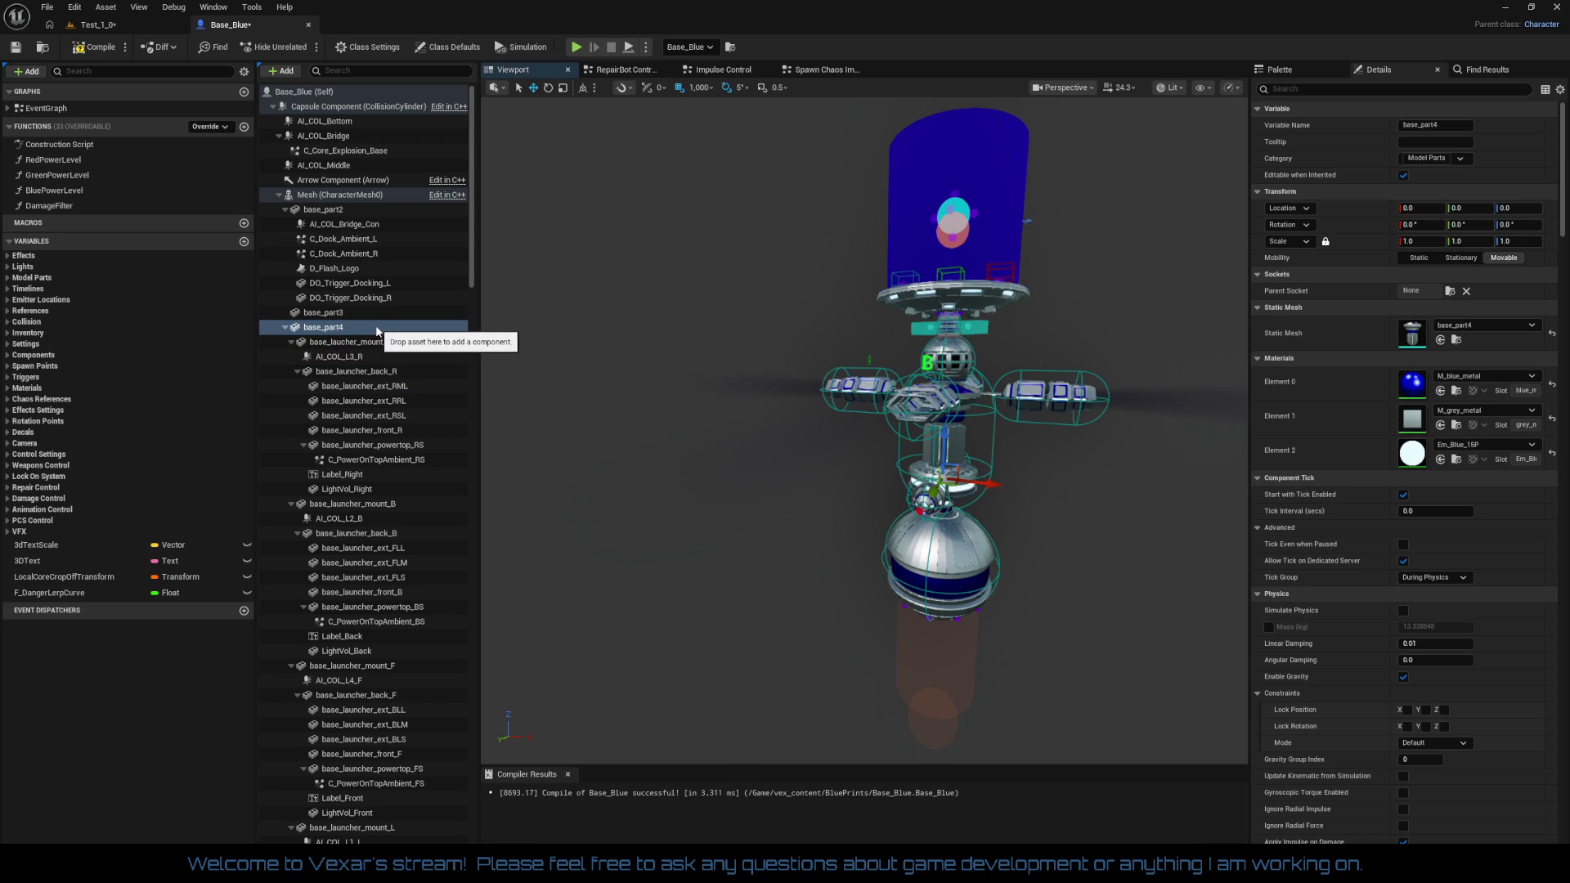
mouse_move(471, 281)
mouse_down()
mouse_move(472, 847)
mouse_move(475, 278)
mouse_up()
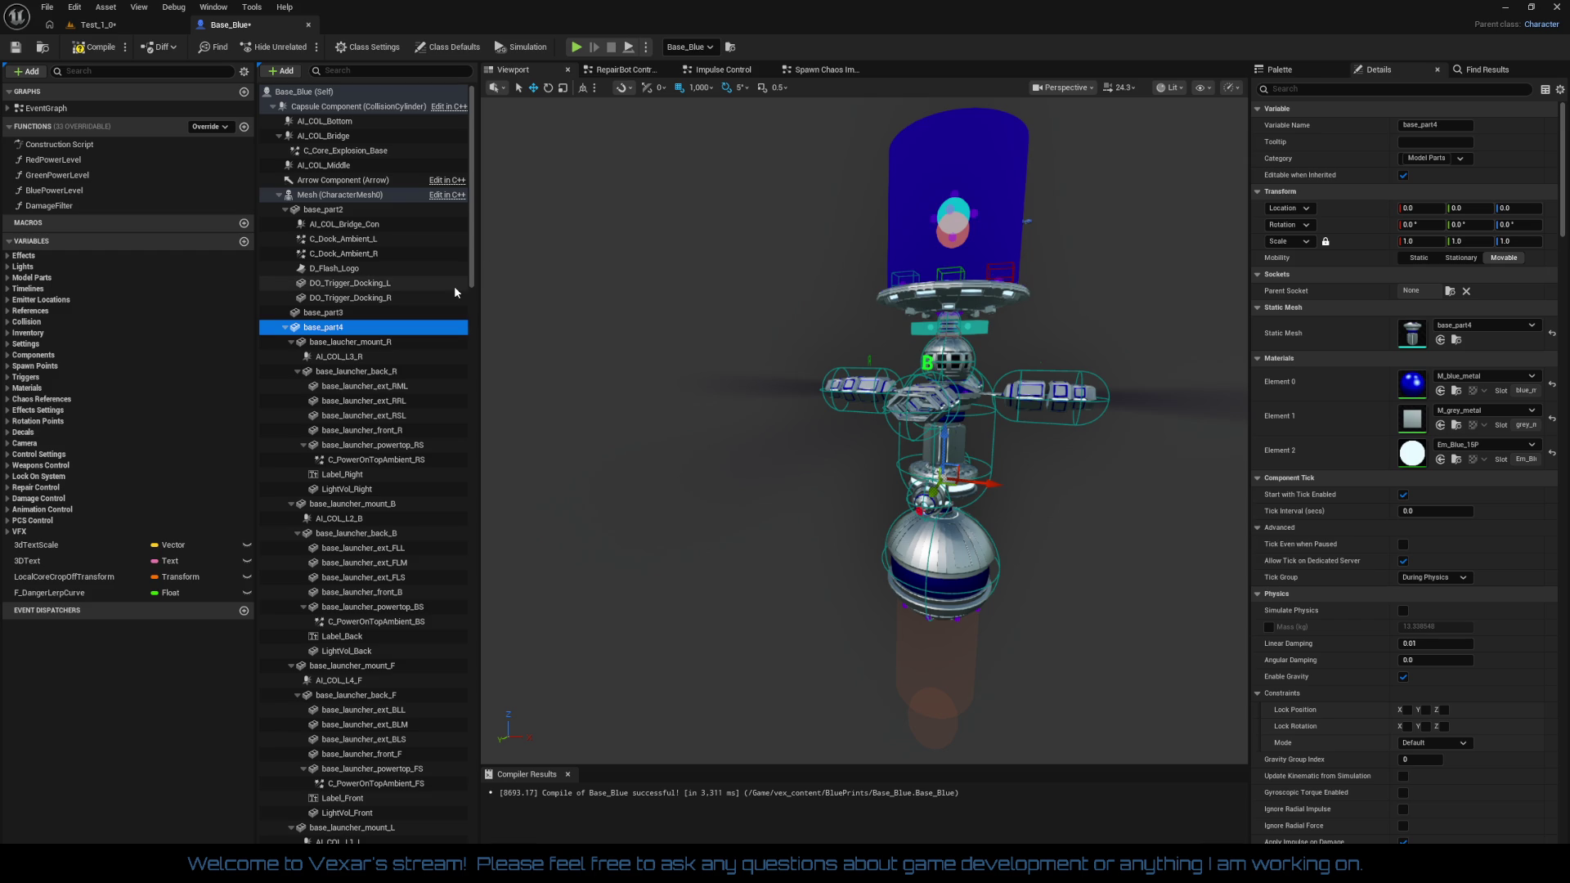
scroll(433, 303, down, 1)
scroll(434, 303, down, 3)
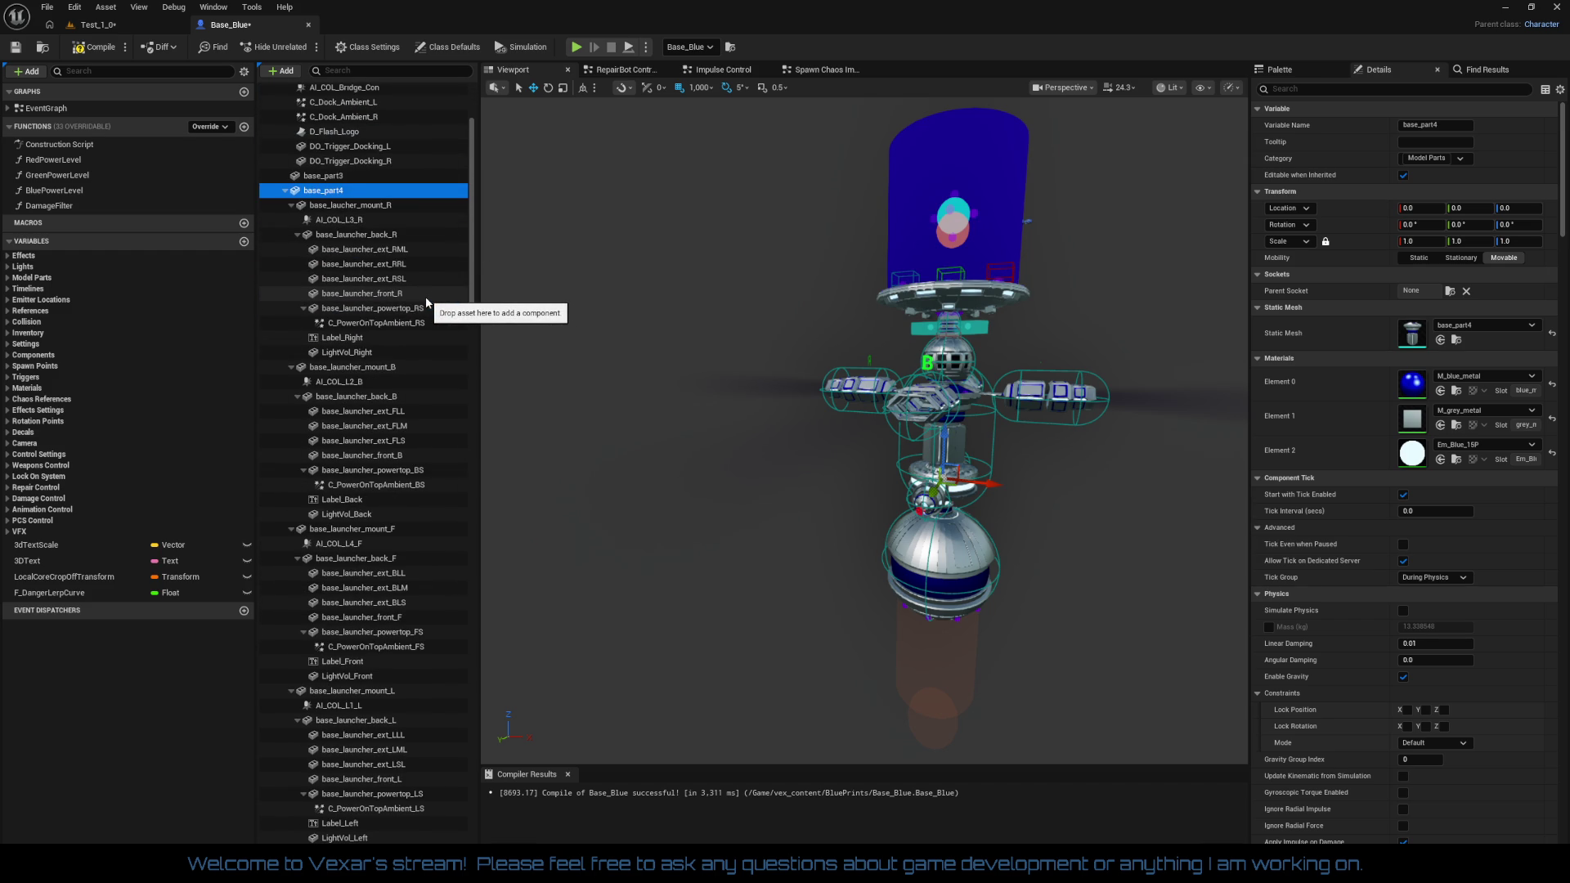
scroll(427, 303, up, 1)
Collapse base_part4, base_part5, base_part6 and TopBase_CenterLOC in the component tree
click(283, 231)
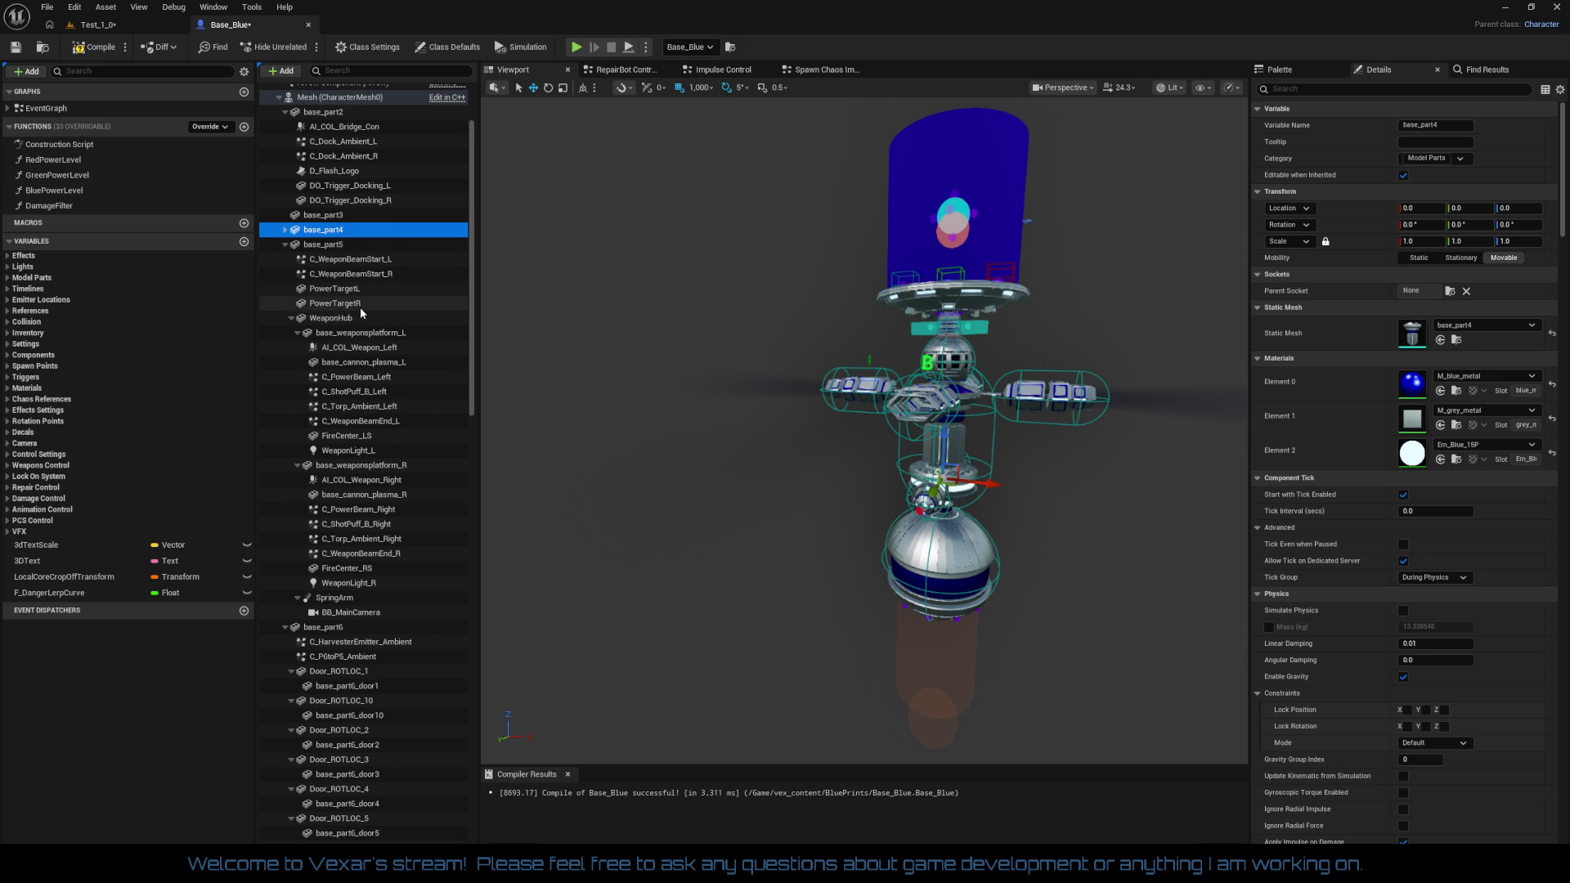
click(285, 245)
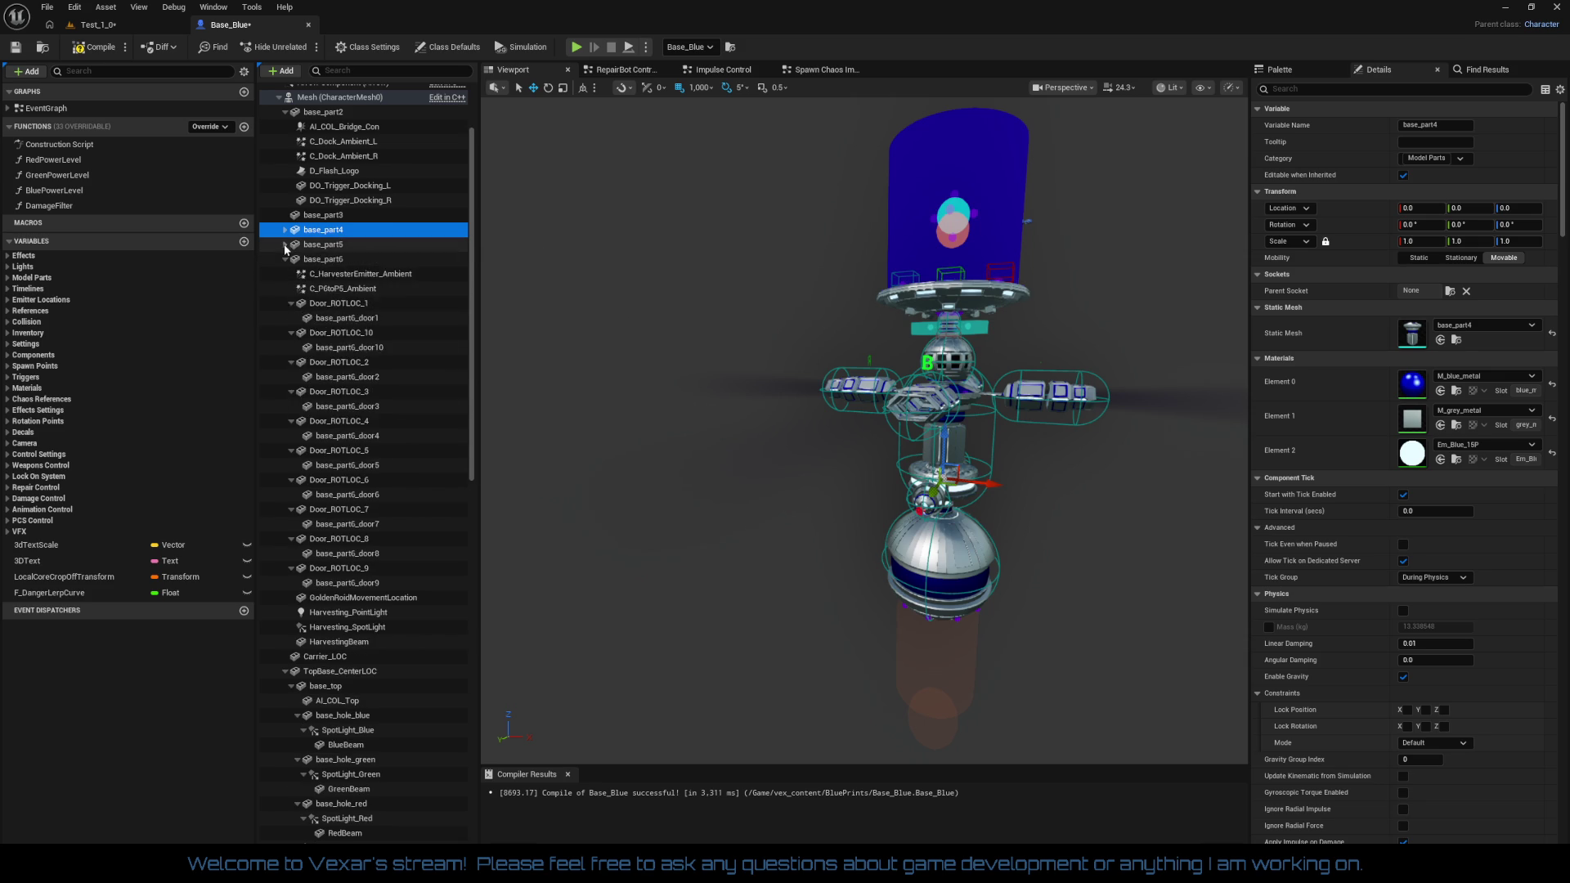
click(286, 260)
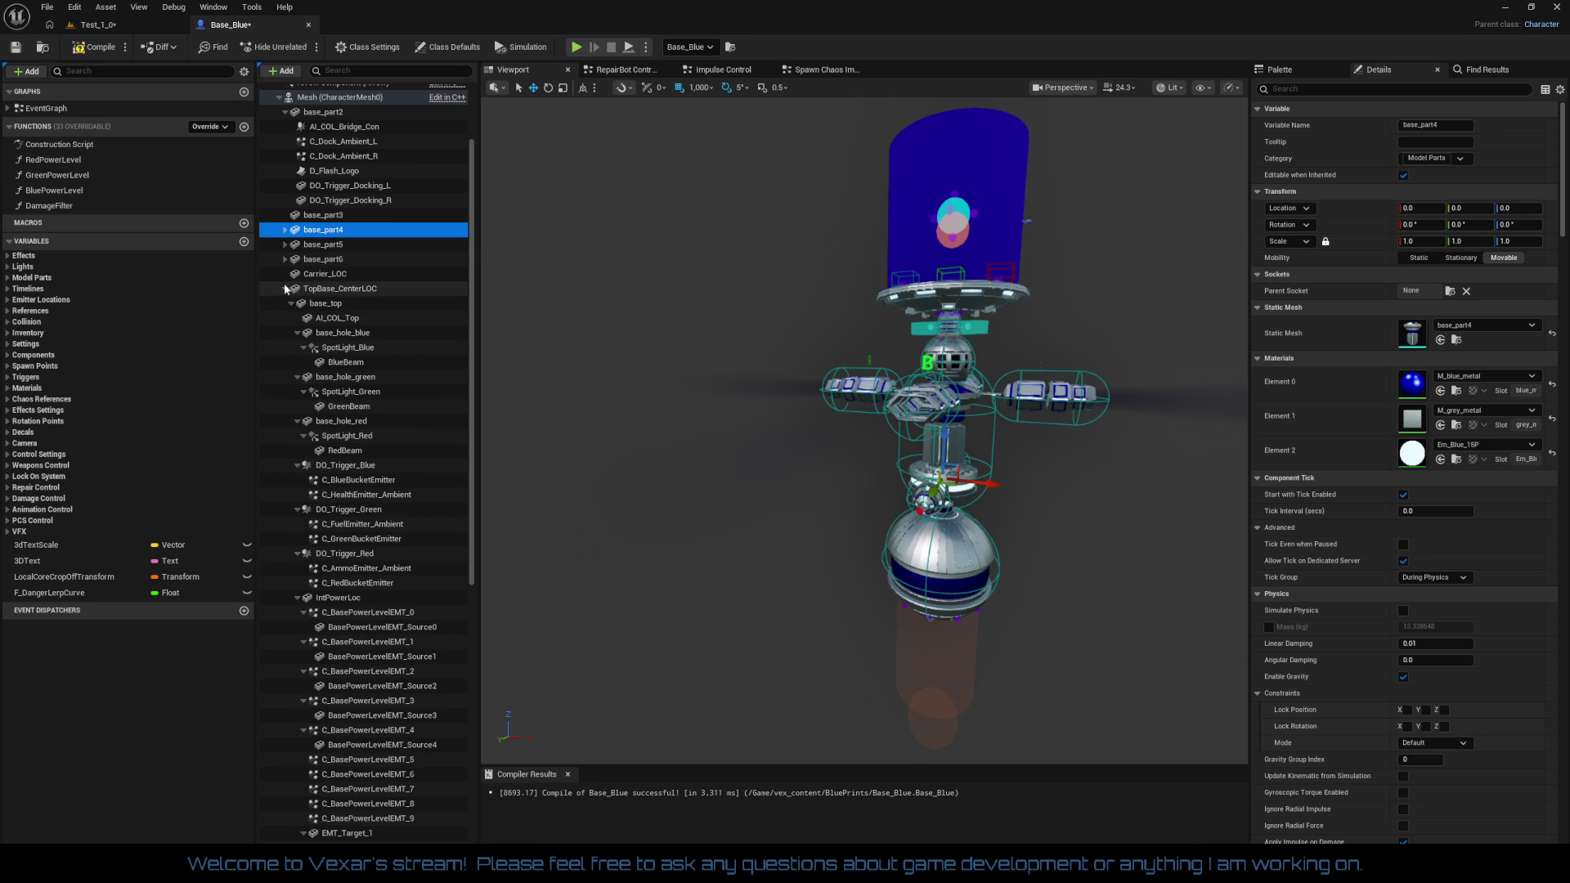
scroll(382, 436, down, 2)
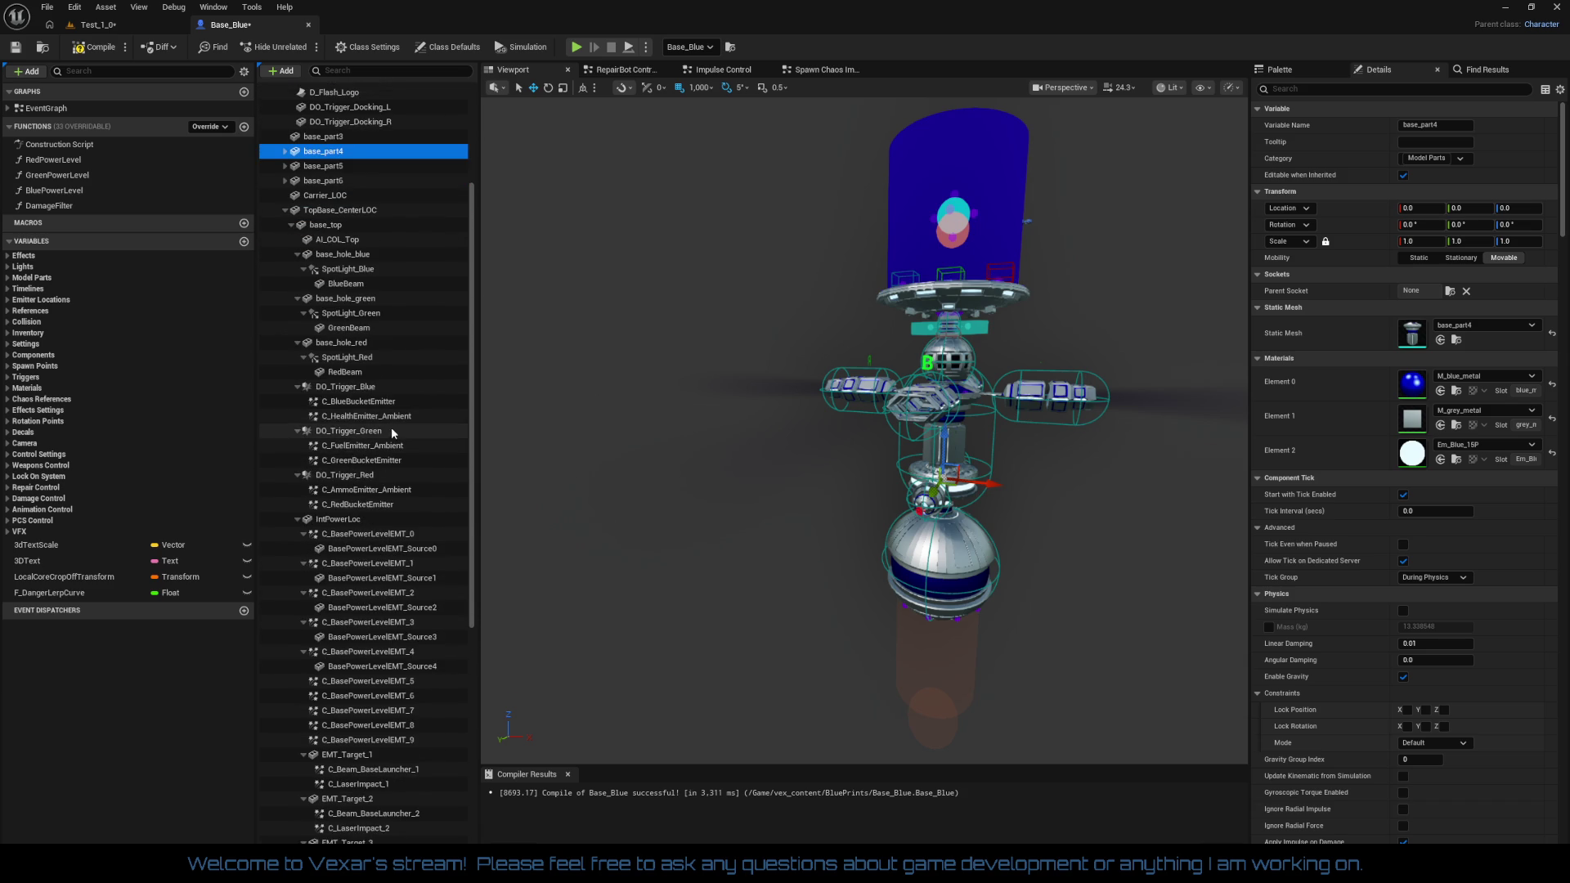
scroll(382, 436, down, 1)
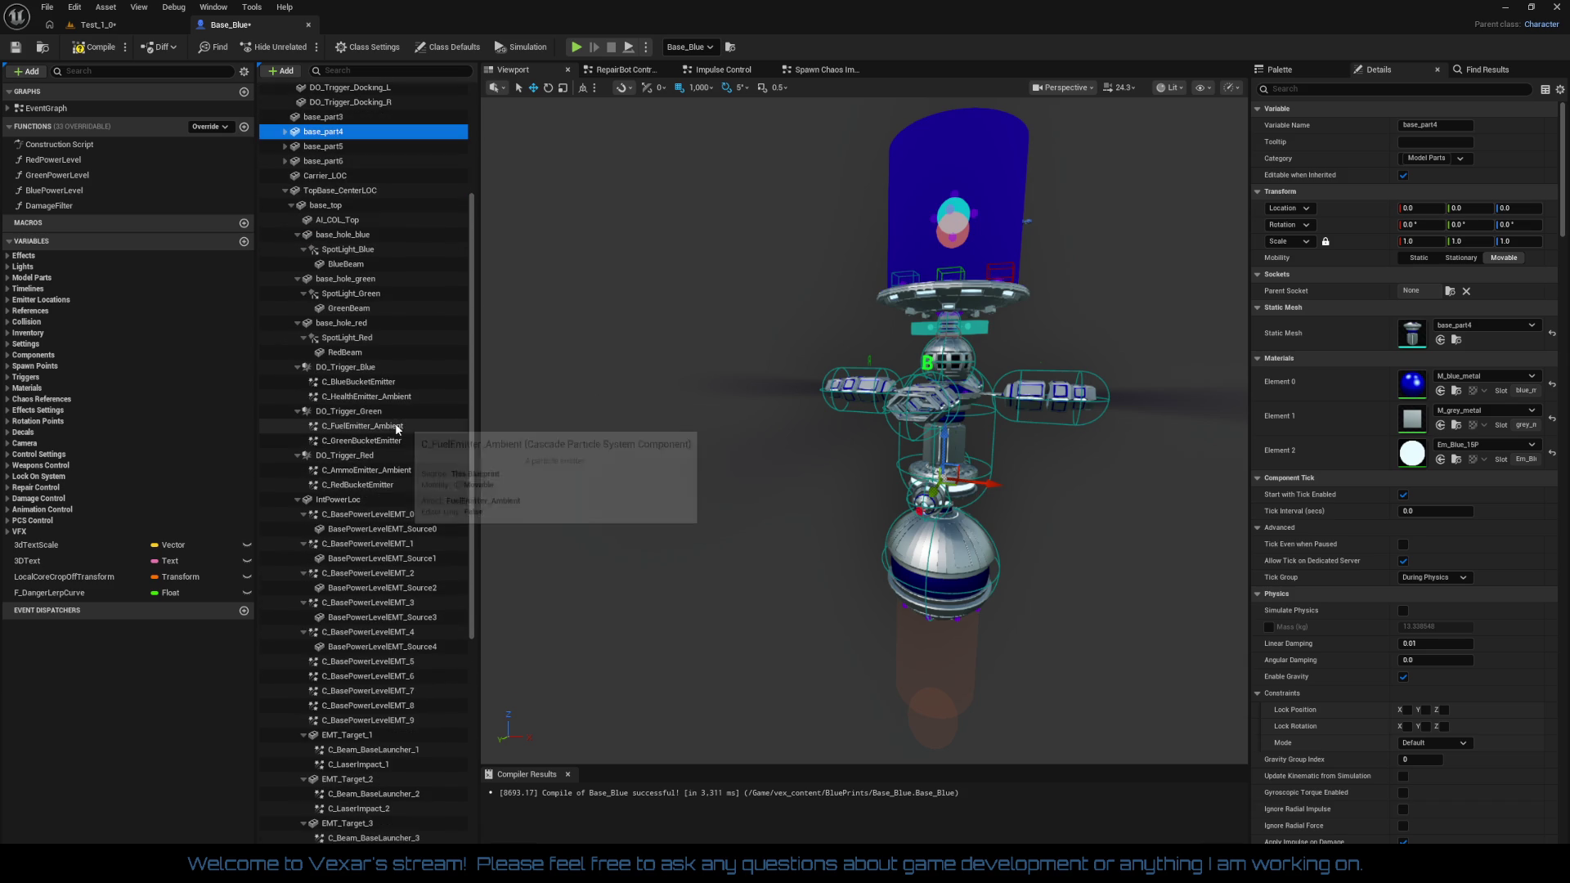
click(284, 190)
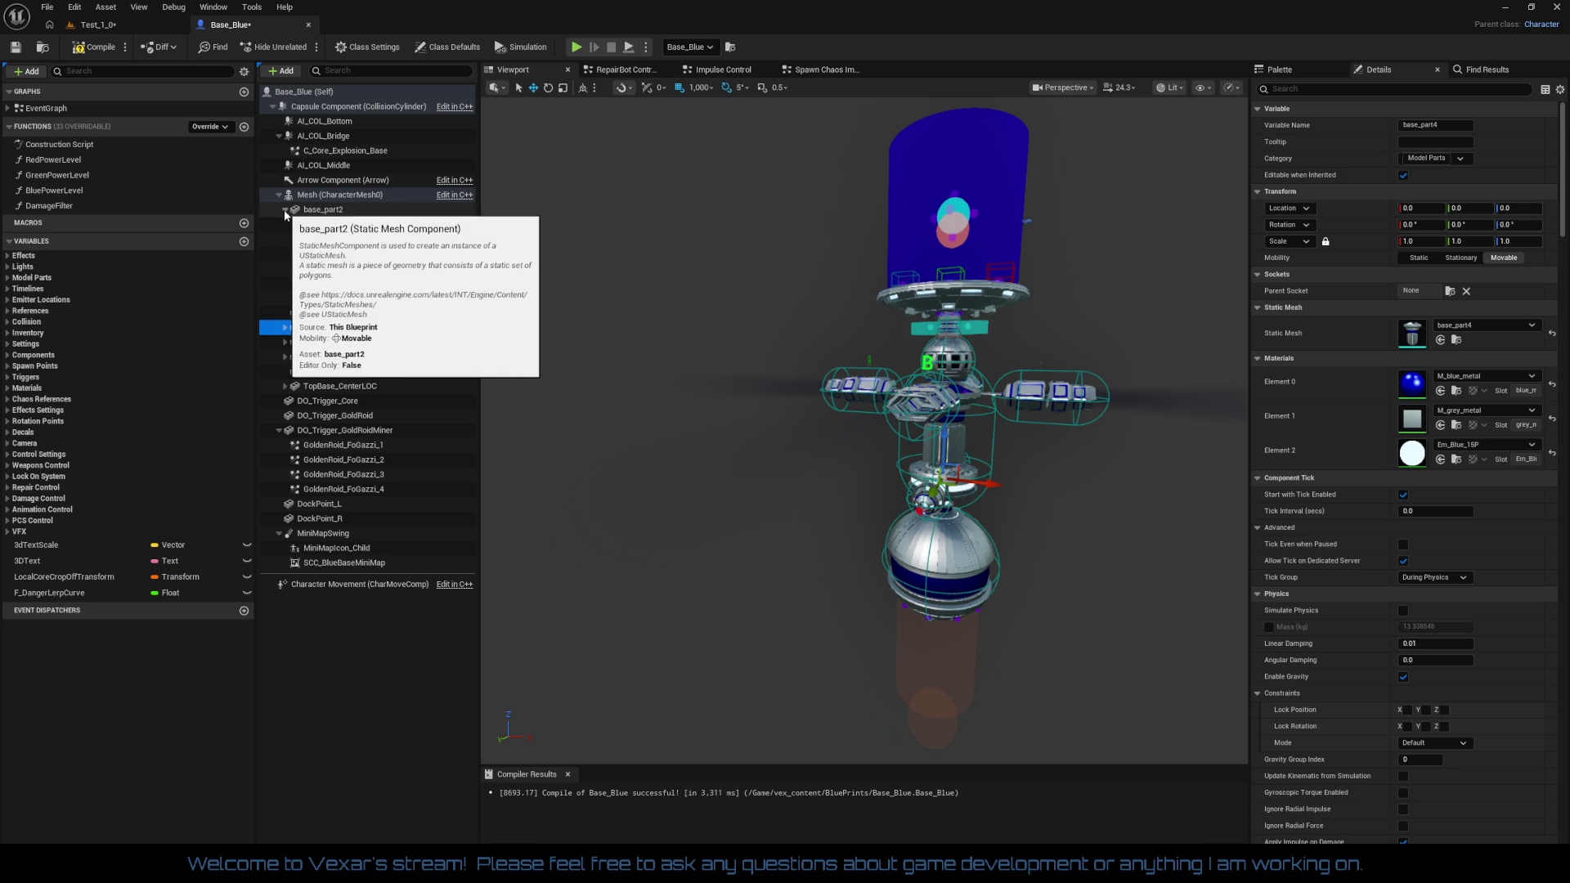
Expand base_part4 and collapse the GoldRoidMiner trigger, launcher mount, back_R and powerbolt branches
click(279, 431)
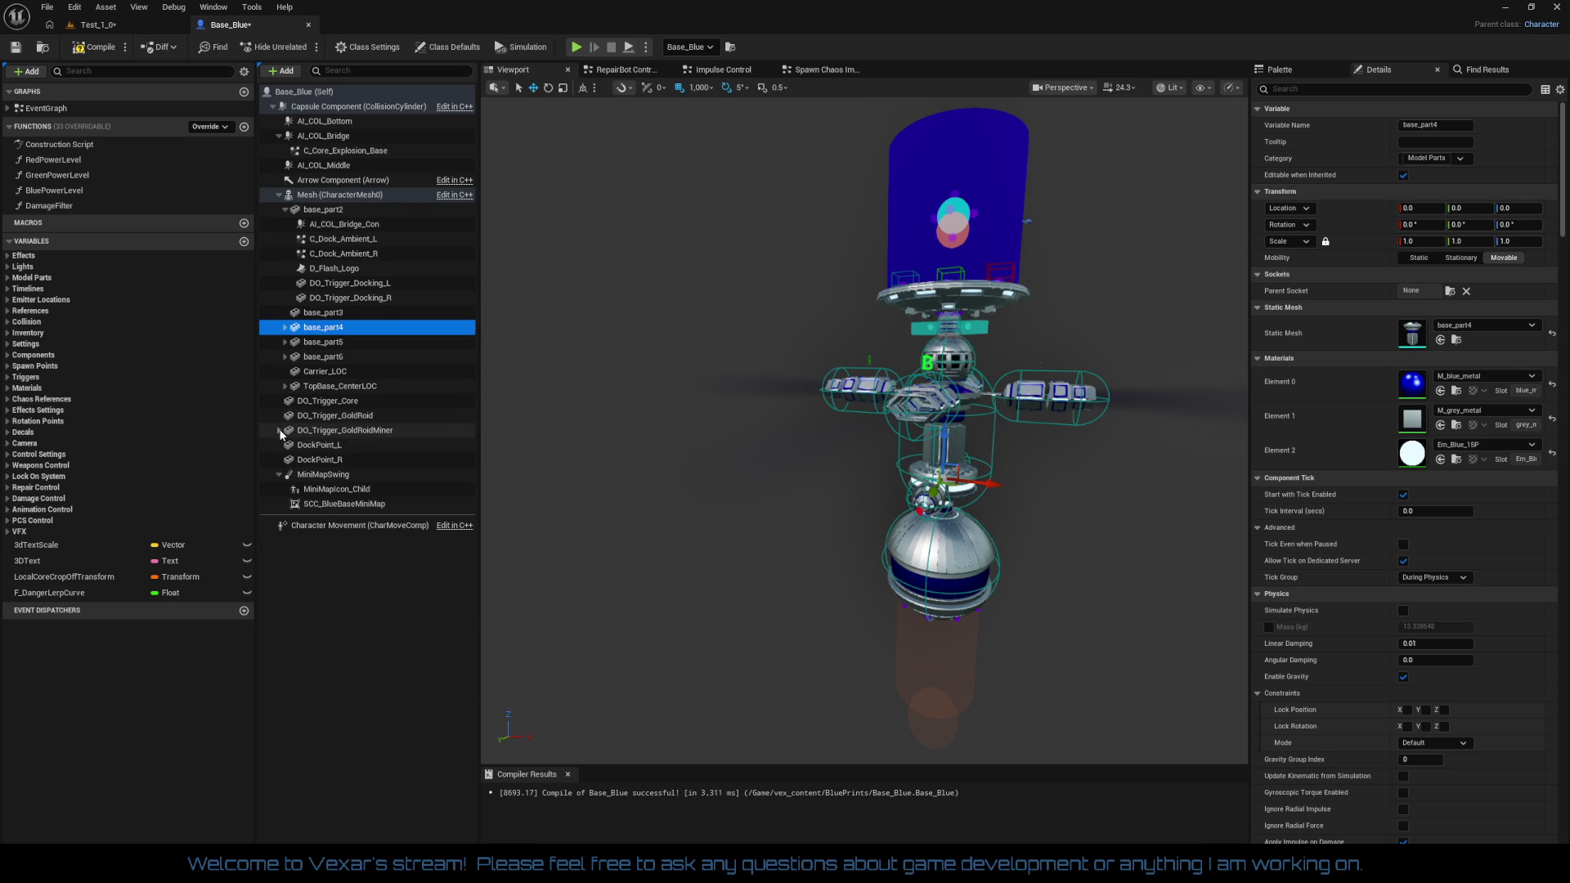
click(284, 327)
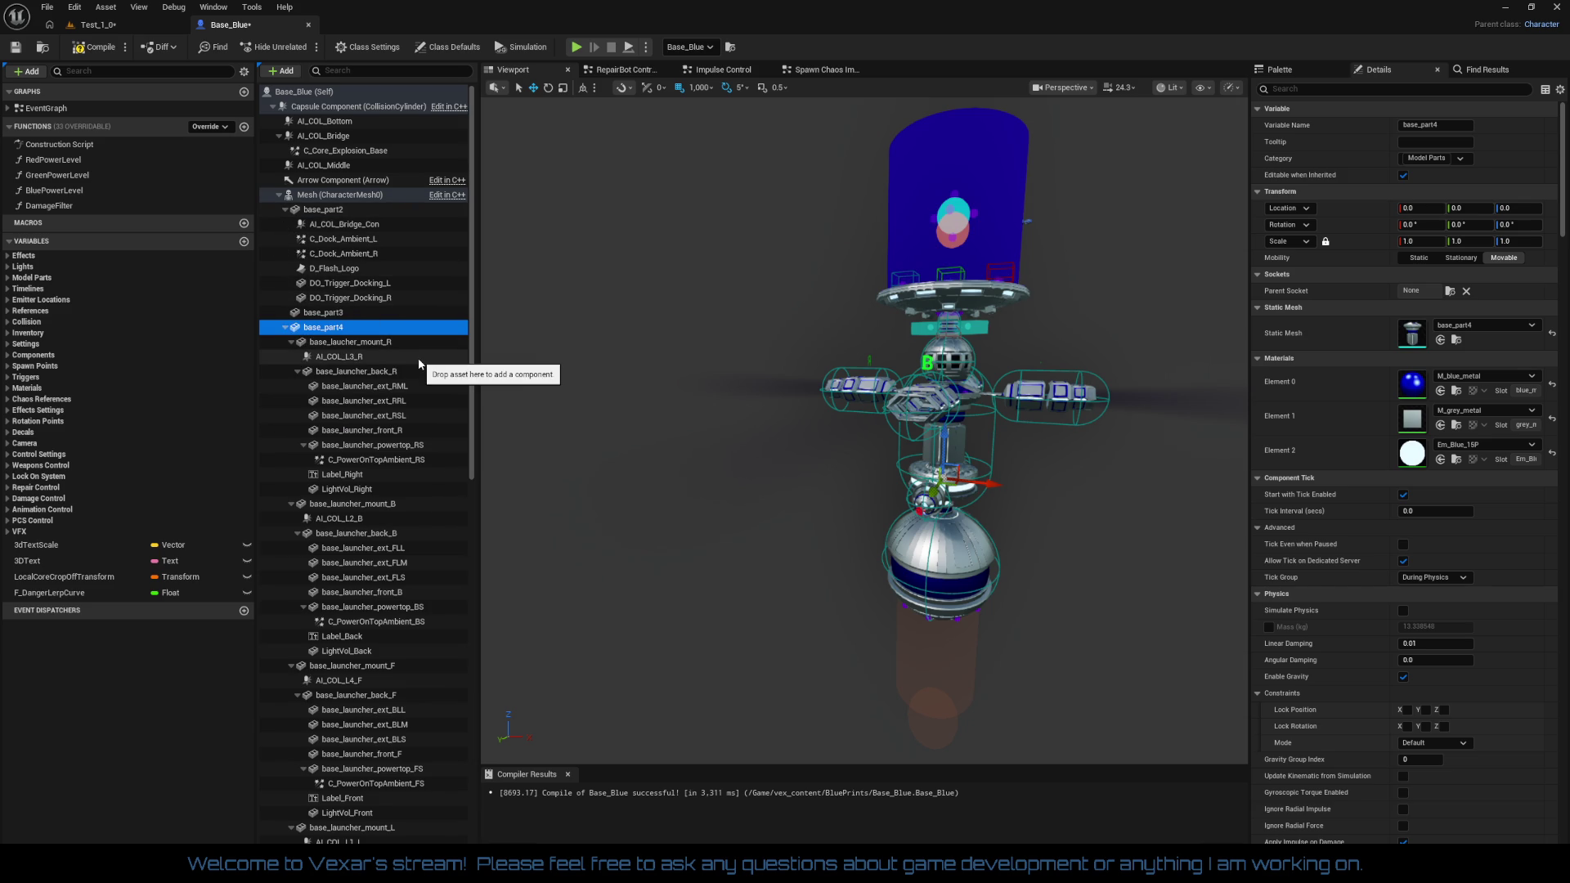
scroll(401, 377, down, 2)
scroll(401, 376, down, 2)
click(288, 406)
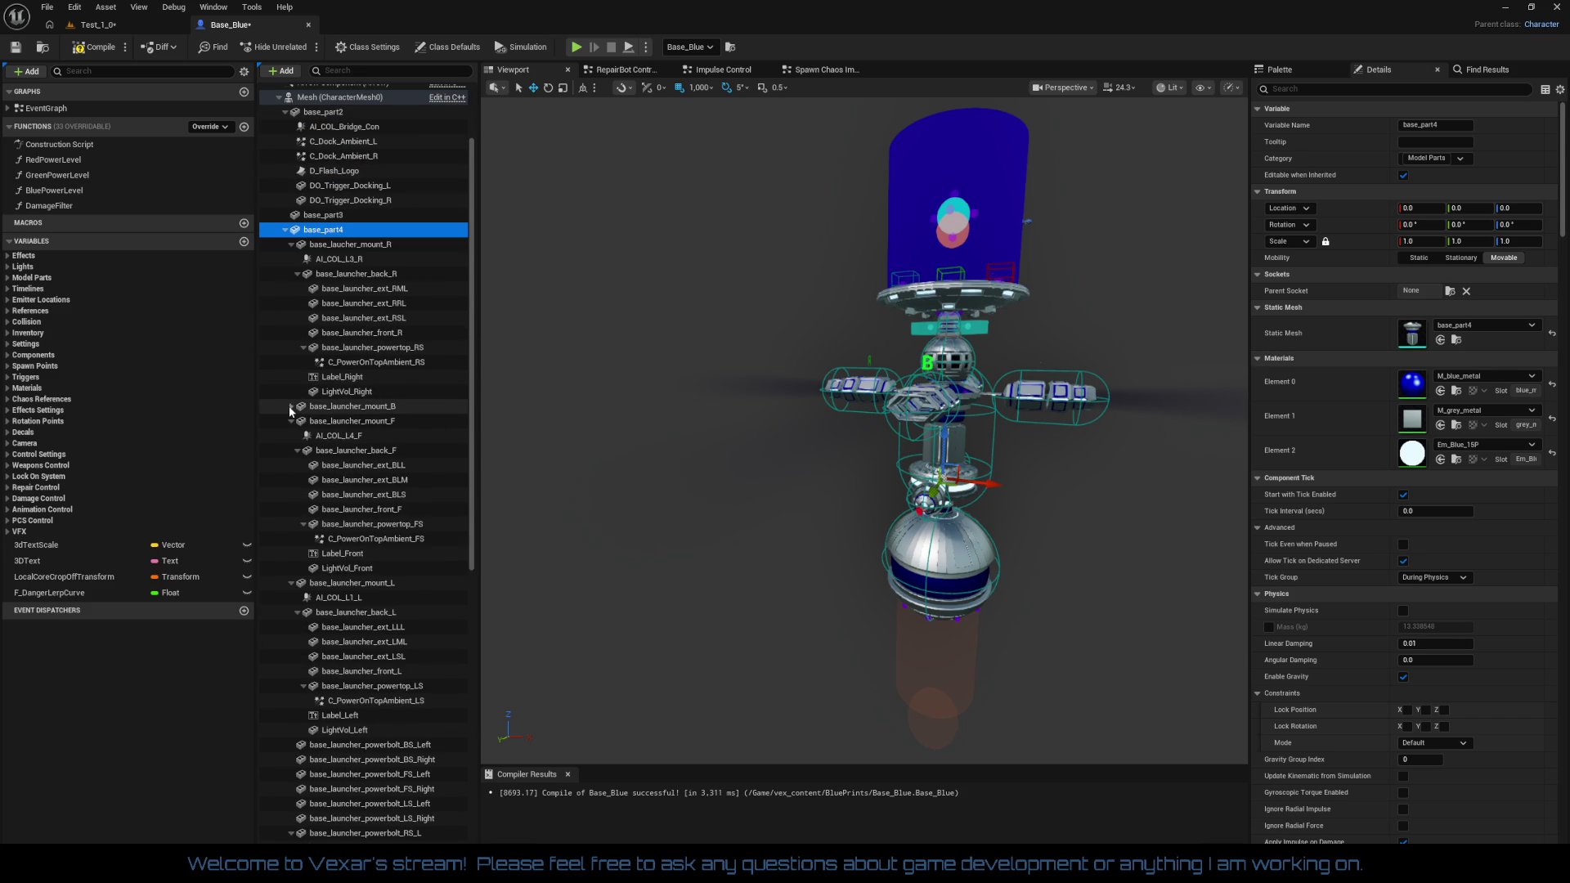
click(296, 275)
click(291, 245)
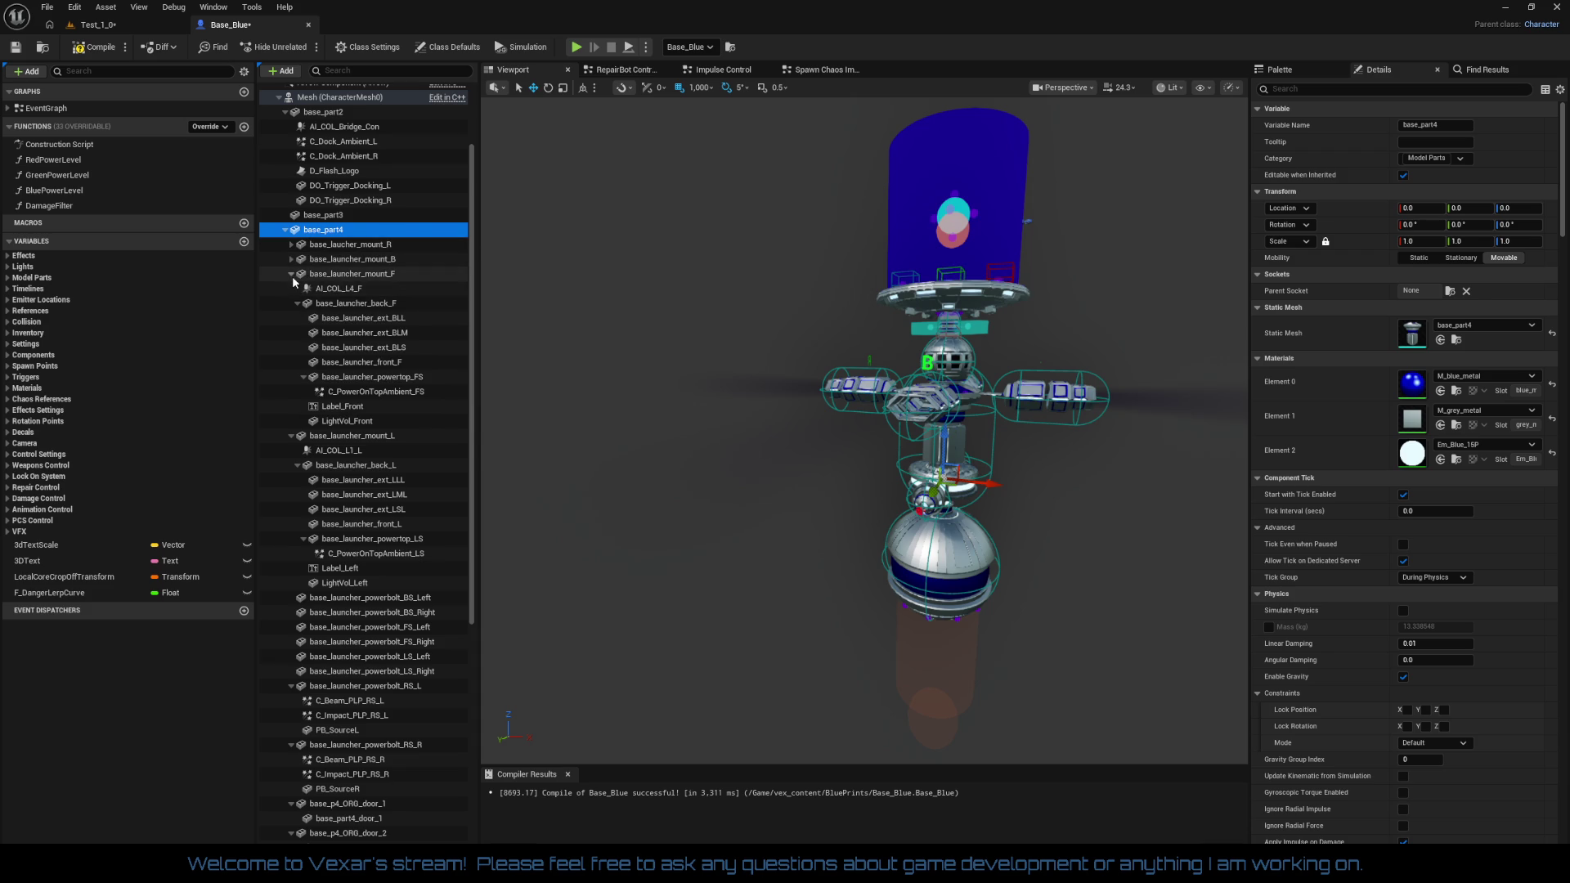
click(292, 276)
click(291, 289)
click(292, 391)
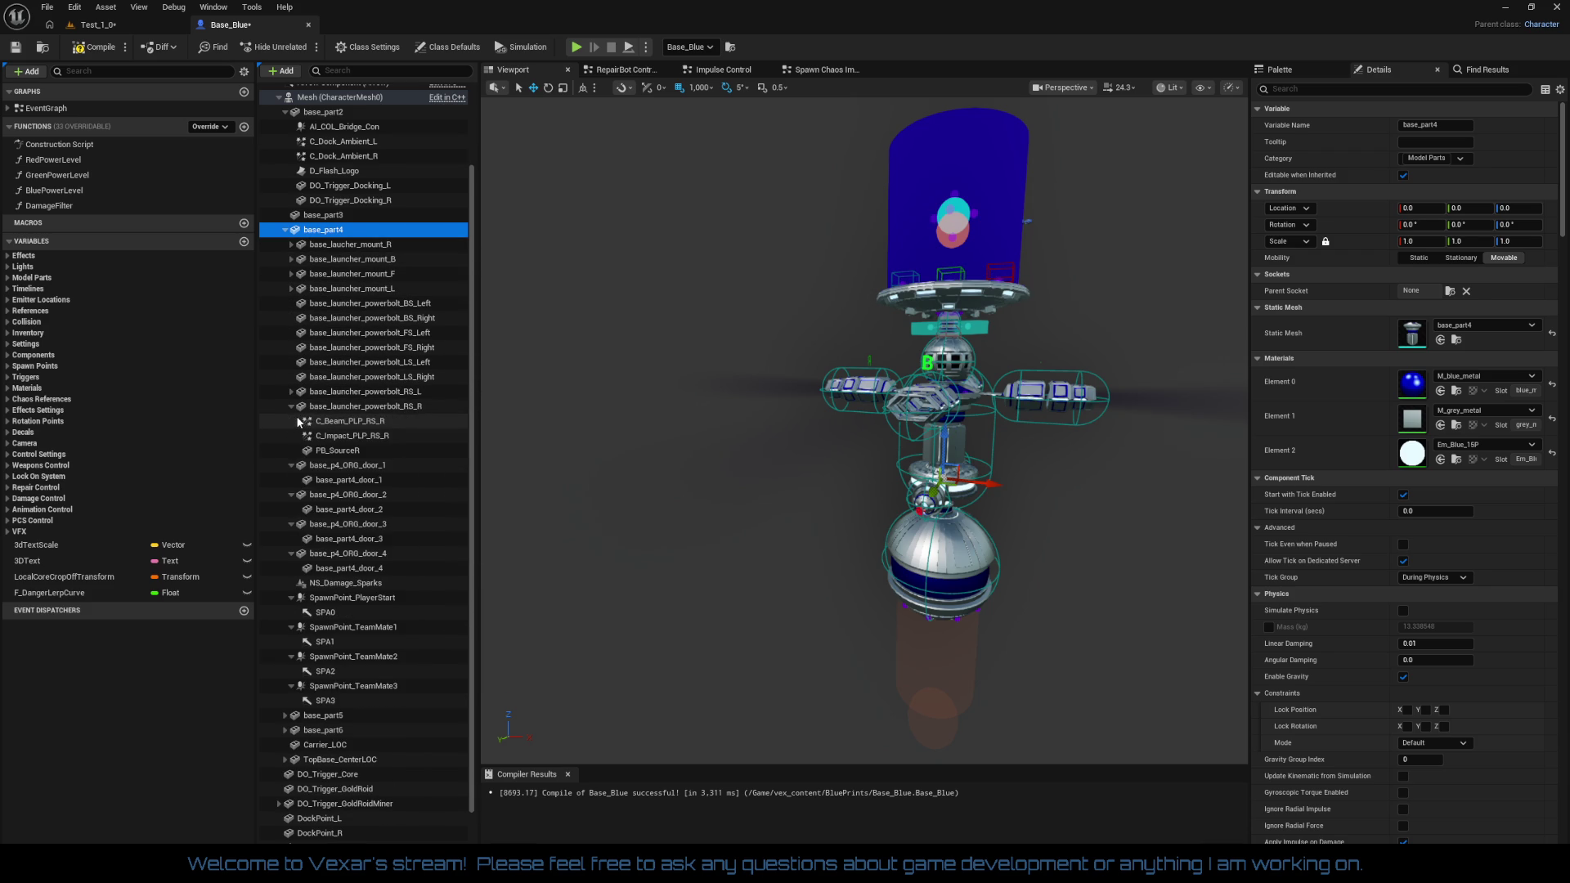
click(291, 406)
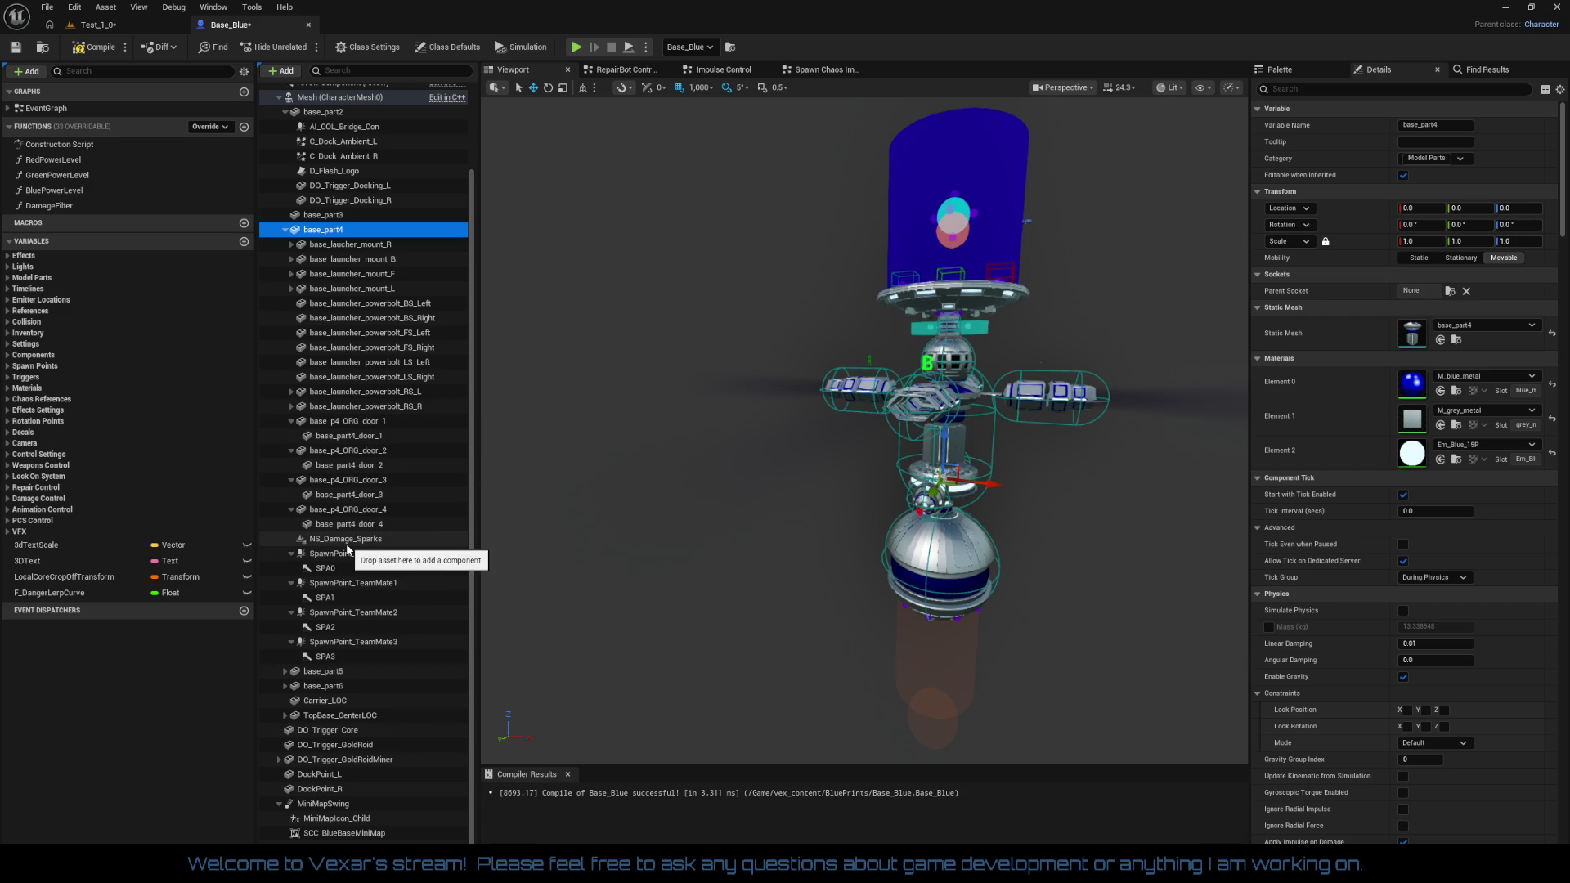
Raise NS_Damage_Sparks along Z to the central column, around location 10, 5, 15
click(346, 542)
mouse_move(773, 524)
mouse_down()
mouse_move(826, 482)
mouse_move(813, 385)
mouse_move(791, 547)
mouse_move(838, 587)
mouse_up()
mouse_move(793, 491)
mouse_down()
mouse_move(790, 415)
mouse_move(730, 451)
mouse_up()
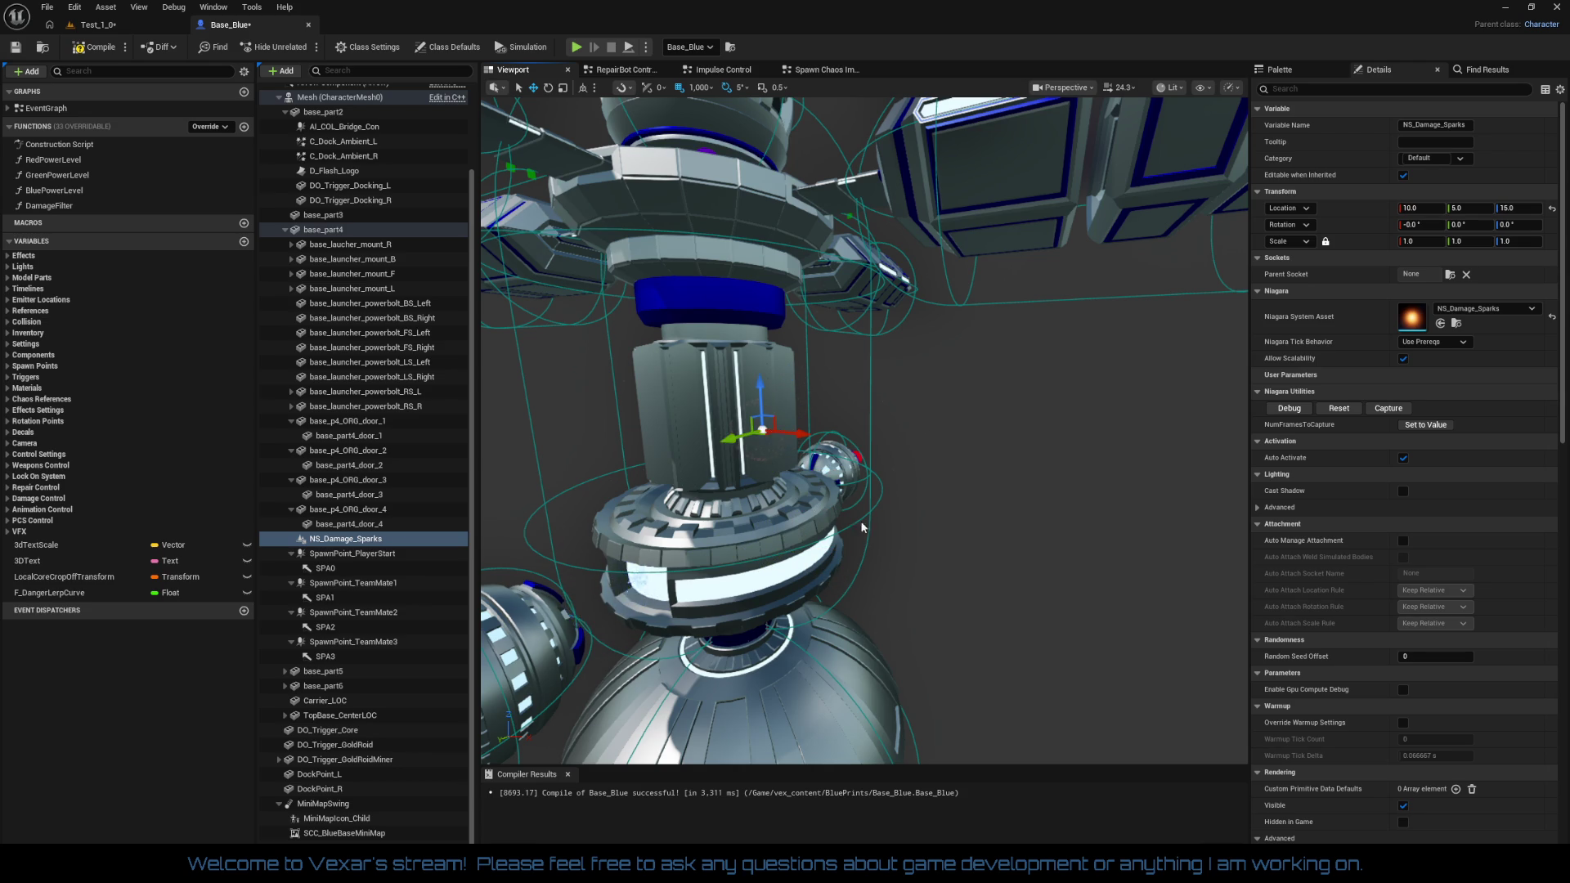
scroll(843, 513, up, 6)
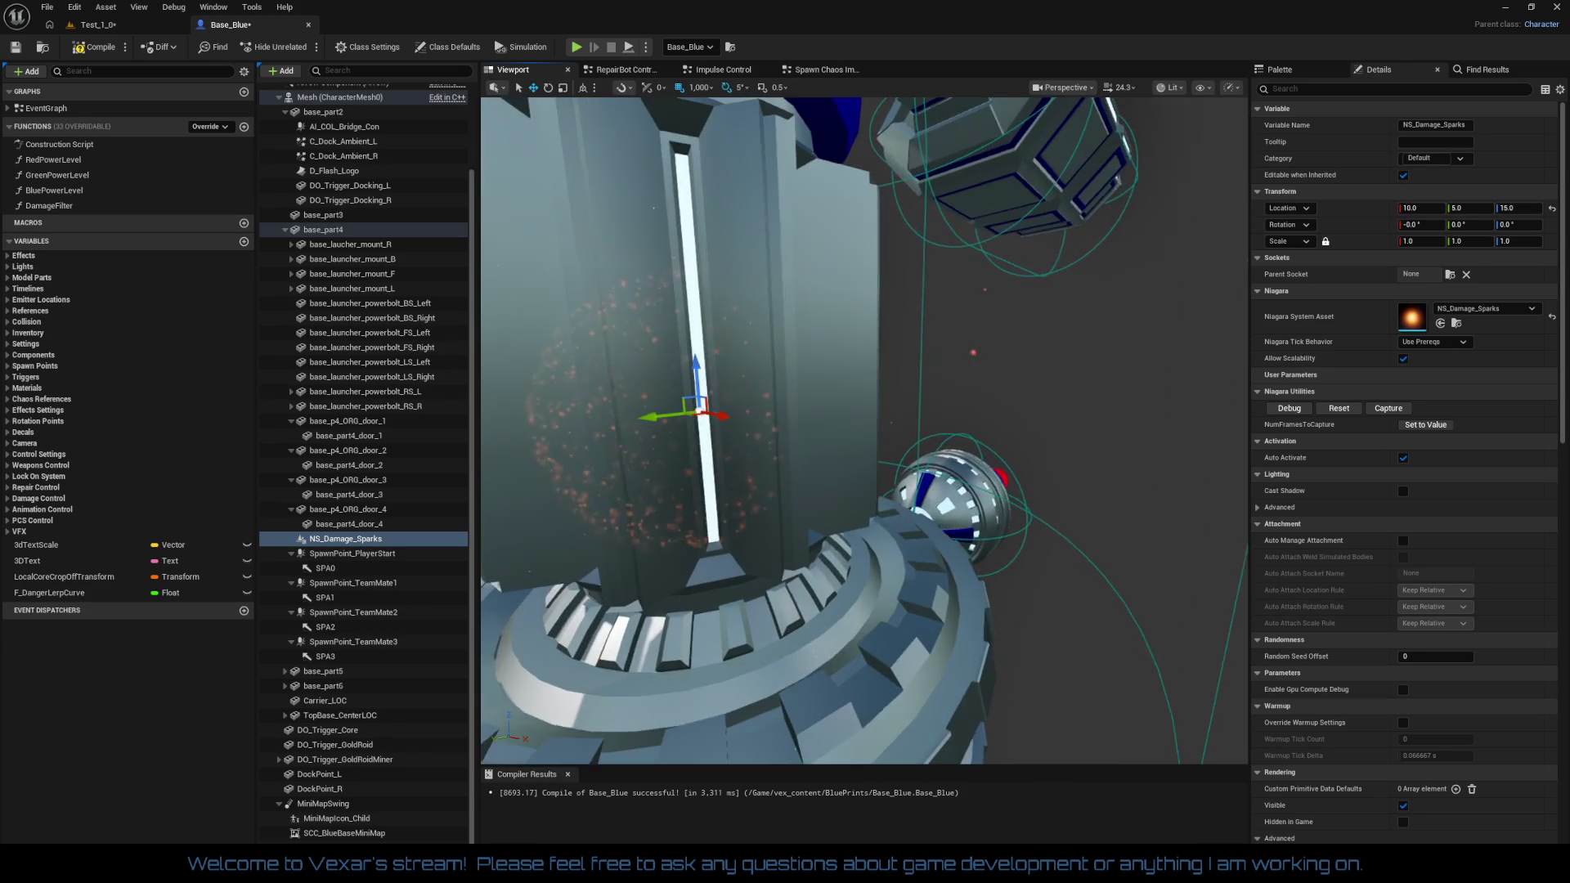
mouse_move(844, 514)
mouse_down()
mouse_move(809, 471)
mouse_move(863, 497)
mouse_move(736, 501)
mouse_move(748, 523)
mouse_move(723, 523)
mouse_move(558, 374)
mouse_move(596, 360)
mouse_move(610, 378)
mouse_move(543, 385)
mouse_move(753, 446)
mouse_up()
drag(775, 509, 878, 529)
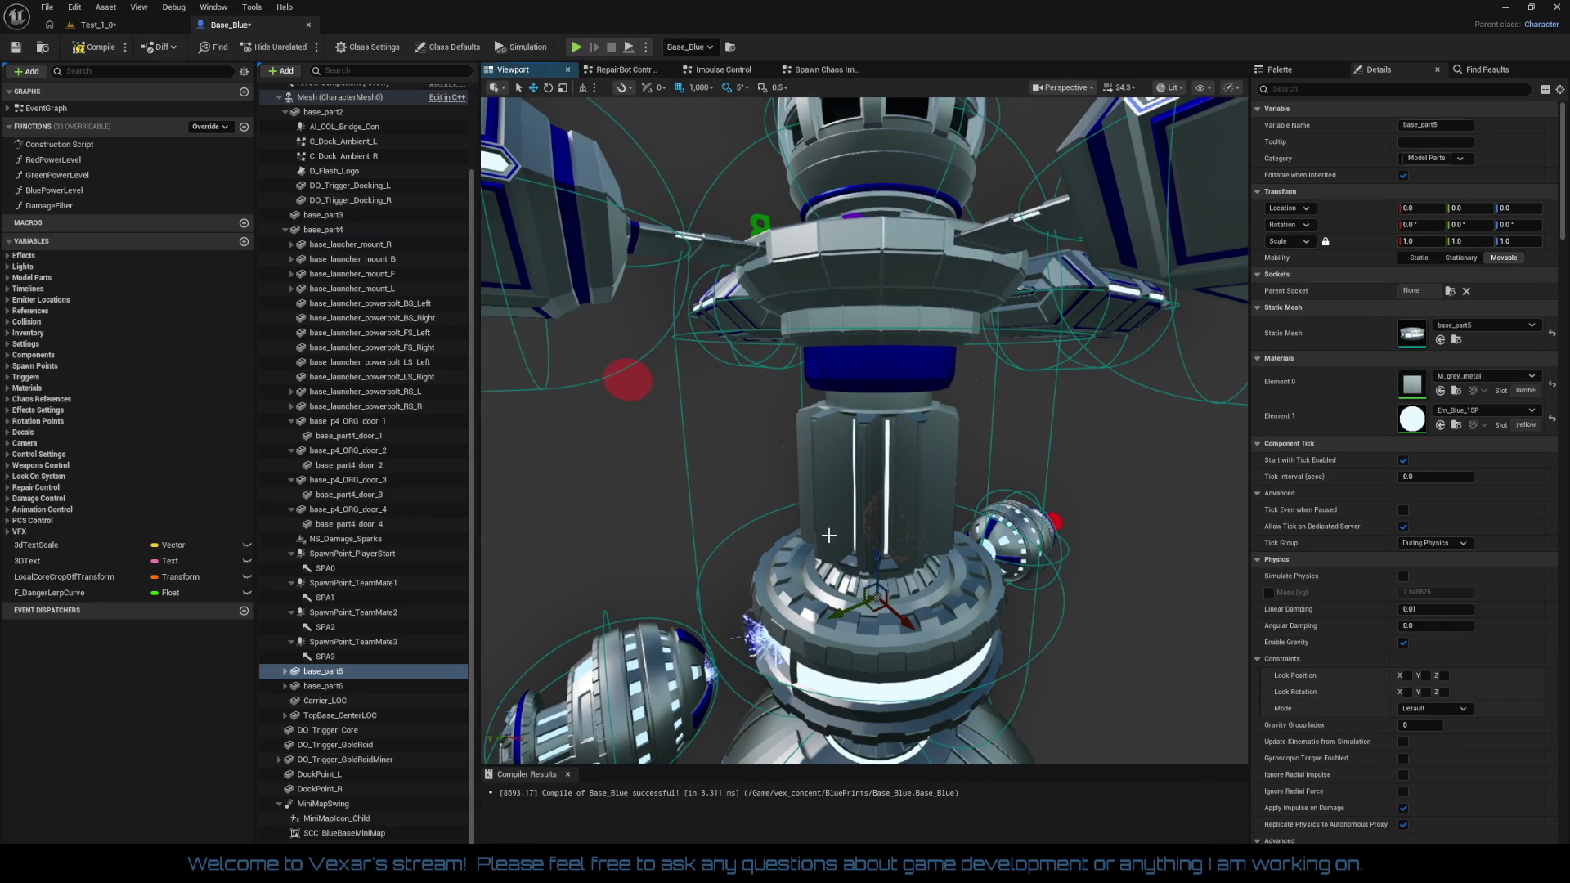
scroll(878, 529, up, 5)
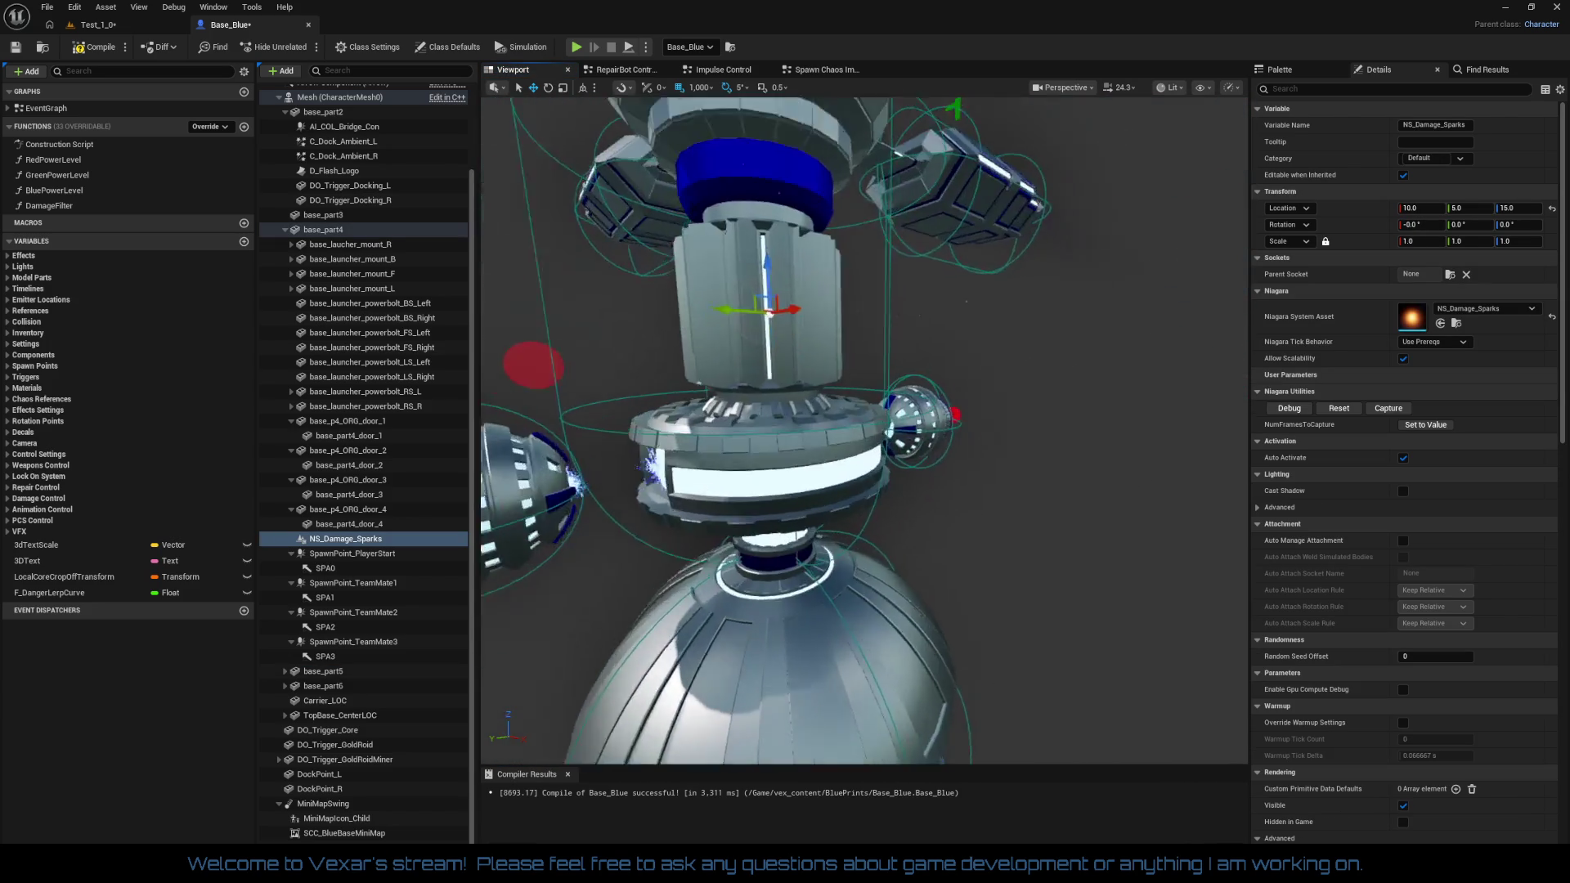
drag(877, 529, 745, 511)
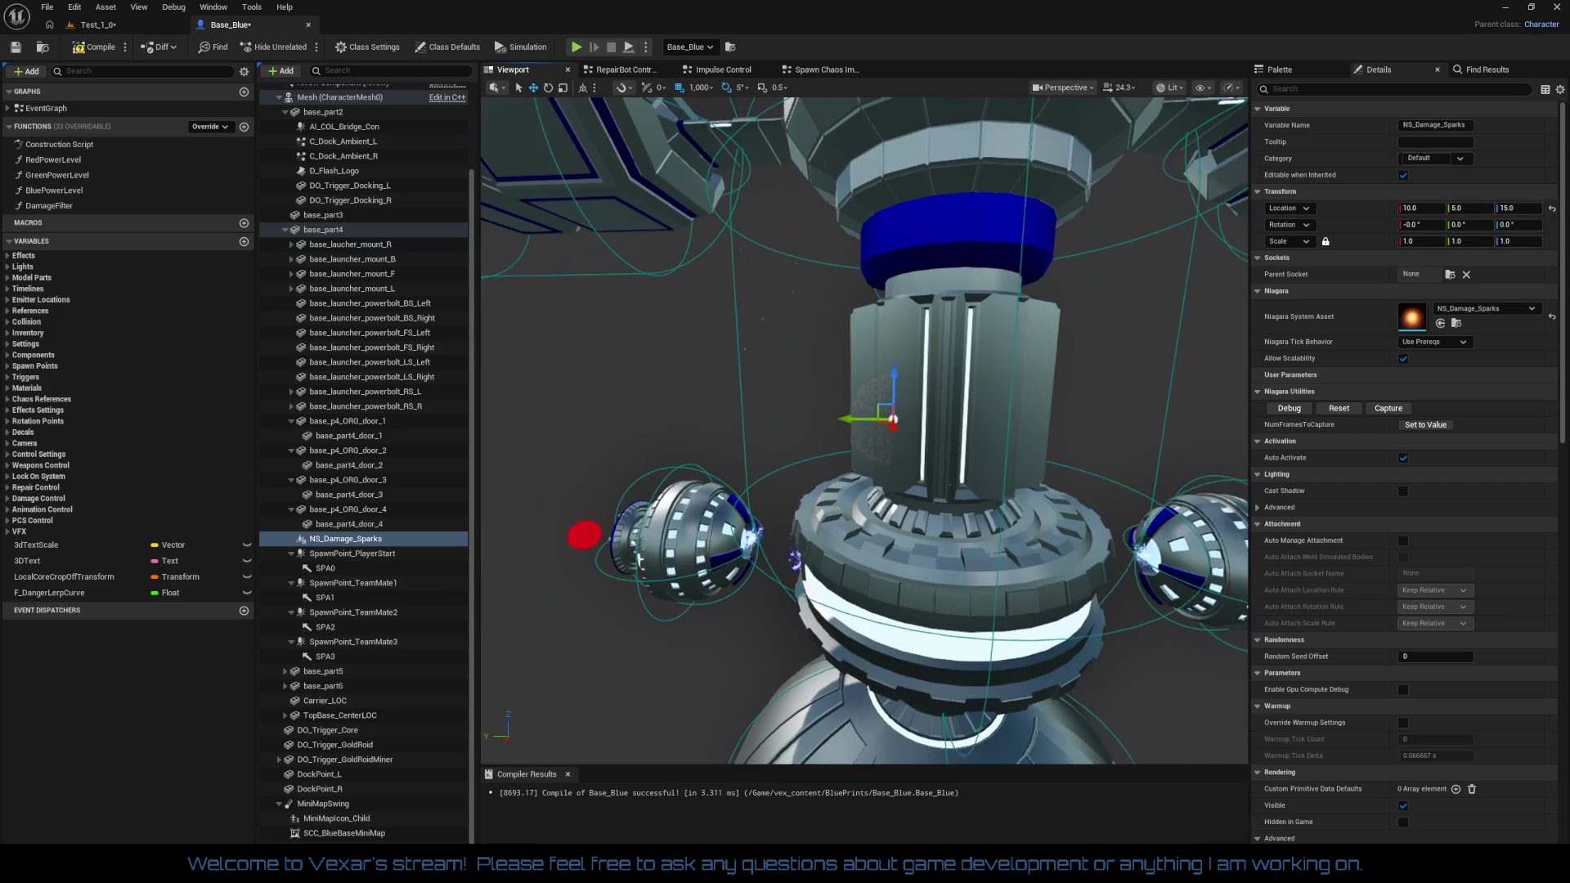
Set the sparks component's locked uniform scale to 100
click(1423, 241)
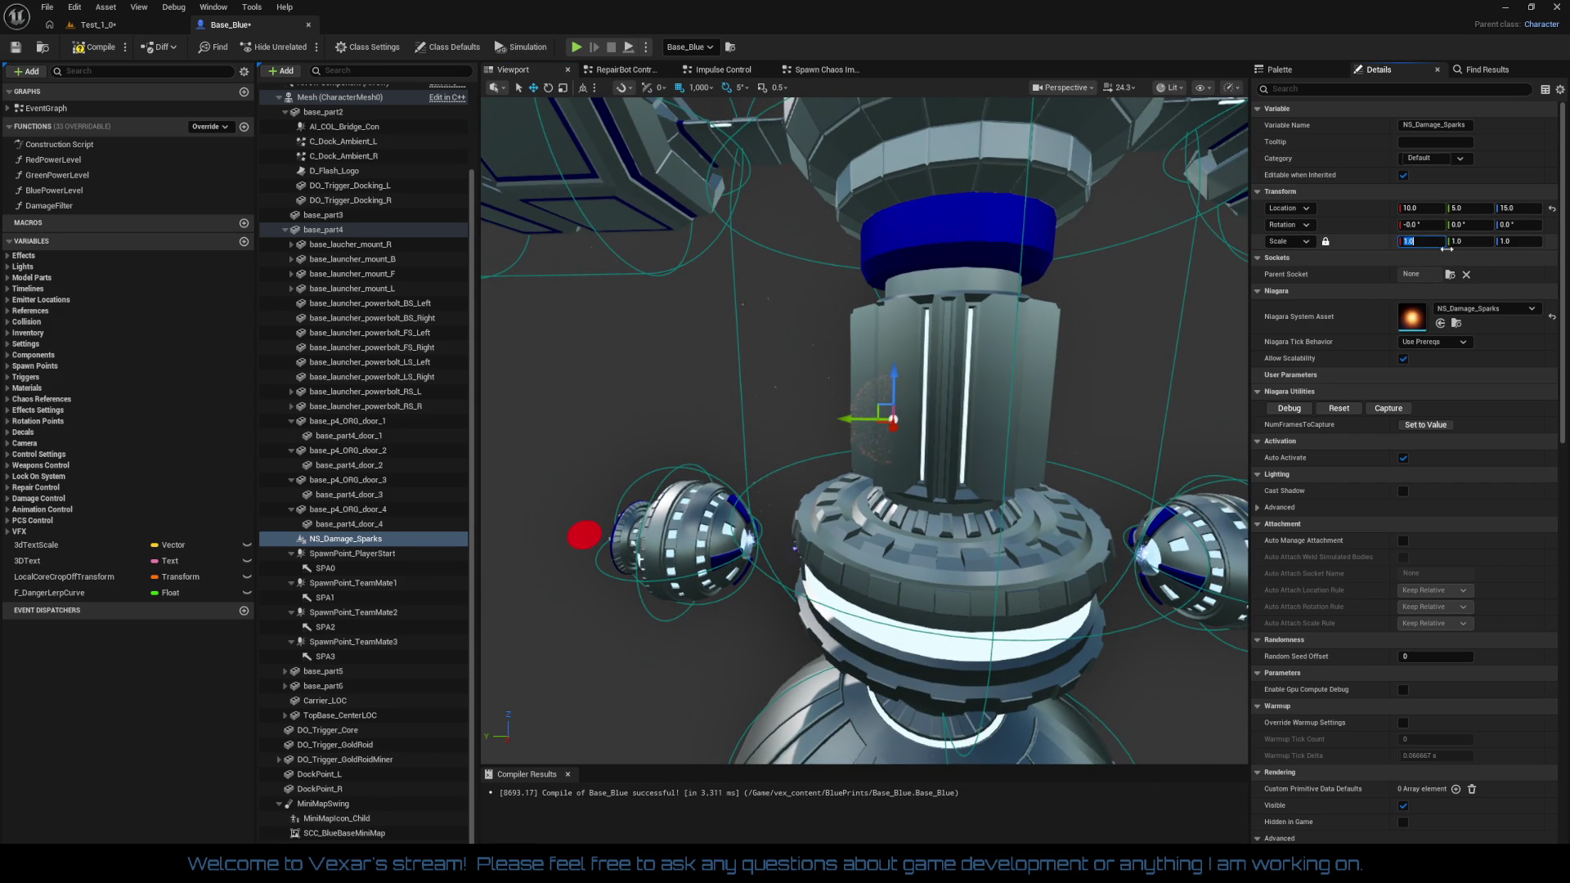
text(10)
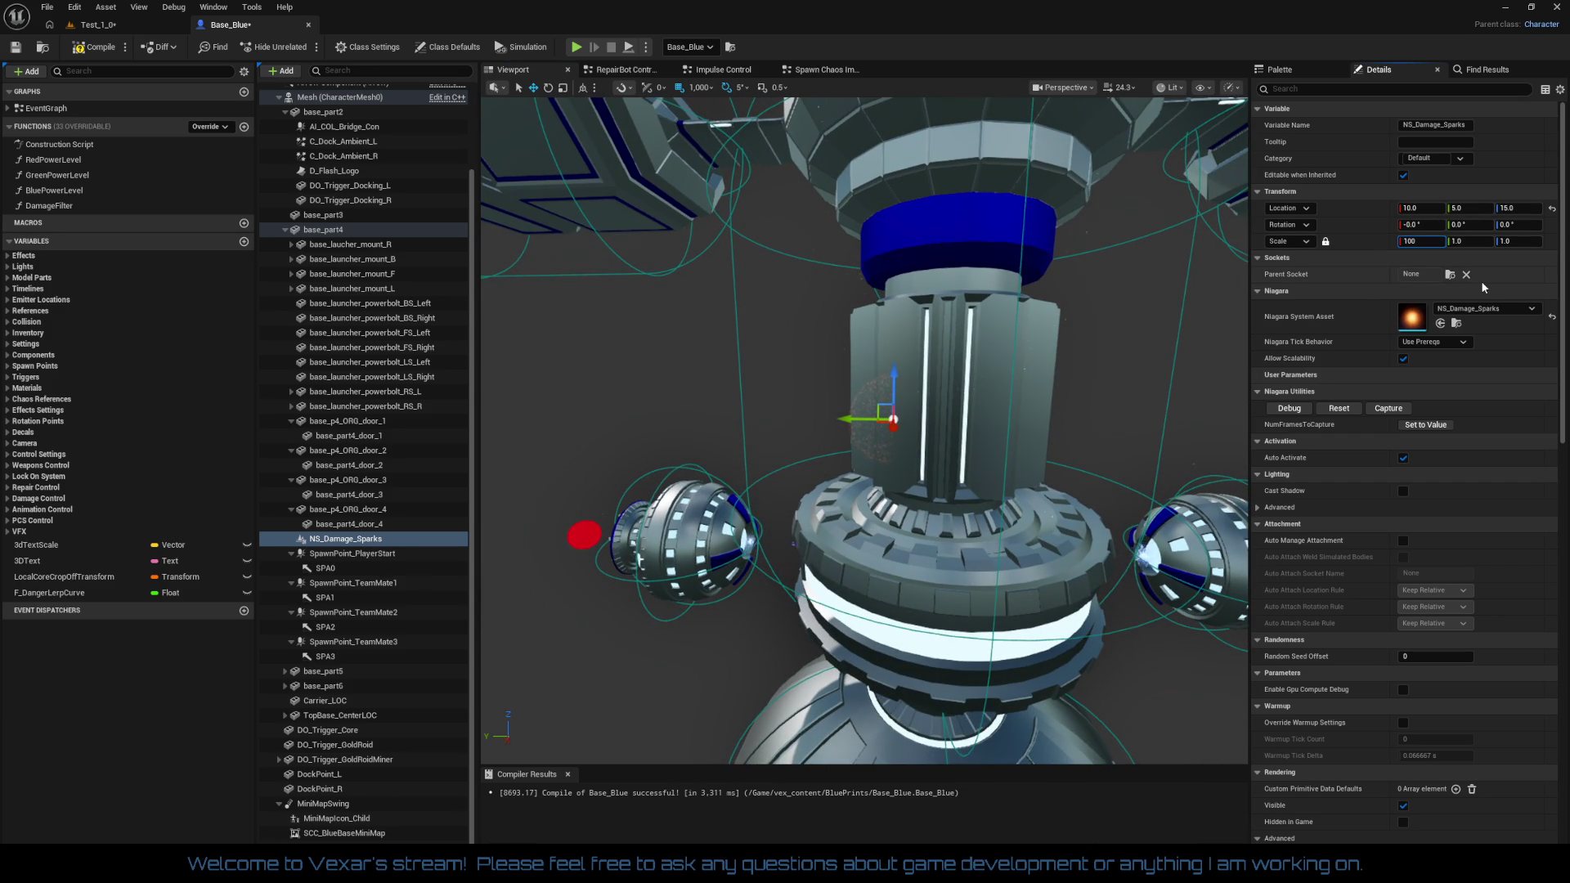
key(Return)
scroll(891, 266, down, 8)
drag(891, 266, 814, 107)
scroll(865, 431, up, 5)
Change the sparks component's uniform scale to 5 on every axis
scroll(864, 431, down, 4)
mouse_move(864, 431)
mouse_down()
mouse_move(854, 368)
mouse_move(908, 356)
mouse_up()
click(1423, 241)
text(5)
key(Tab)
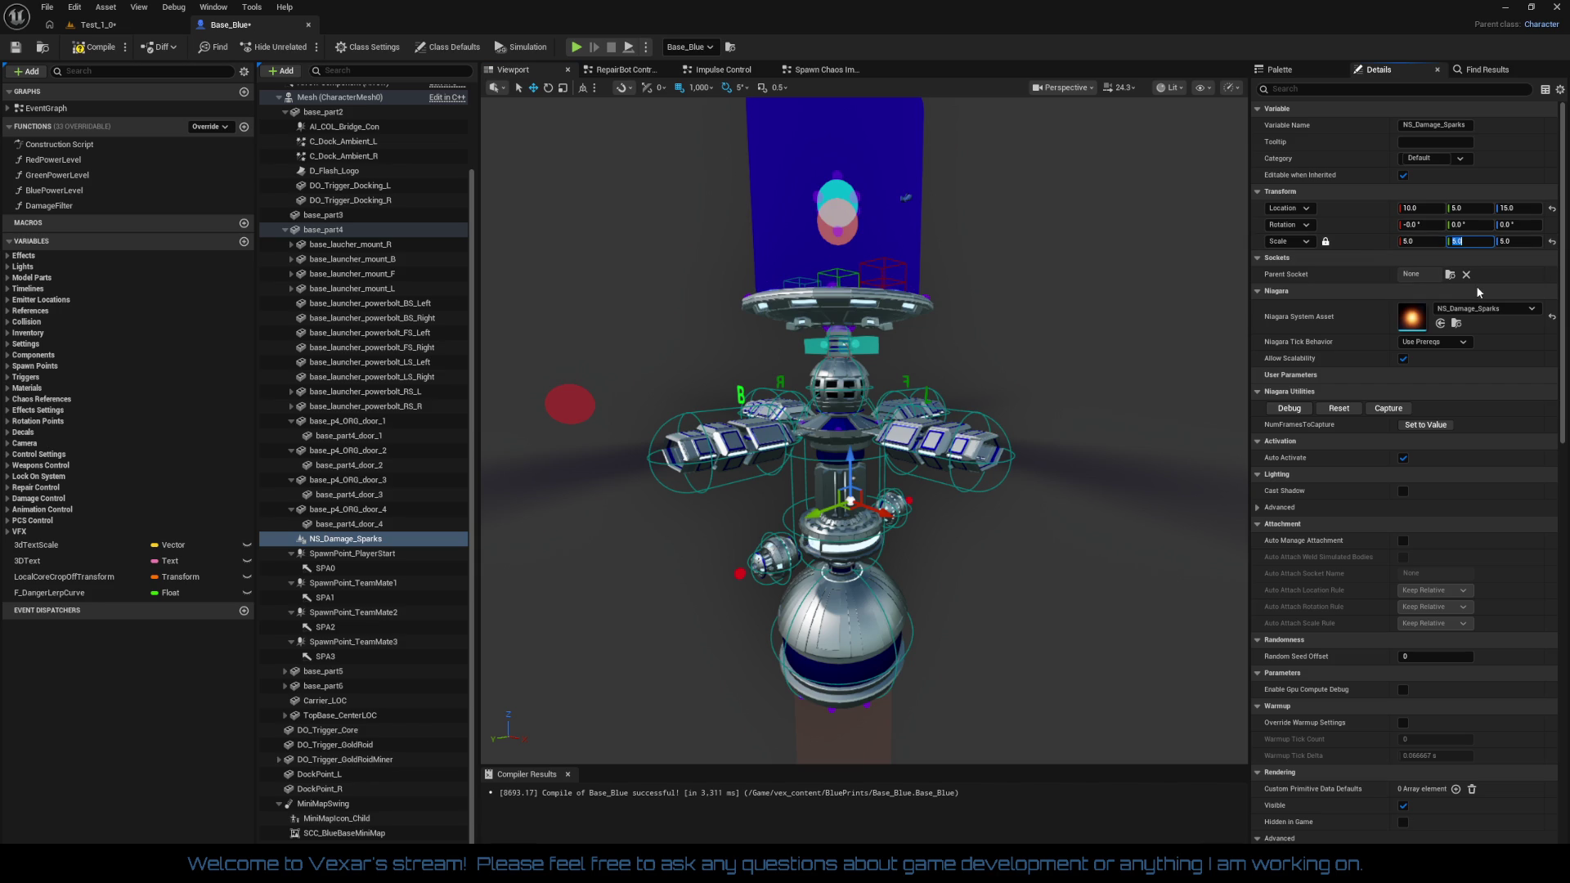
mouse_move(865, 431)
mouse_down()
mouse_move(865, 360)
mouse_move(864, 409)
mouse_move(864, 377)
mouse_move(1064, 543)
mouse_up()
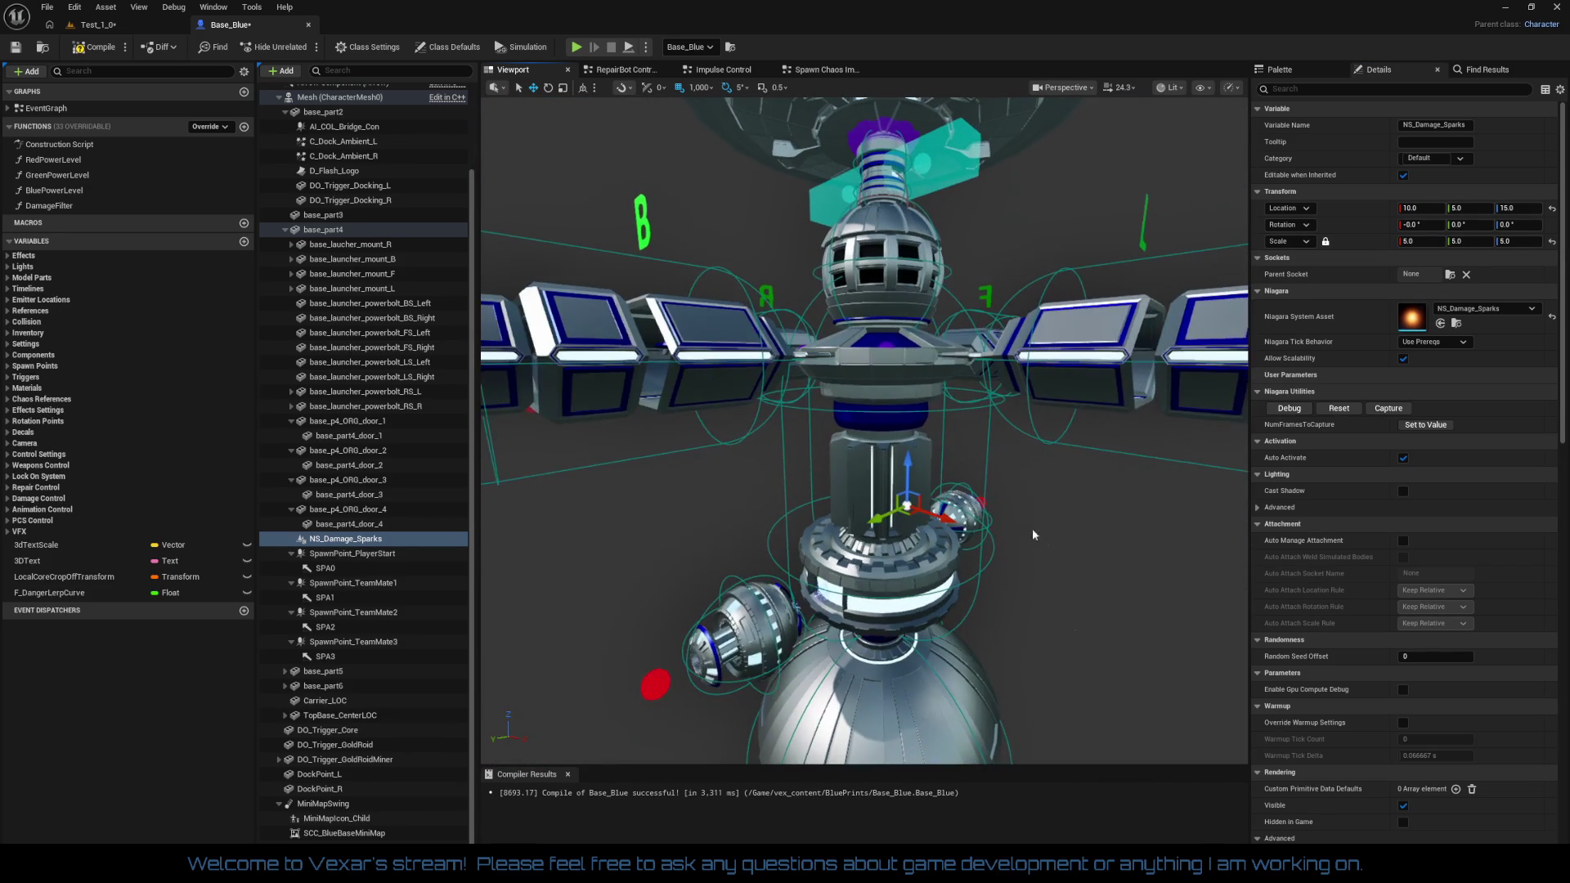
mouse_move(948, 512)
mouse_down()
mouse_move(1077, 552)
mouse_move(1077, 621)
mouse_move(1056, 622)
mouse_move(1086, 624)
mouse_up()
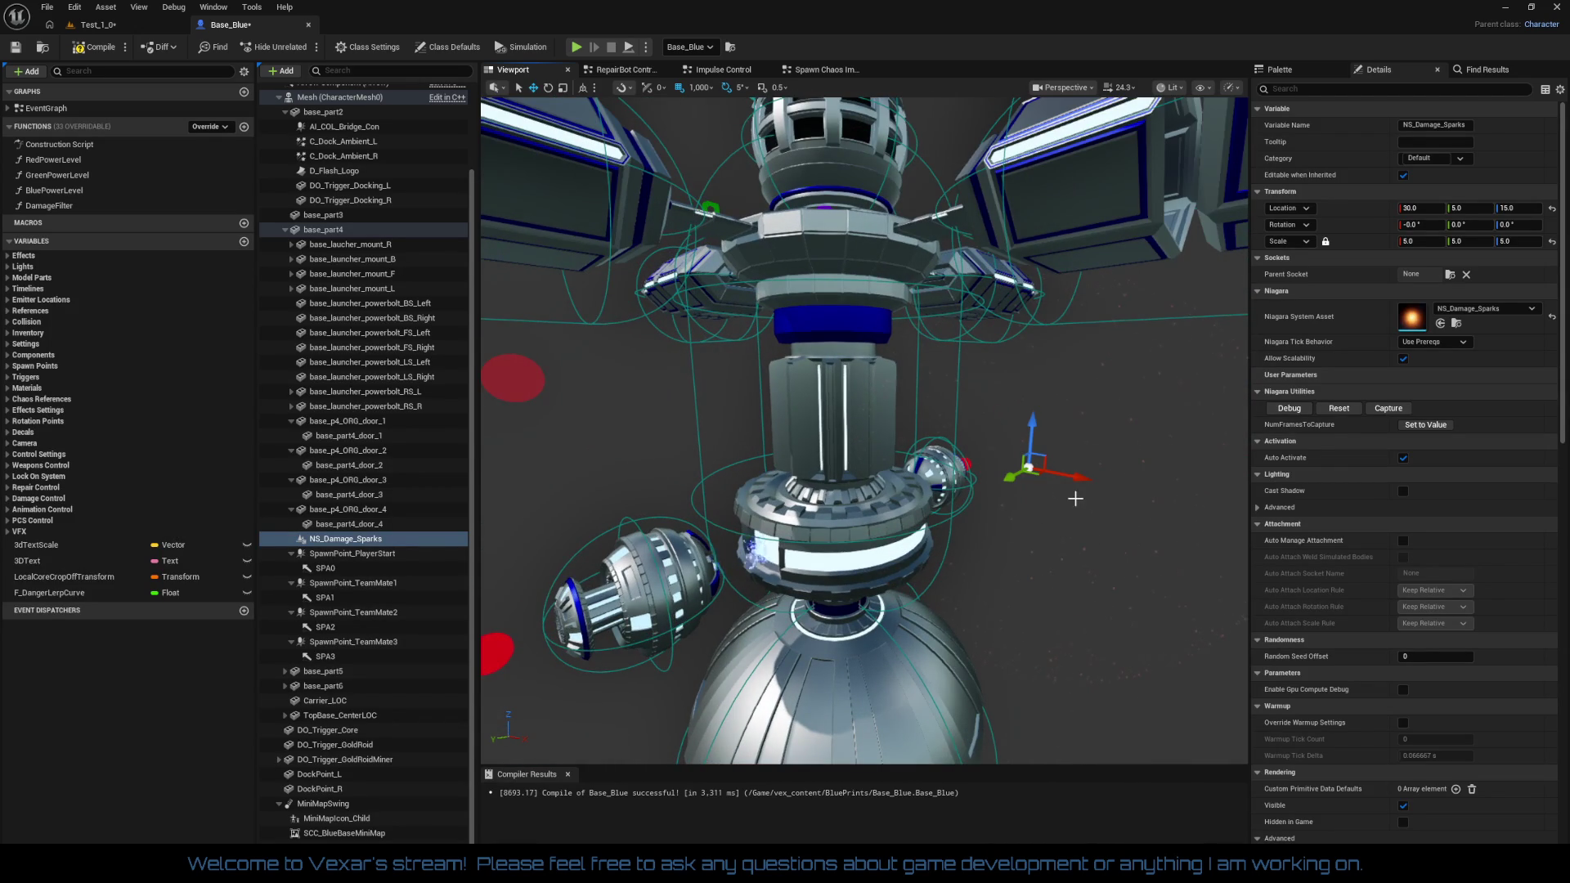
drag(1074, 482, 999, 463)
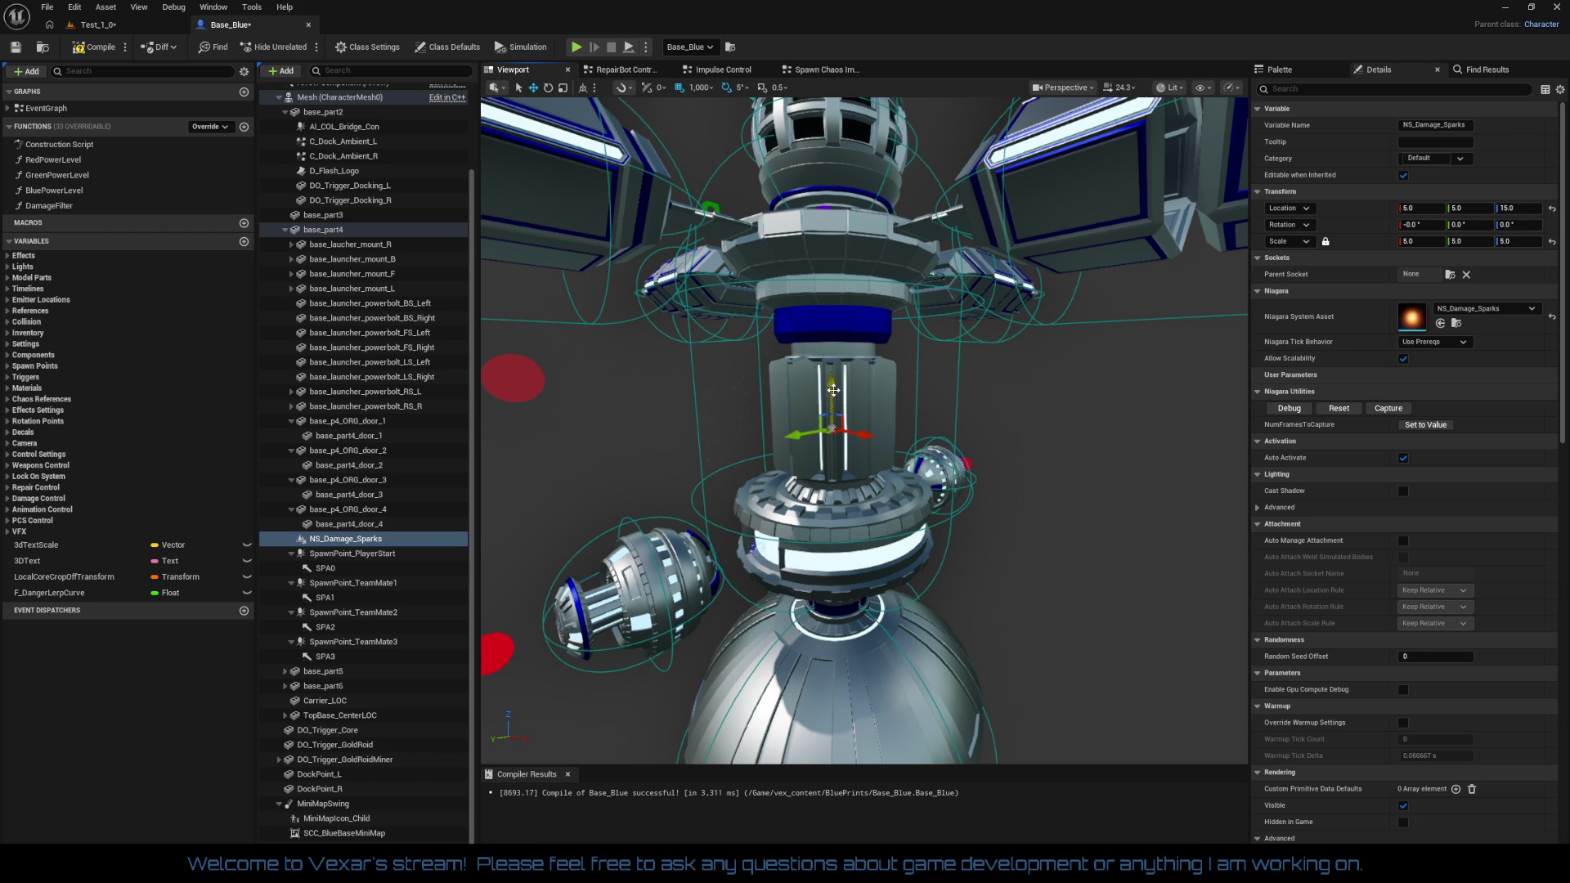
drag(831, 200, 883, 377)
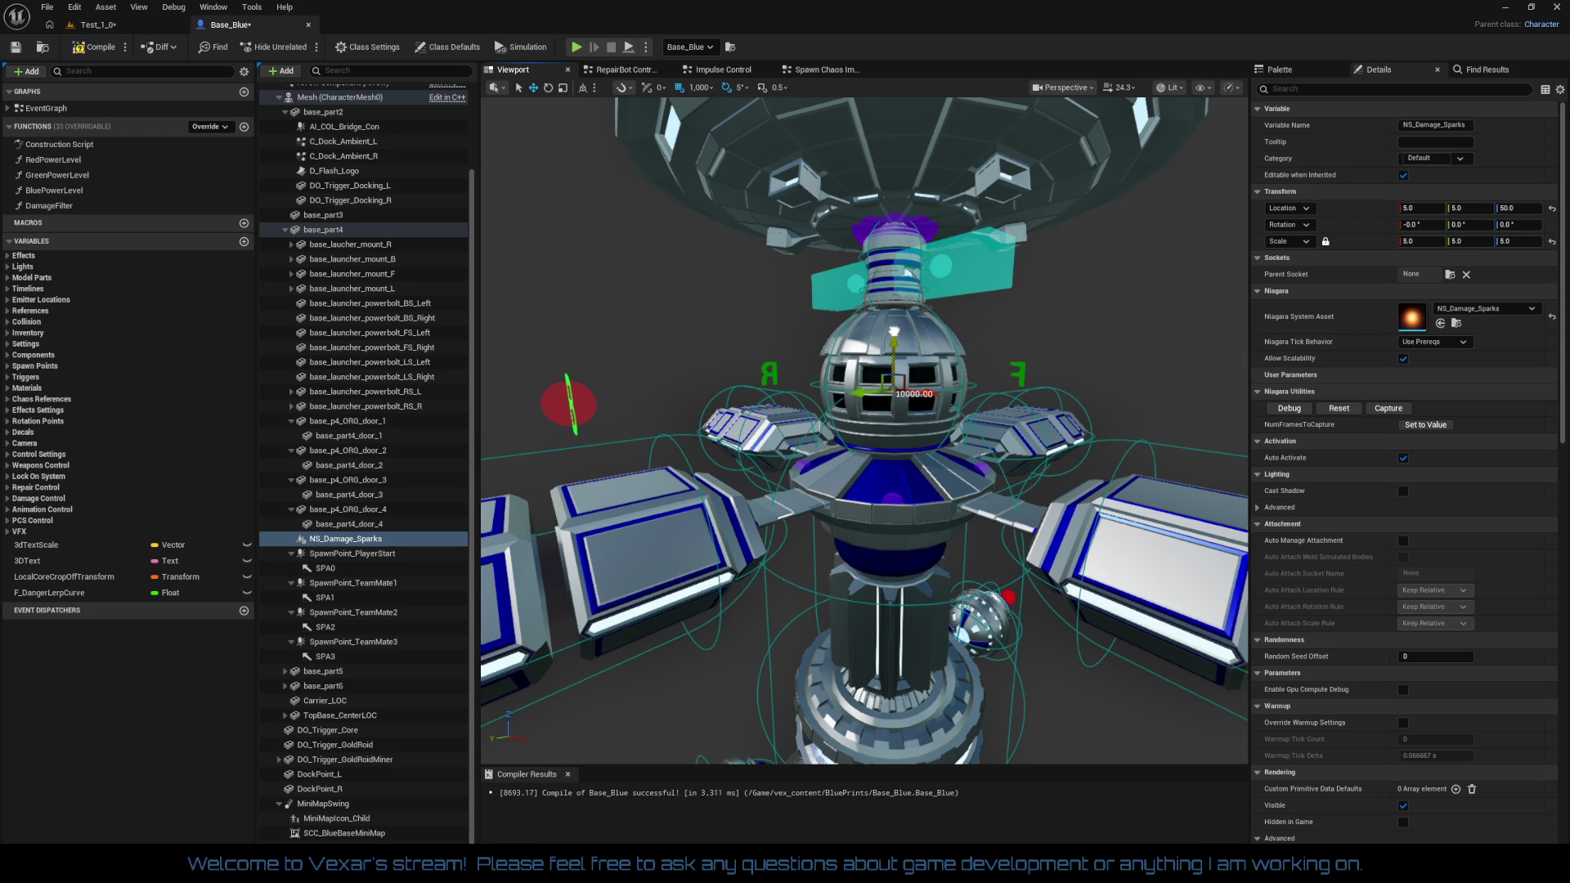
drag(882, 376, 859, 381)
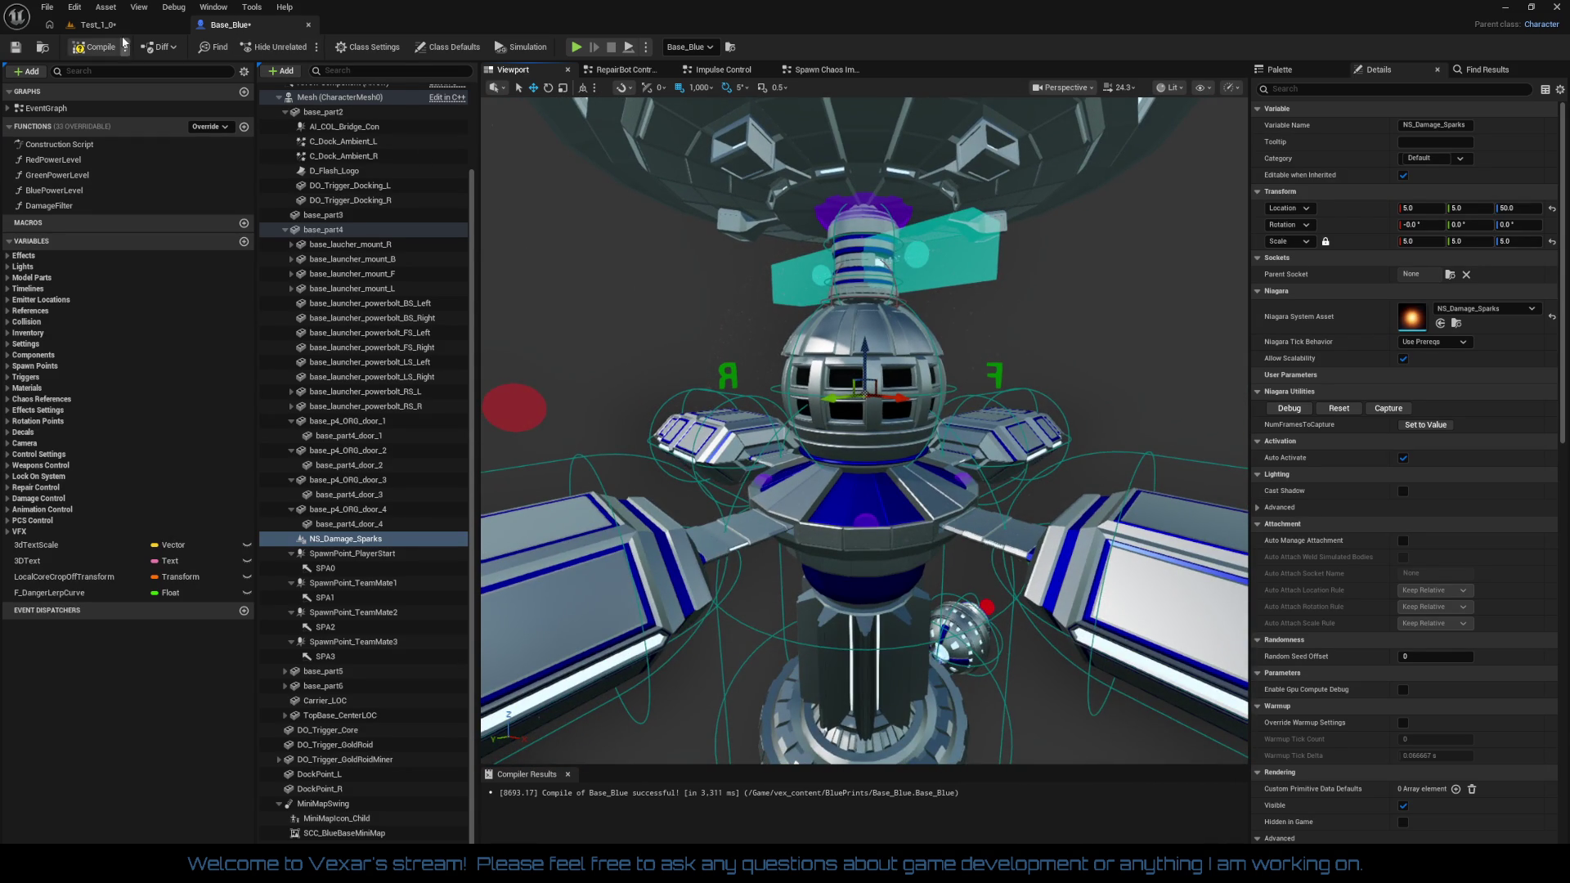
click(97, 25)
Inspect the station in Test_1 and turn Base_Blue about -5° on Z
mouse_move(401, 386)
mouse_down()
mouse_move(413, 340)
mouse_move(394, 291)
mouse_move(445, 285)
mouse_move(429, 284)
mouse_up()
drag(404, 756, 445, 758)
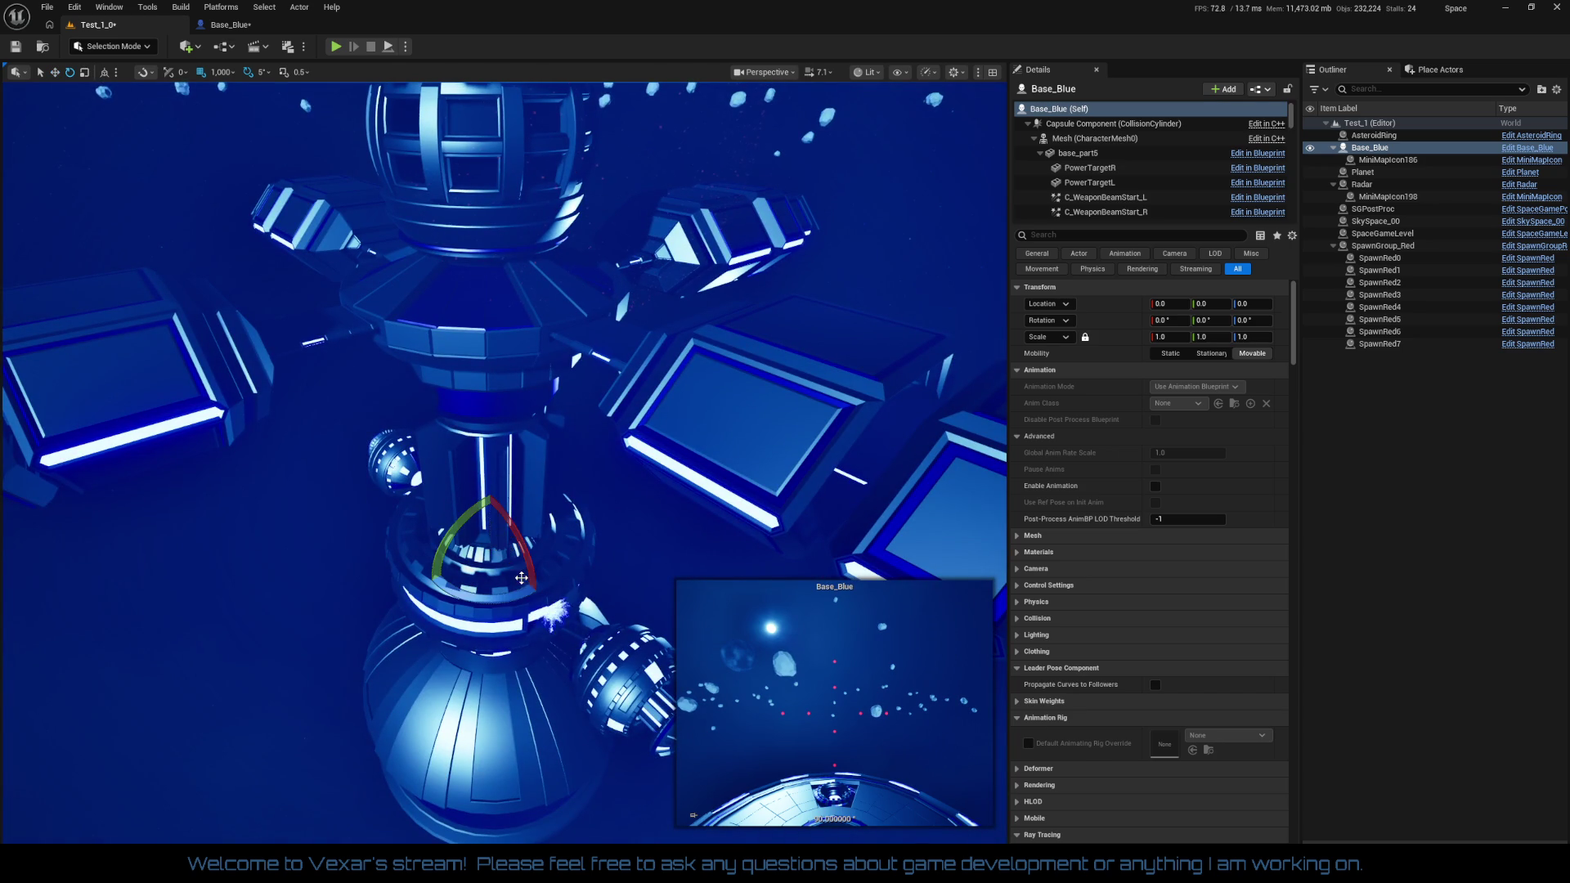
mouse_move(511, 590)
mouse_down()
mouse_move(576, 599)
mouse_move(582, 639)
mouse_up()
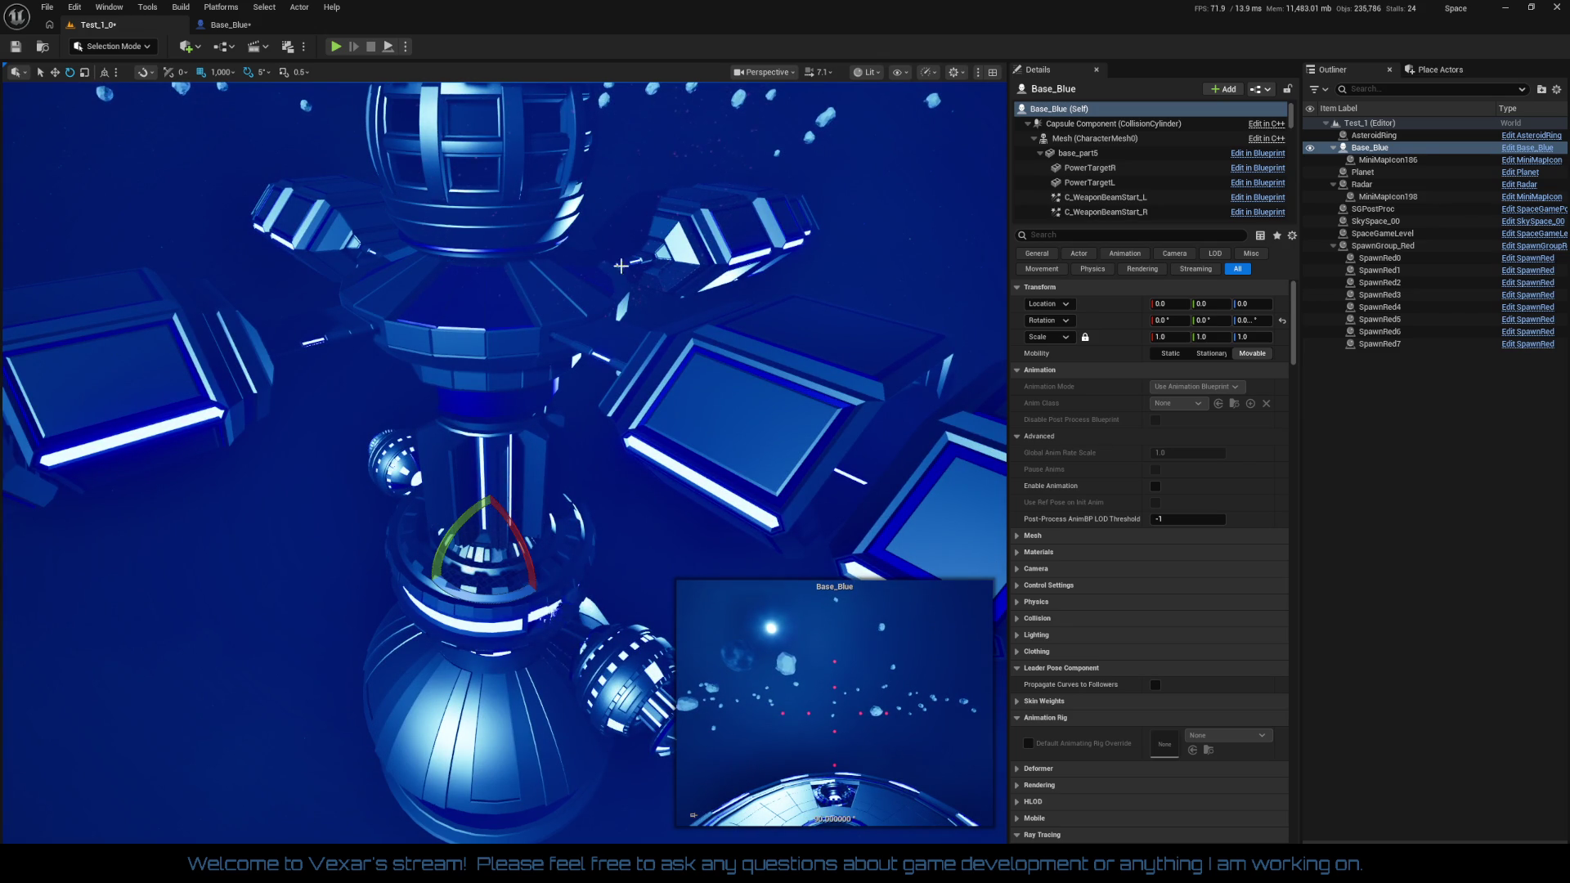
click(279, 33)
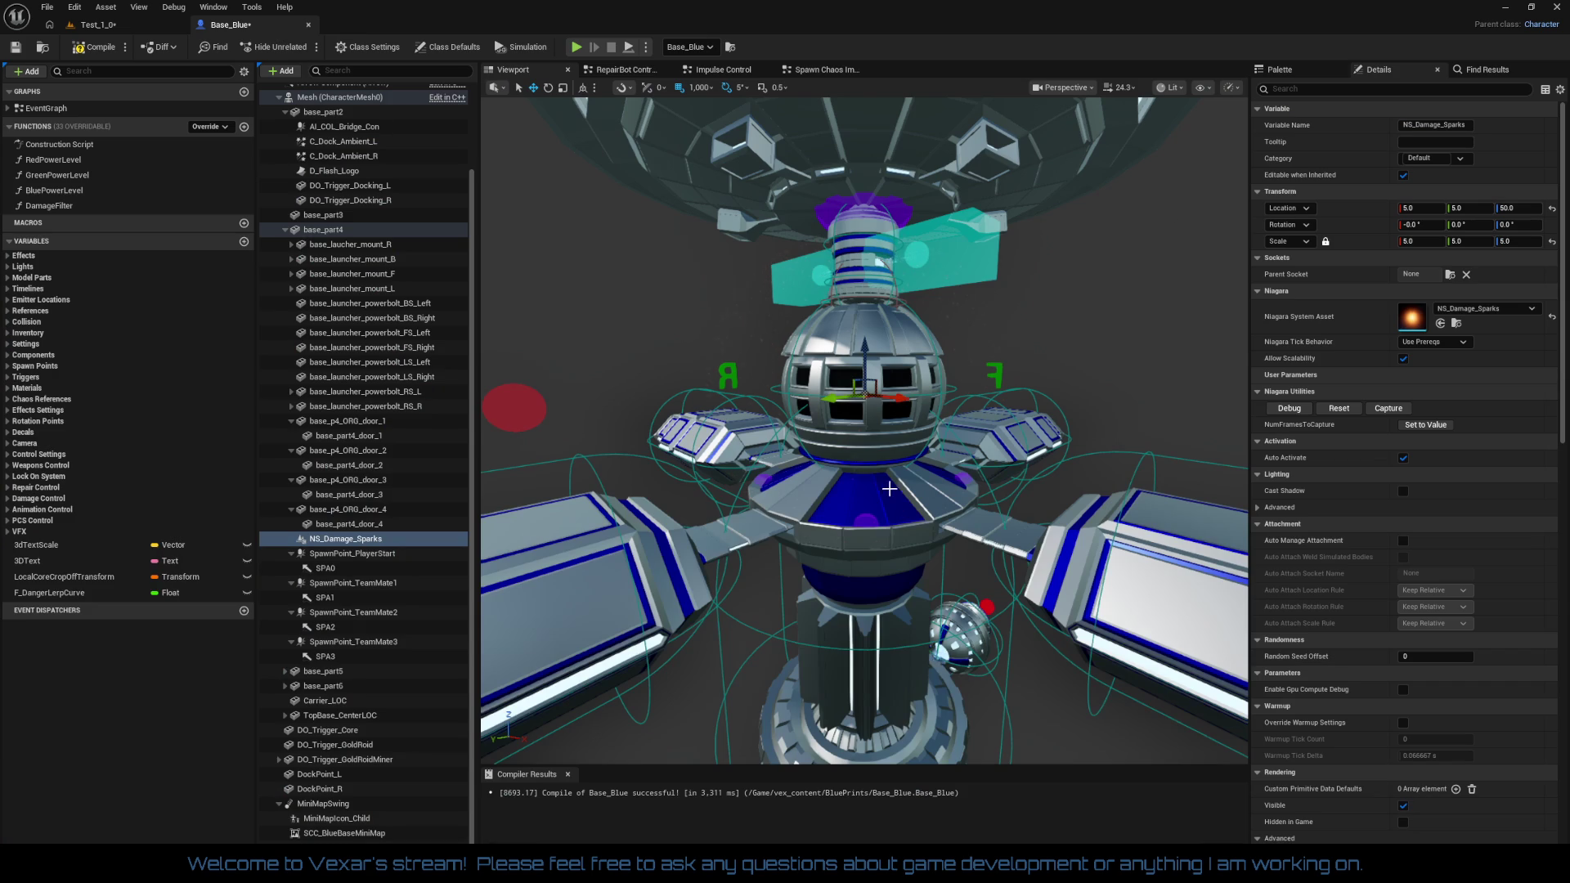
Rotate NS_Damage_Sparks roughly 100° in yaw and move it to about 26.48, -9.34, 50
key(e)
scroll(810, 565, up, 3)
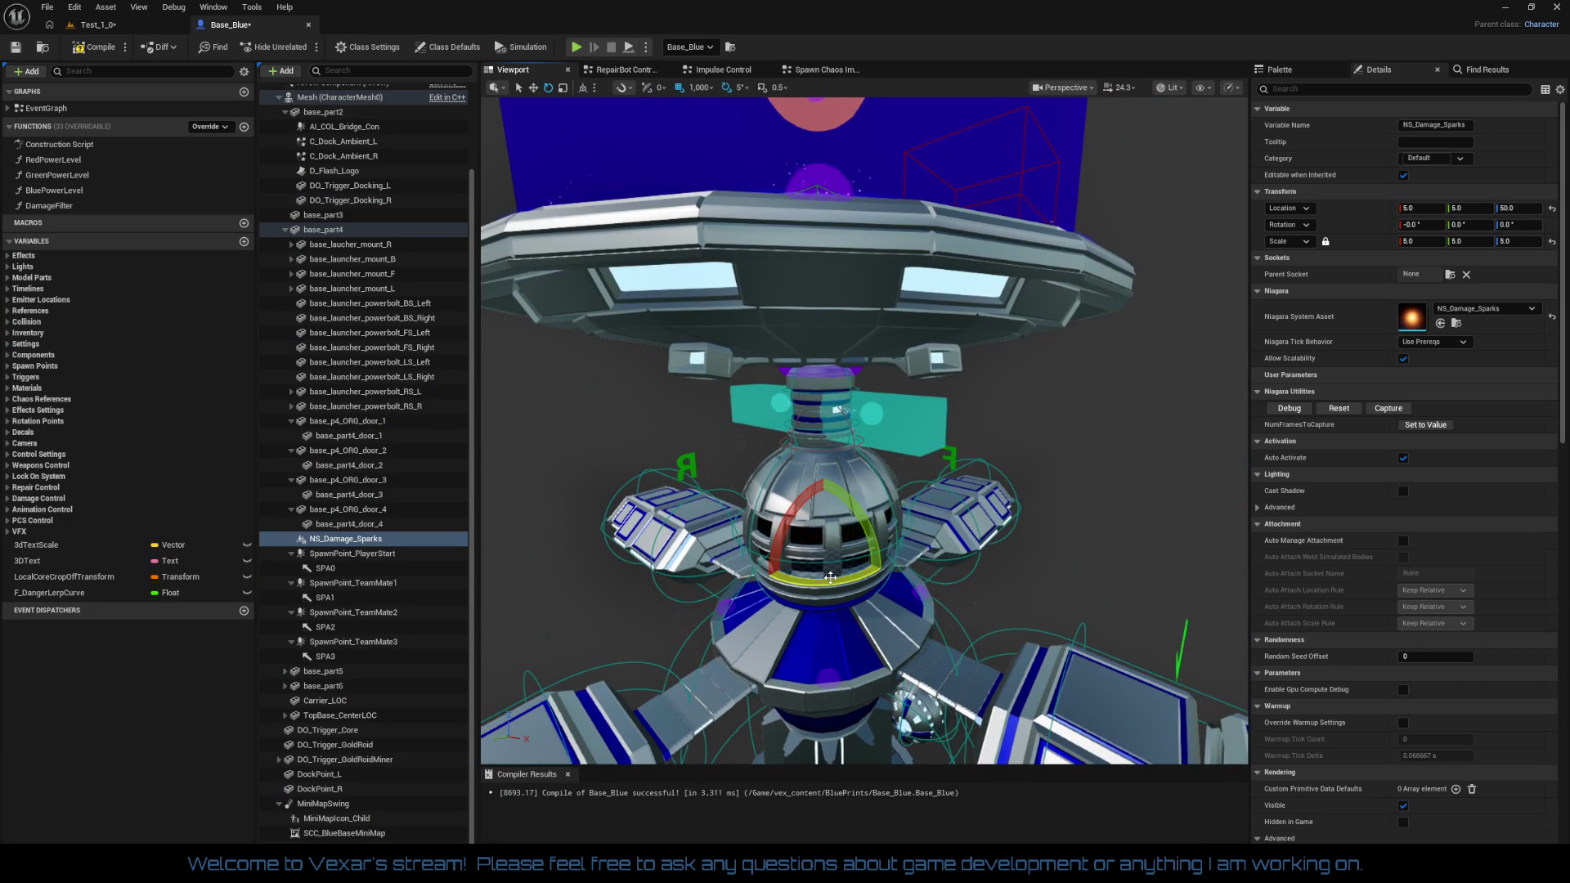
drag(830, 579, 851, 584)
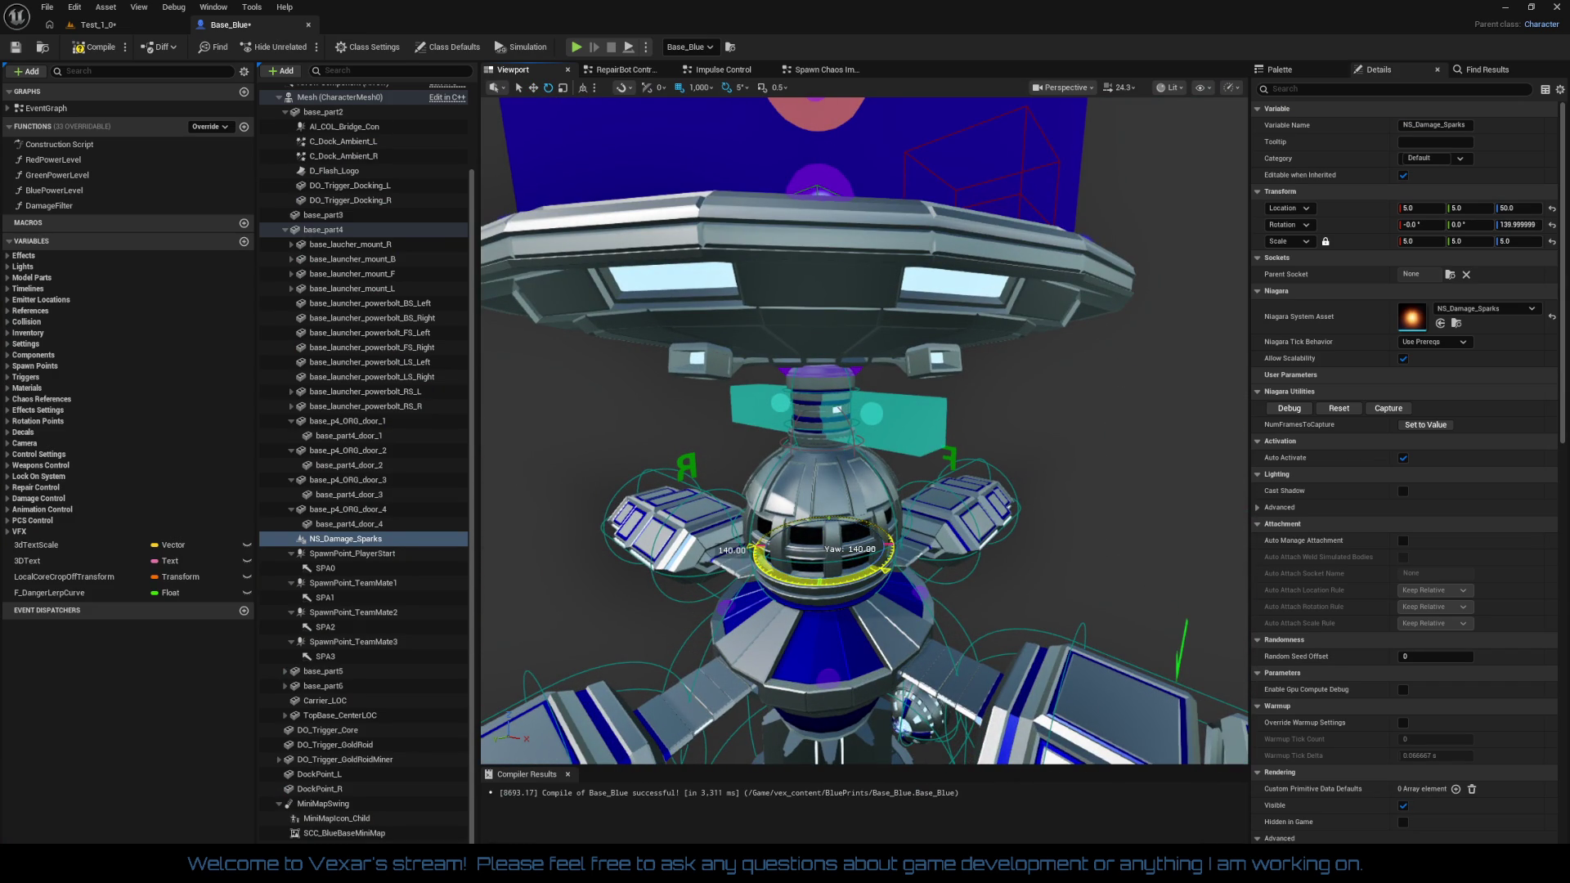
key(w)
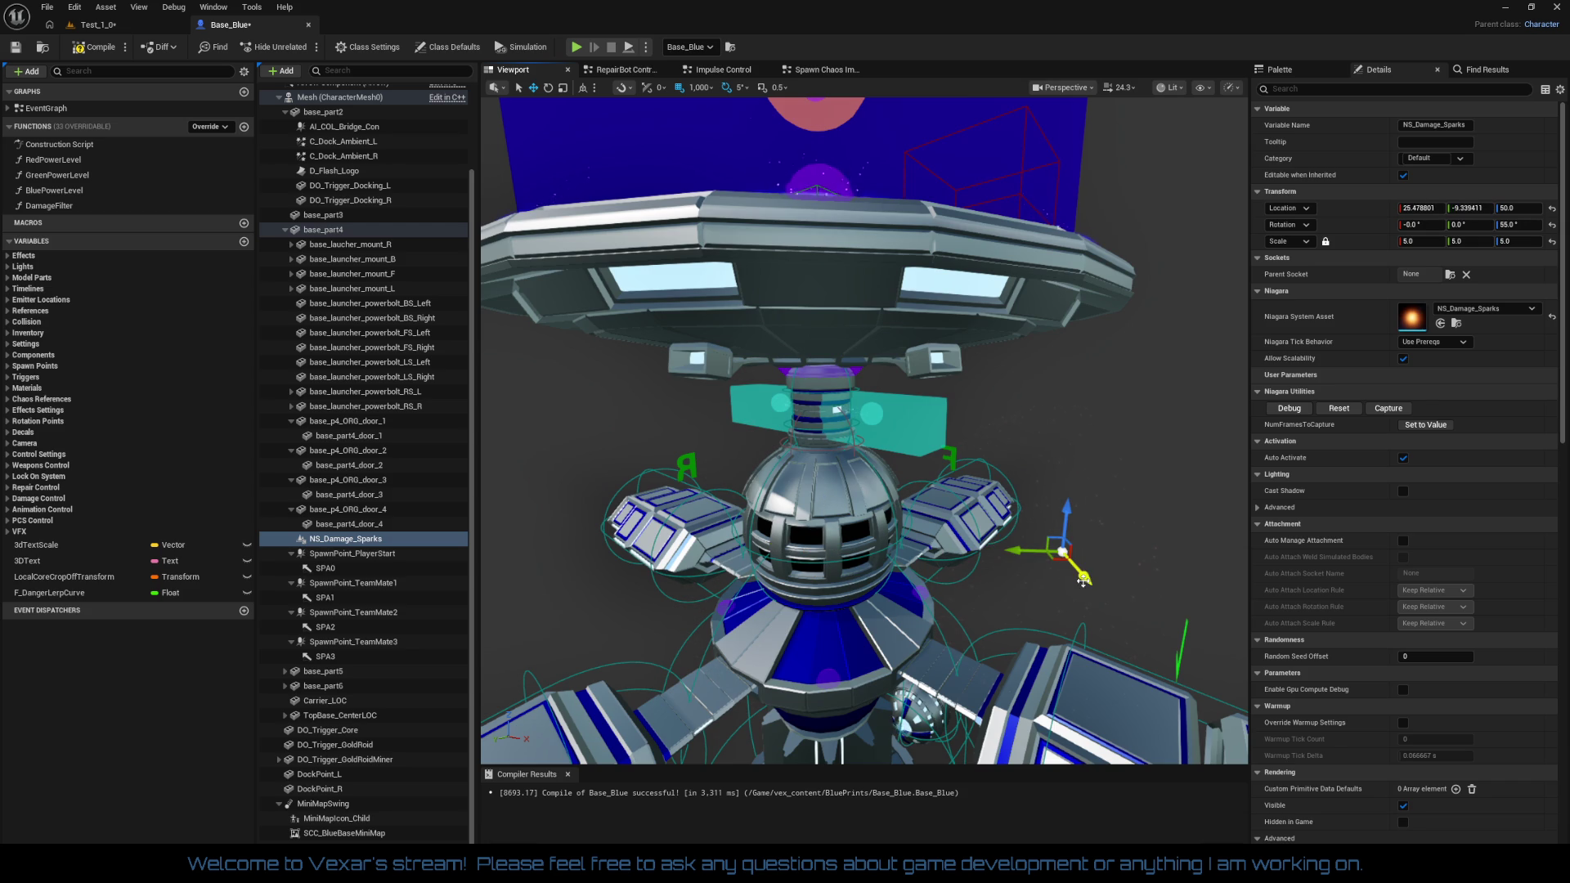
key(e)
mouse_move(1066, 584)
mouse_down()
mouse_move(1071, 601)
mouse_move(1015, 612)
mouse_up()
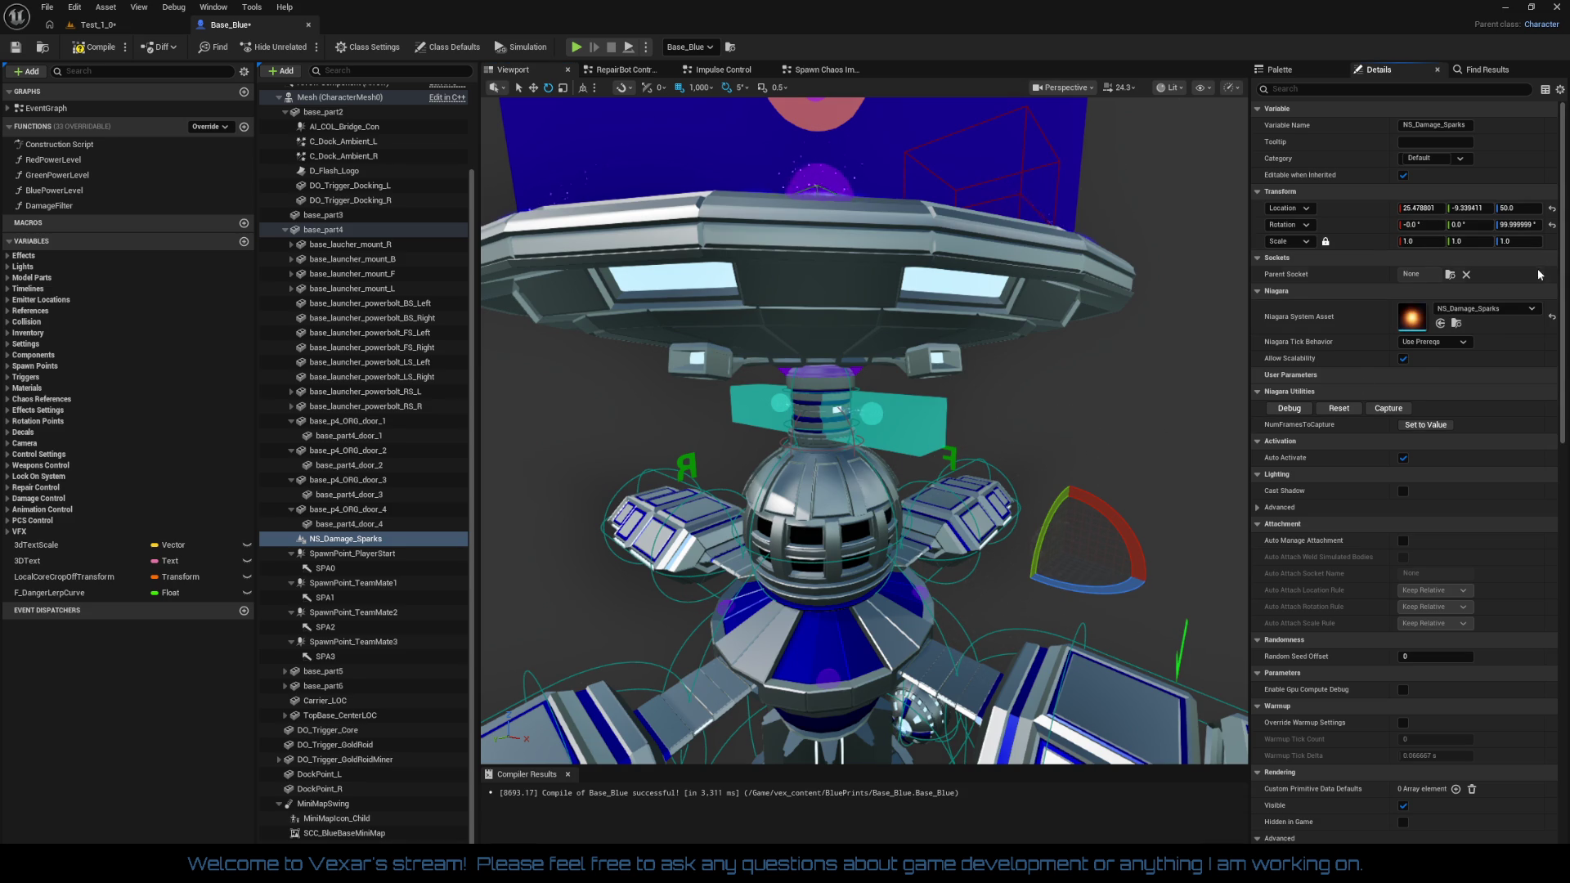
drag(1219, 383, 1275, 108)
drag(865, 431, 701, 450)
click(342, 541)
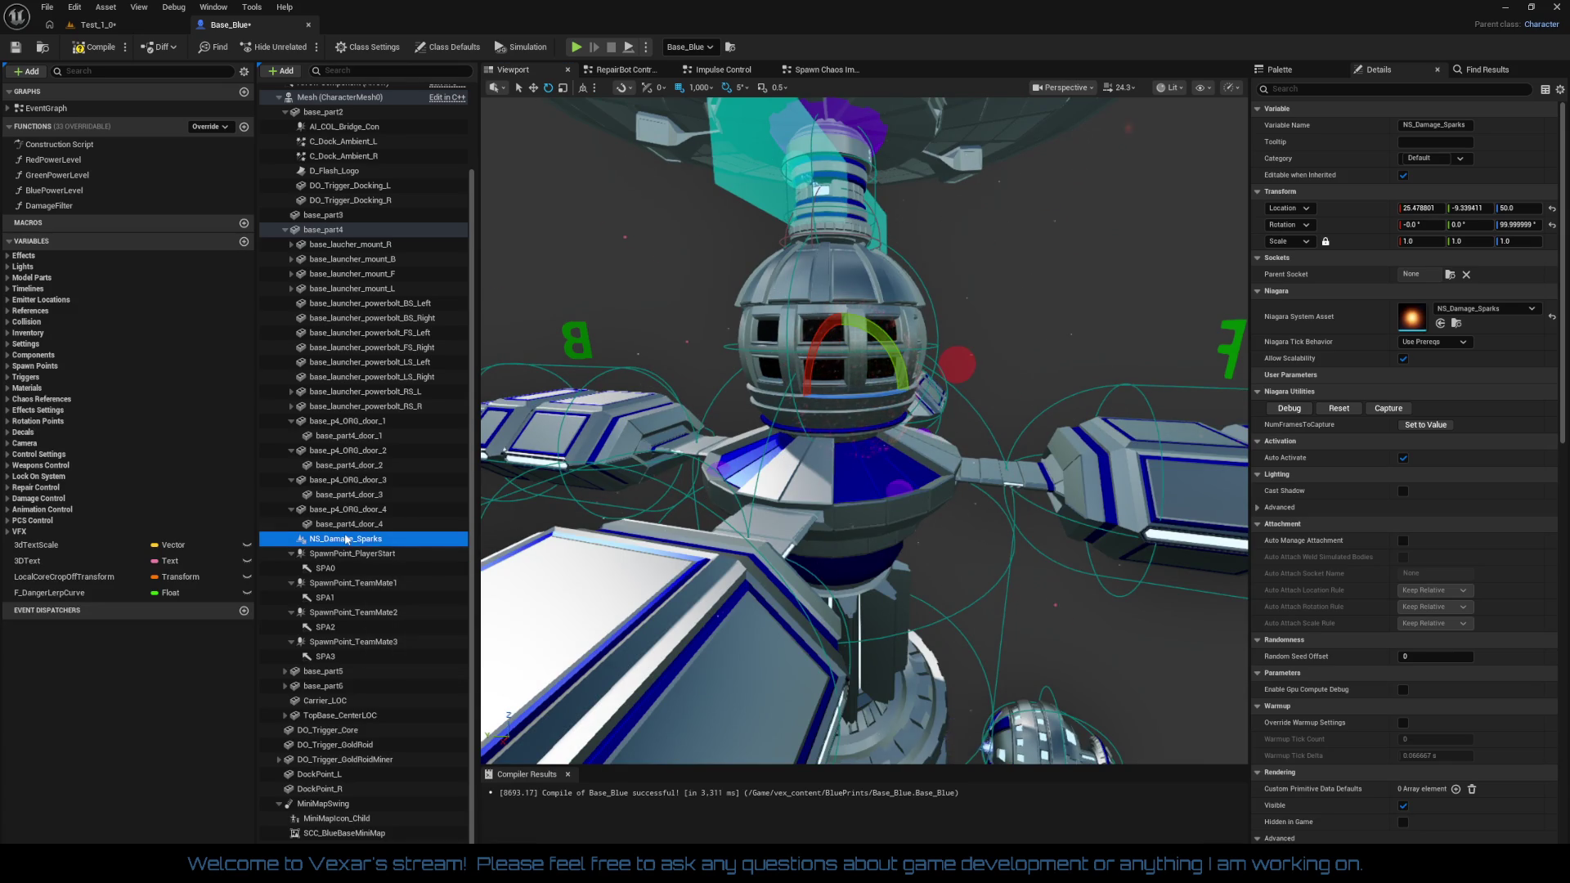
Delete NS_Damage_Sparks and add C_Damage_Sparks from the Content Browser as a component
key(Delete)
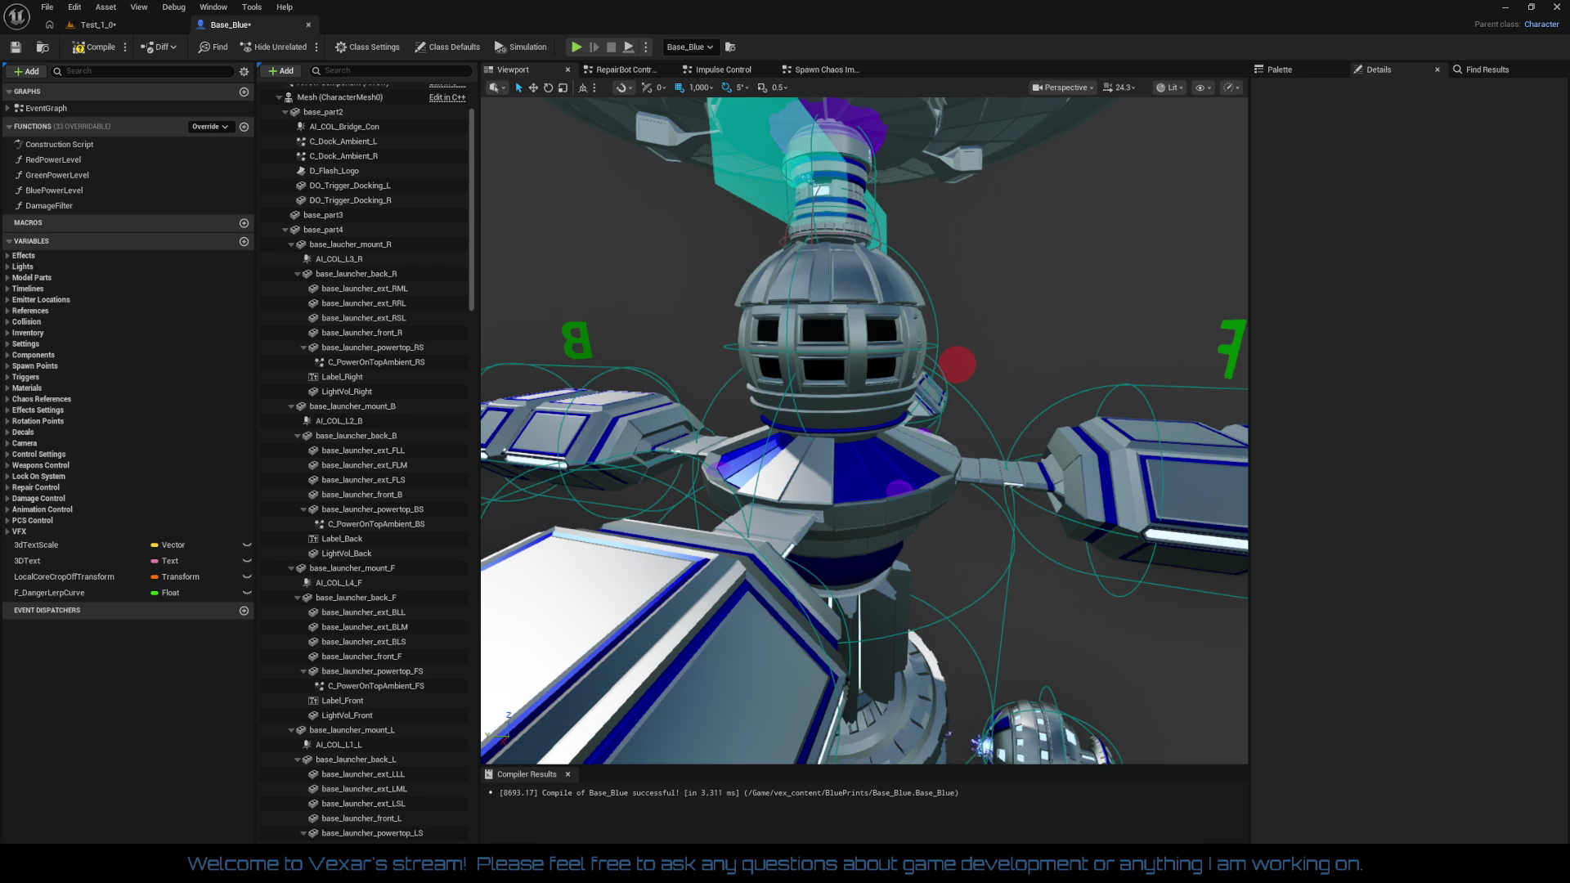
mouse_move(1569, 368)
mouse_down()
mouse_move(1153, 365)
mouse_move(484, 427)
mouse_move(395, 374)
mouse_move(364, 313)
mouse_move(400, 275)
mouse_move(360, 400)
mouse_move(345, 236)
mouse_up()
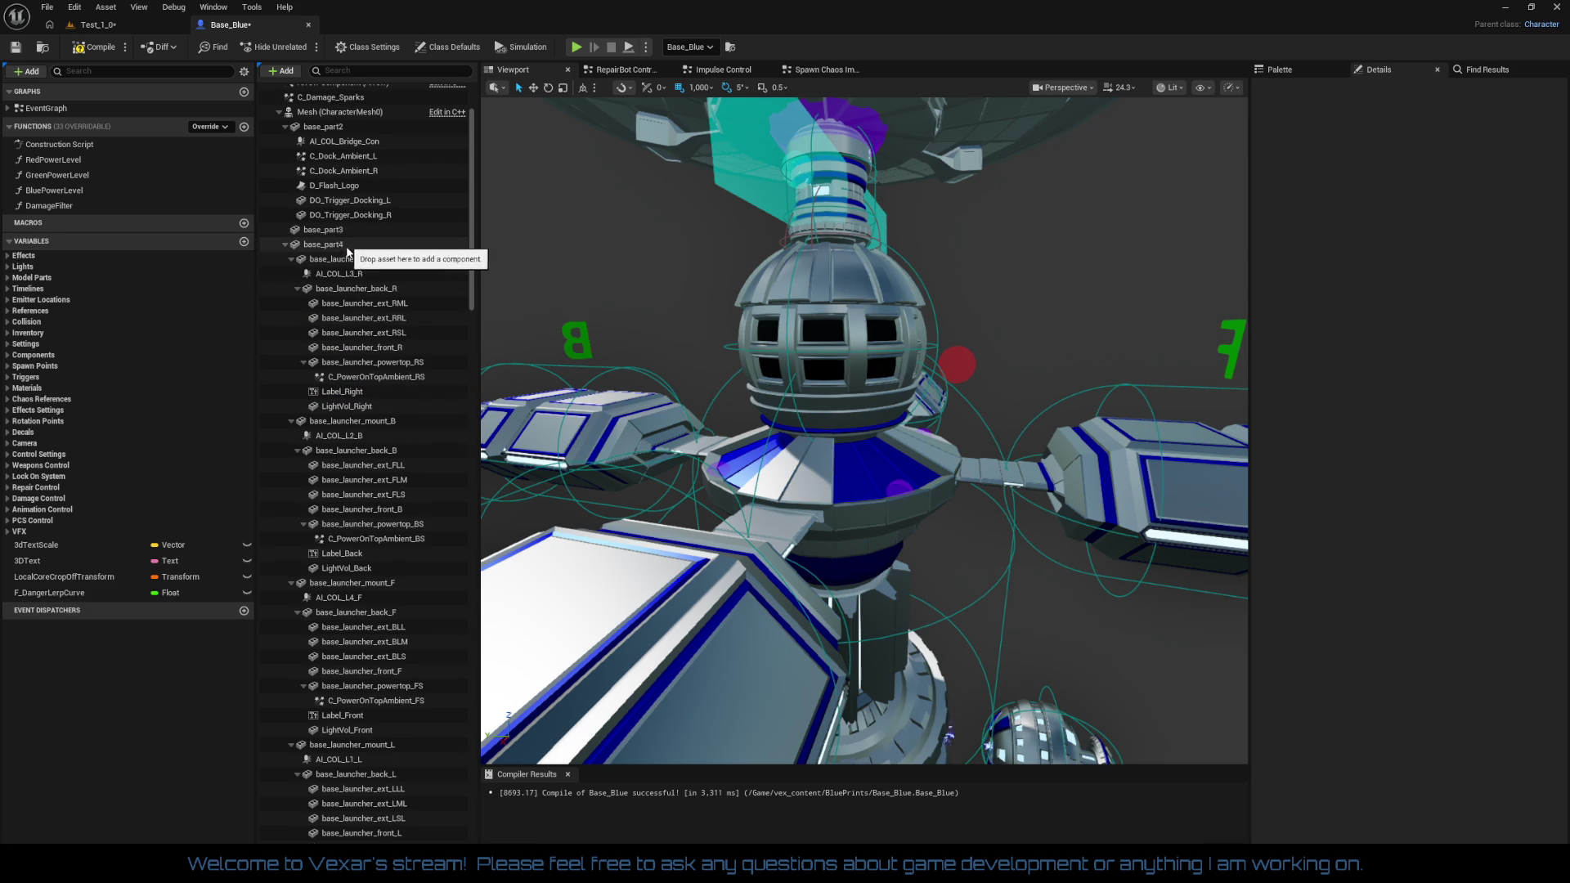
scroll(399, 419, down, 1)
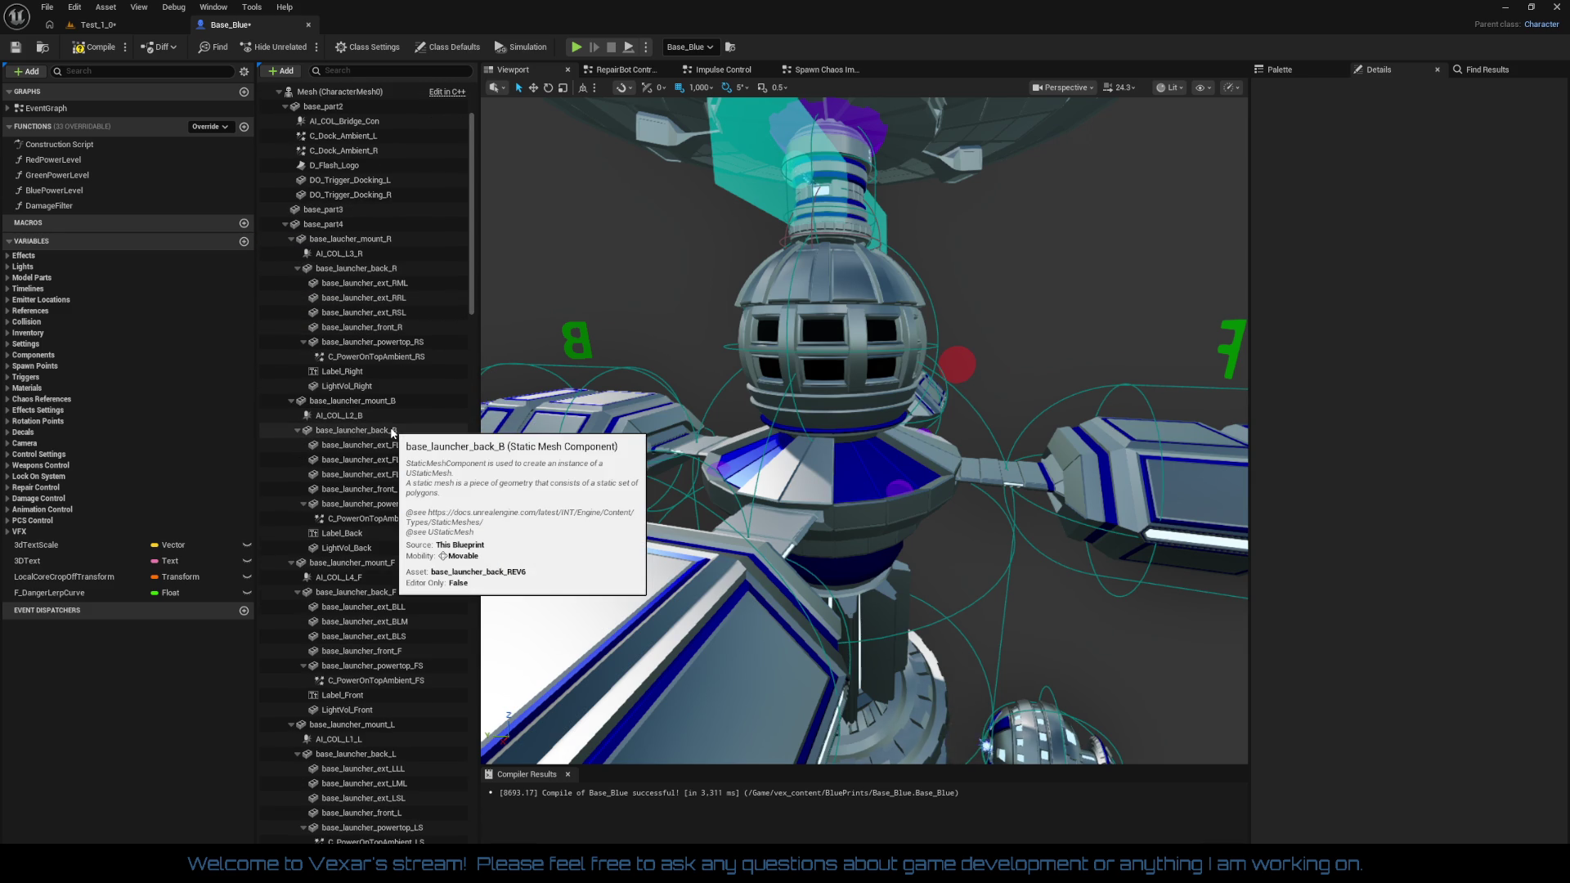
scroll(392, 433, down, 8)
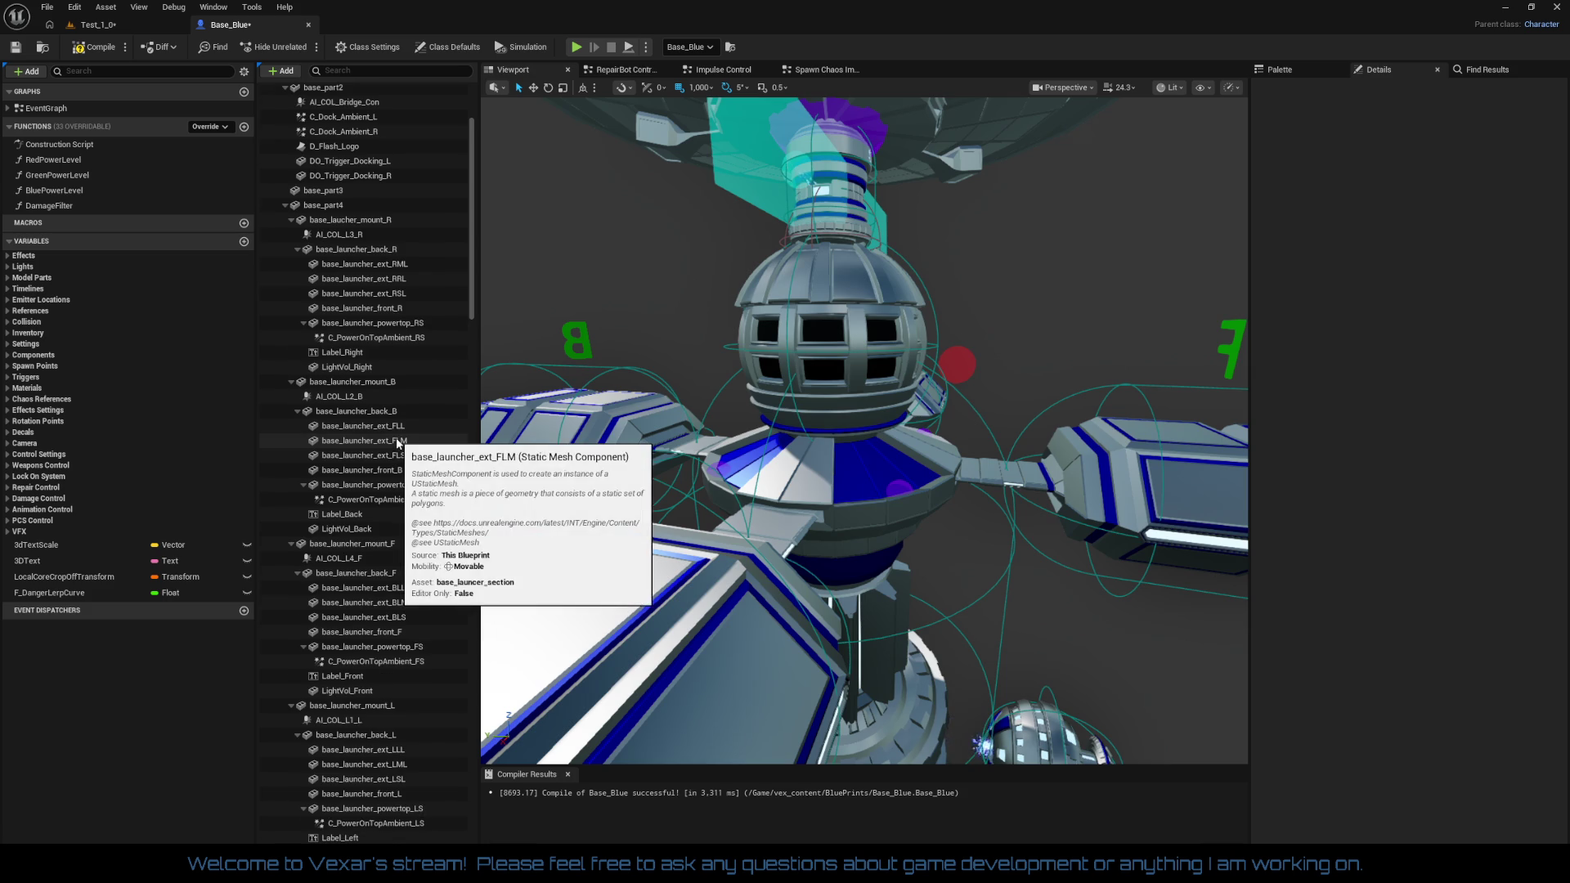
scroll(398, 445, down, 12)
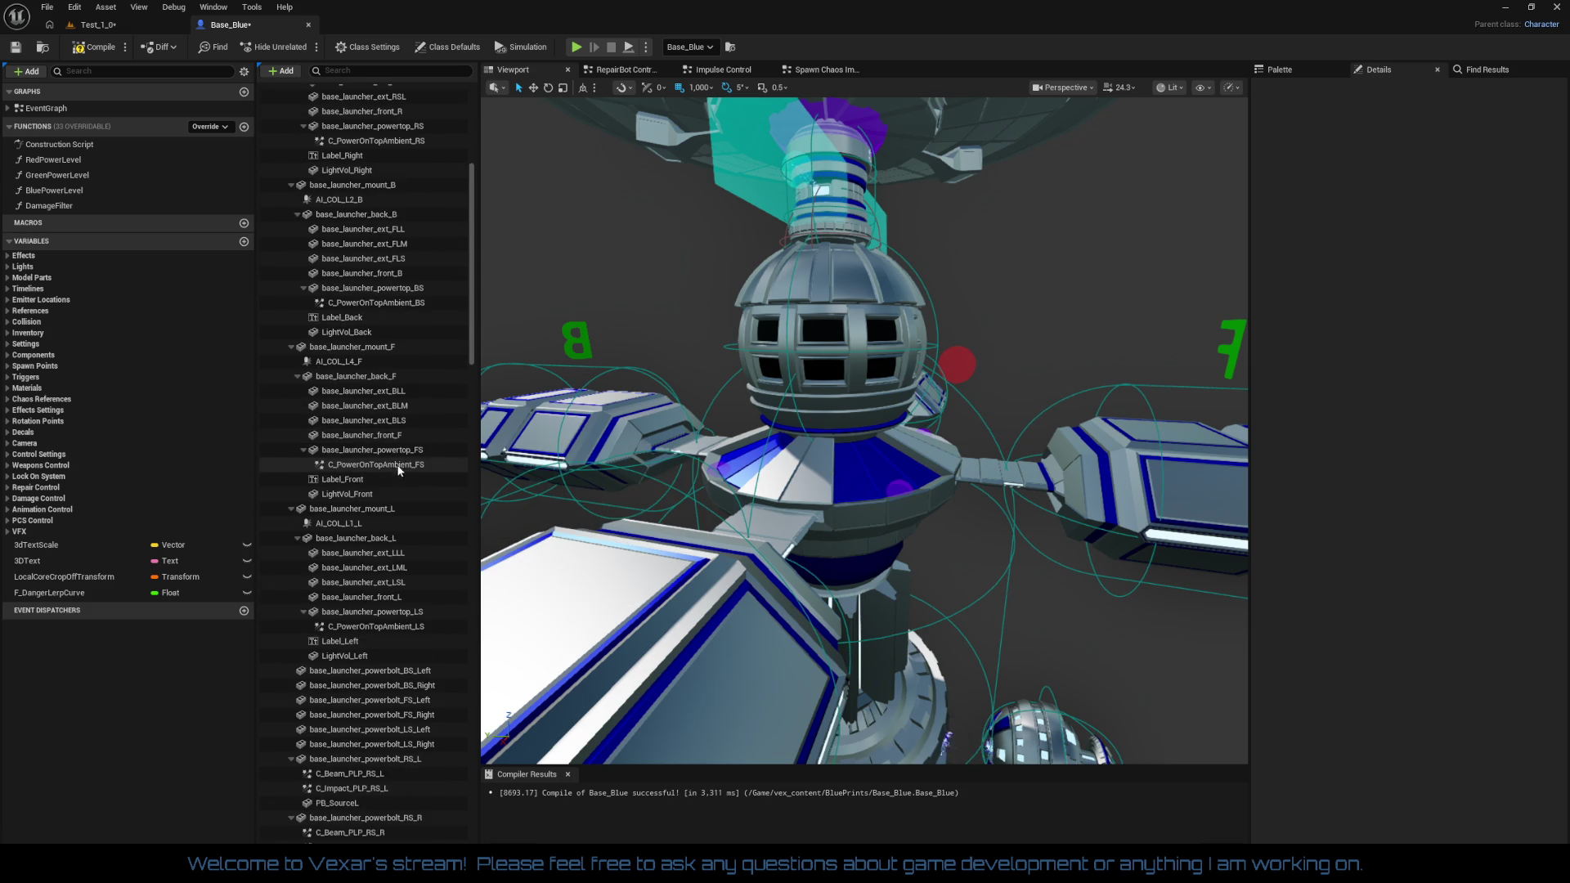
scroll(394, 597, down, 12)
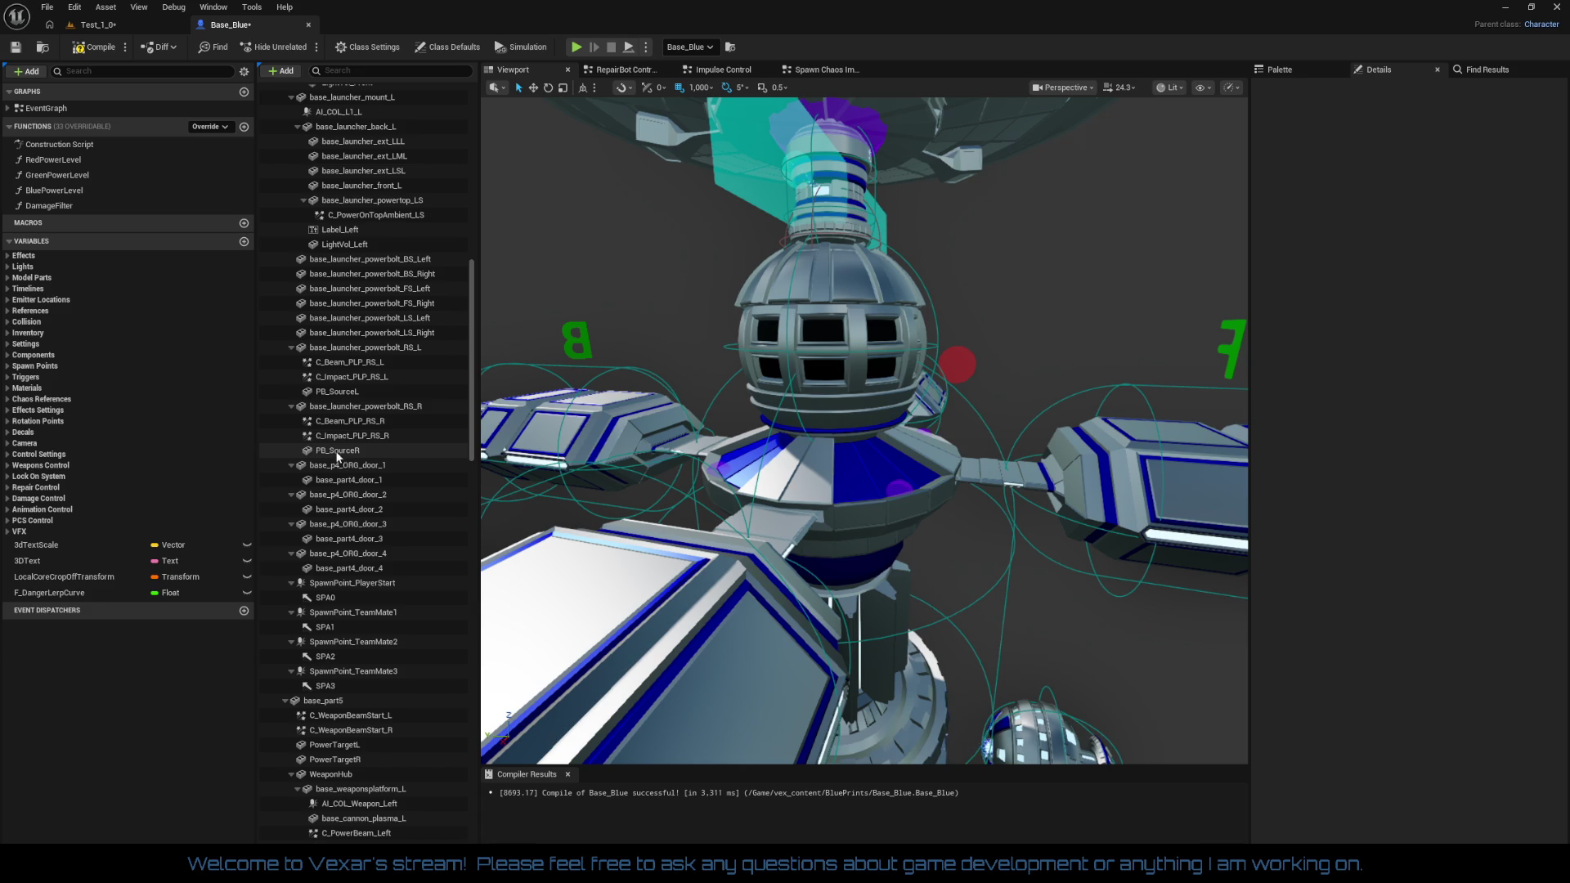
scroll(343, 429, up, 4)
scroll(344, 423, up, 5)
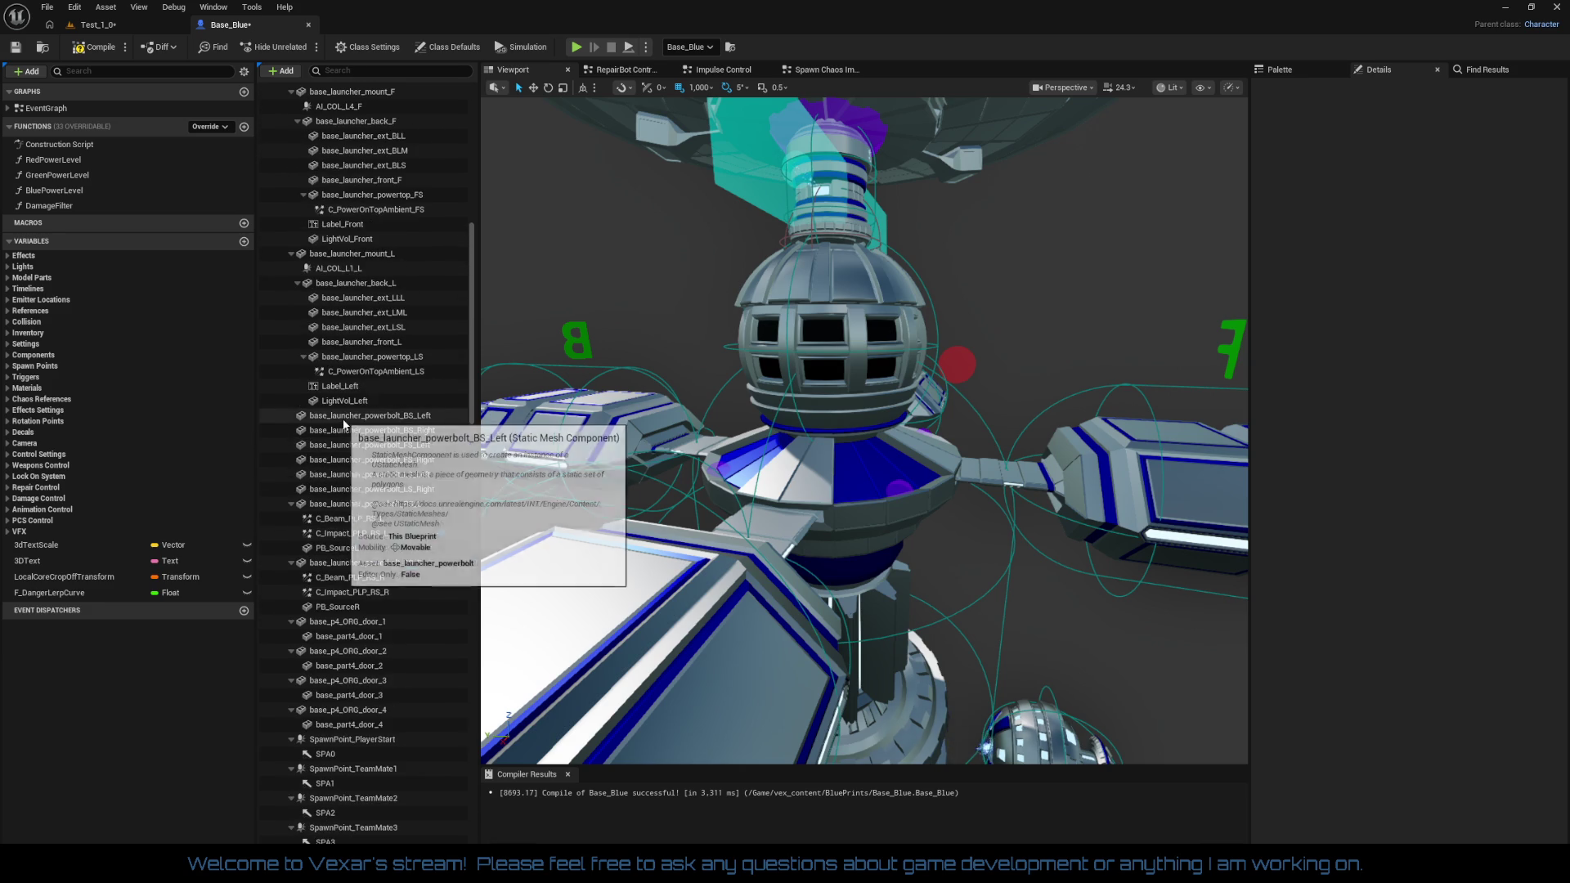
scroll(344, 424, up, 5)
scroll(344, 423, up, 12)
scroll(352, 415, up, 7)
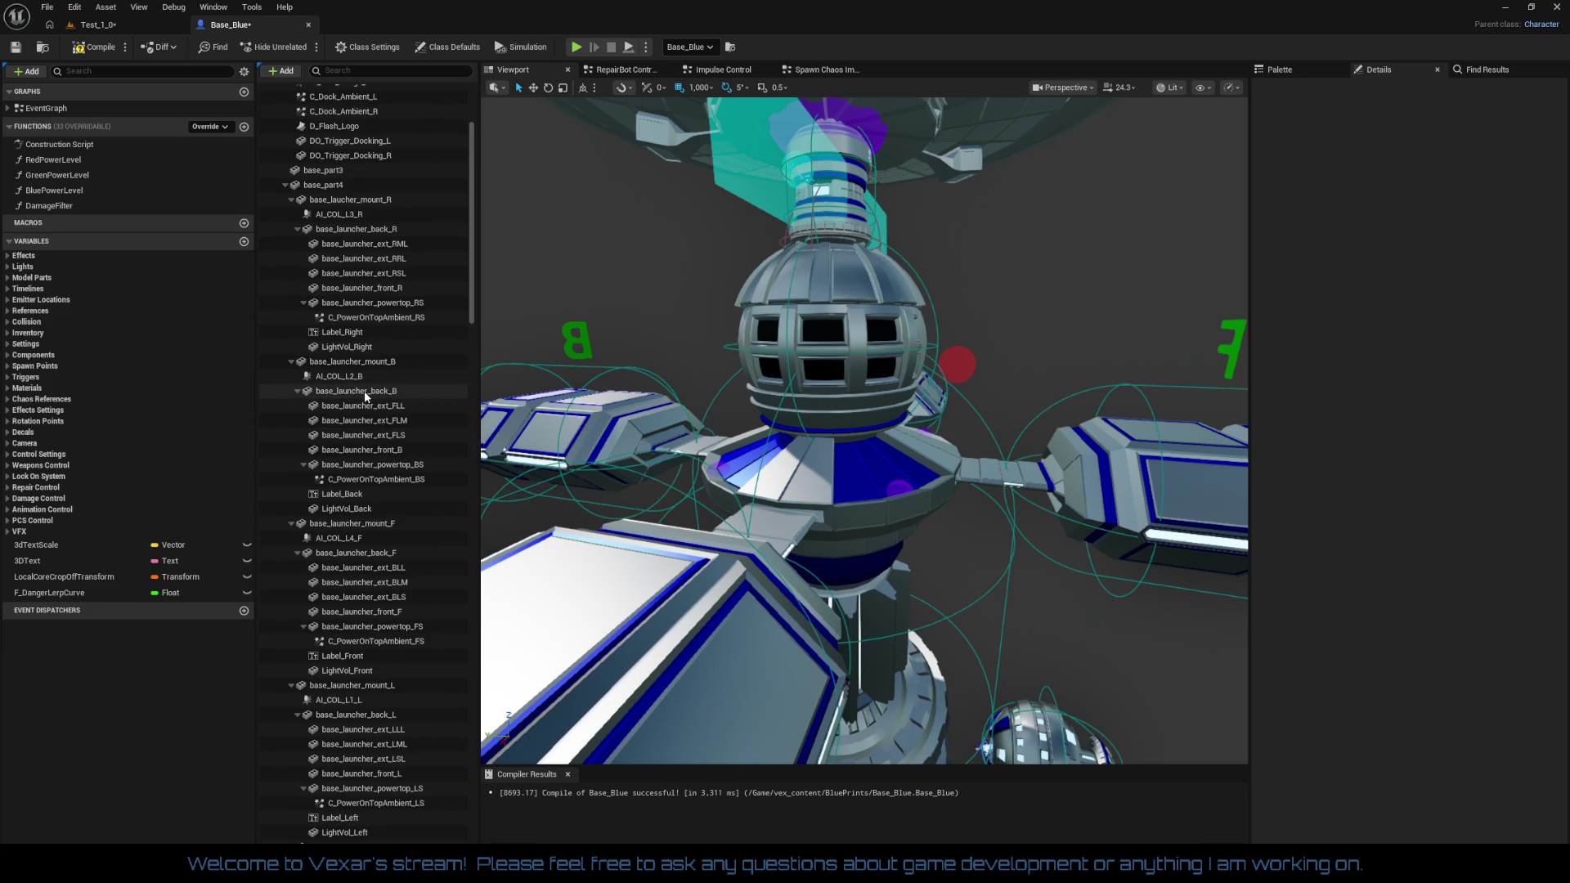
click(352, 71)
Attach the C_Damage_Sparks component under base_part4
text(pa)
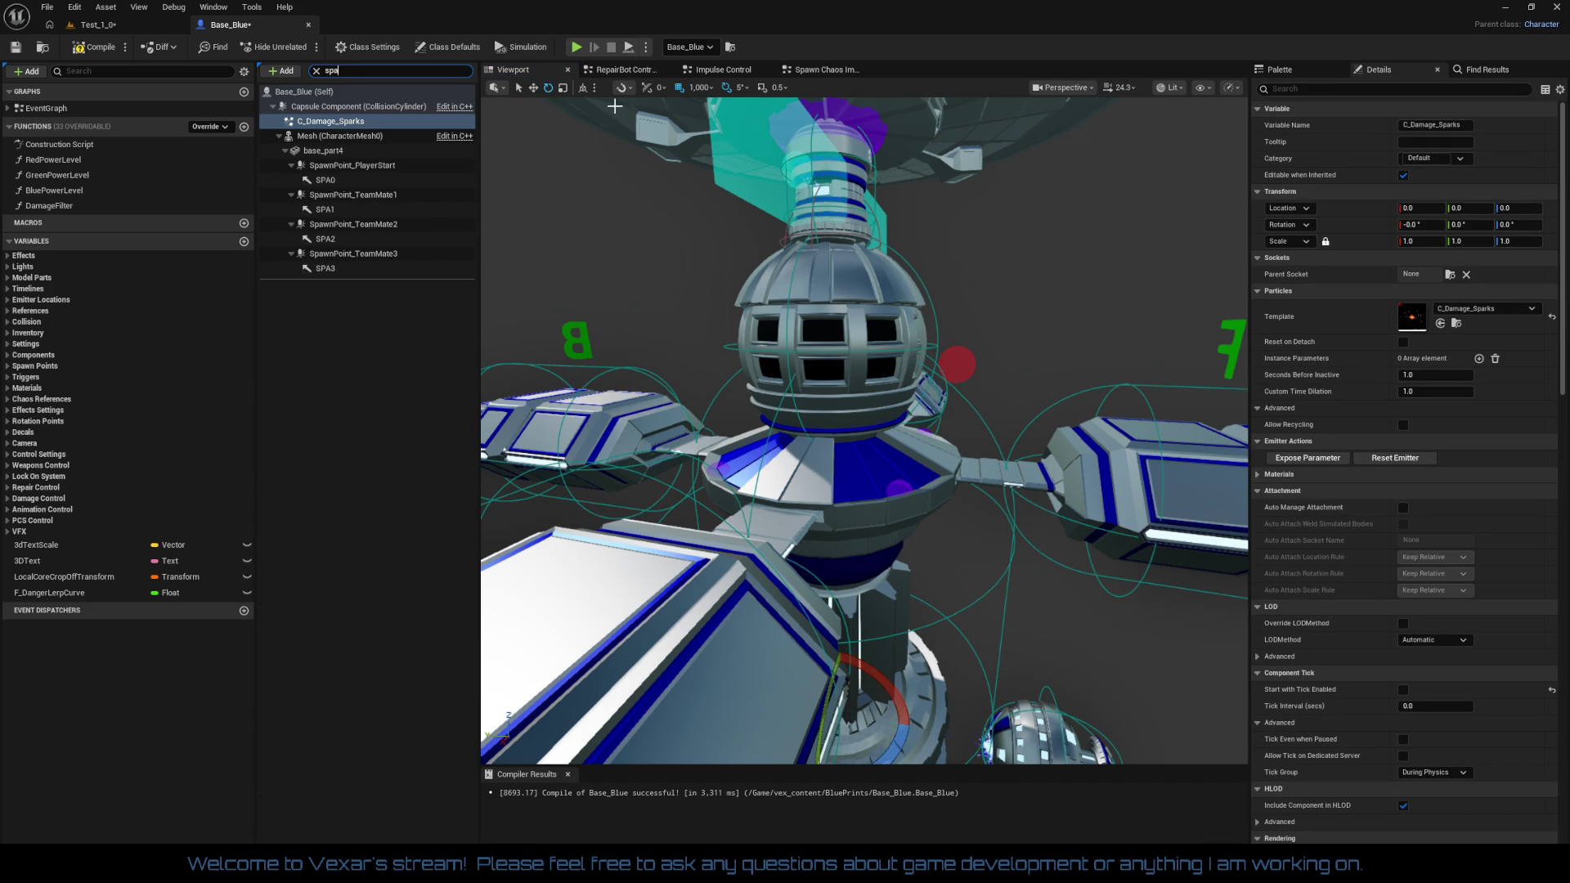
click(369, 128)
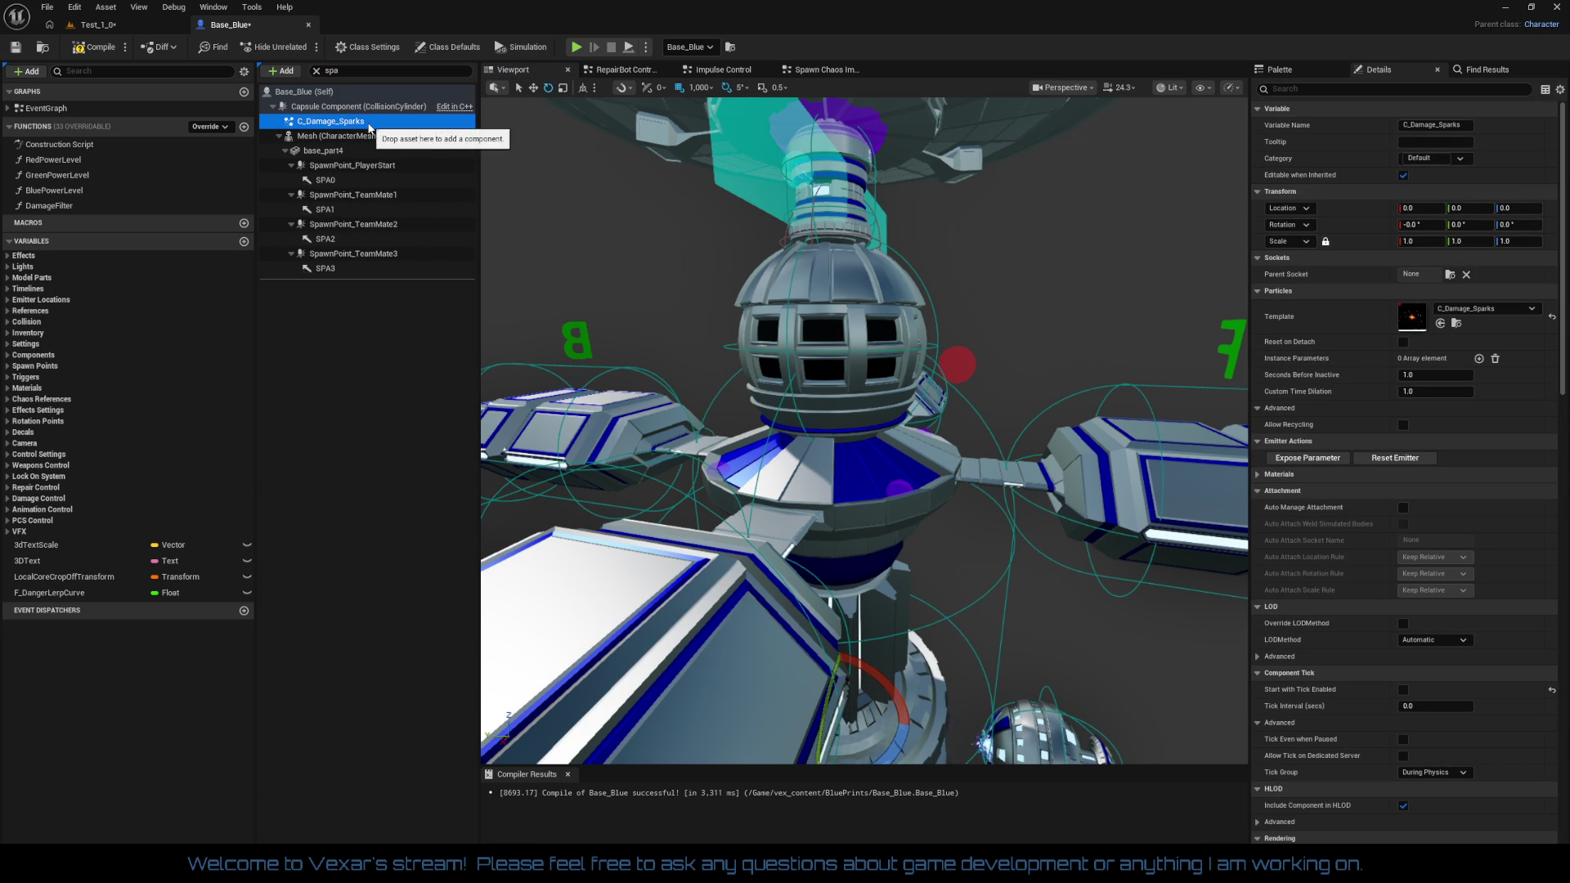
click(316, 72)
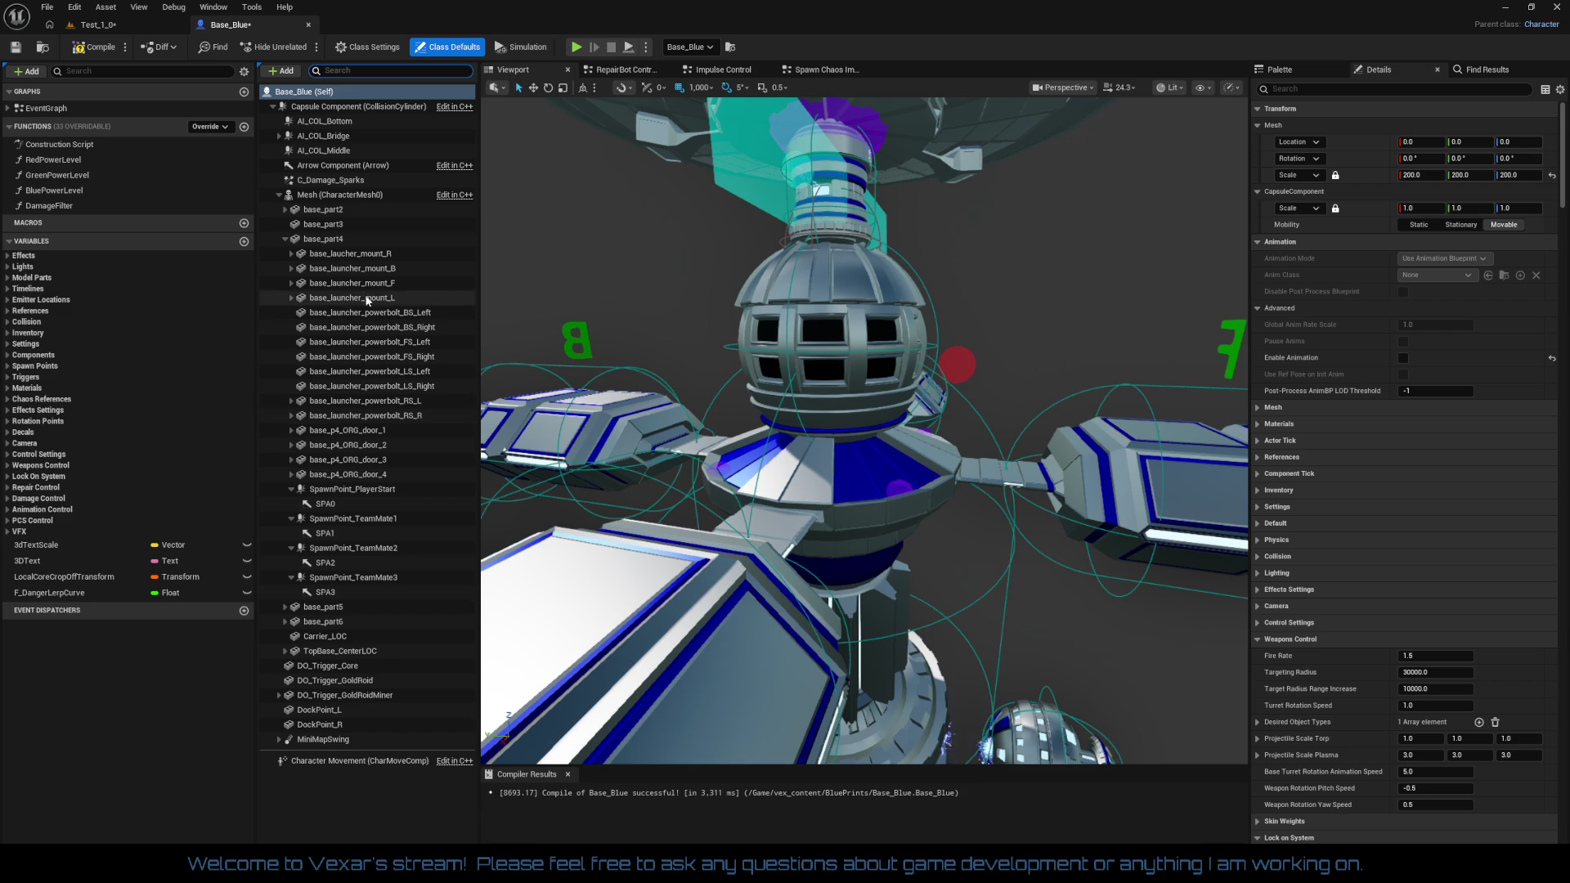
click(335, 244)
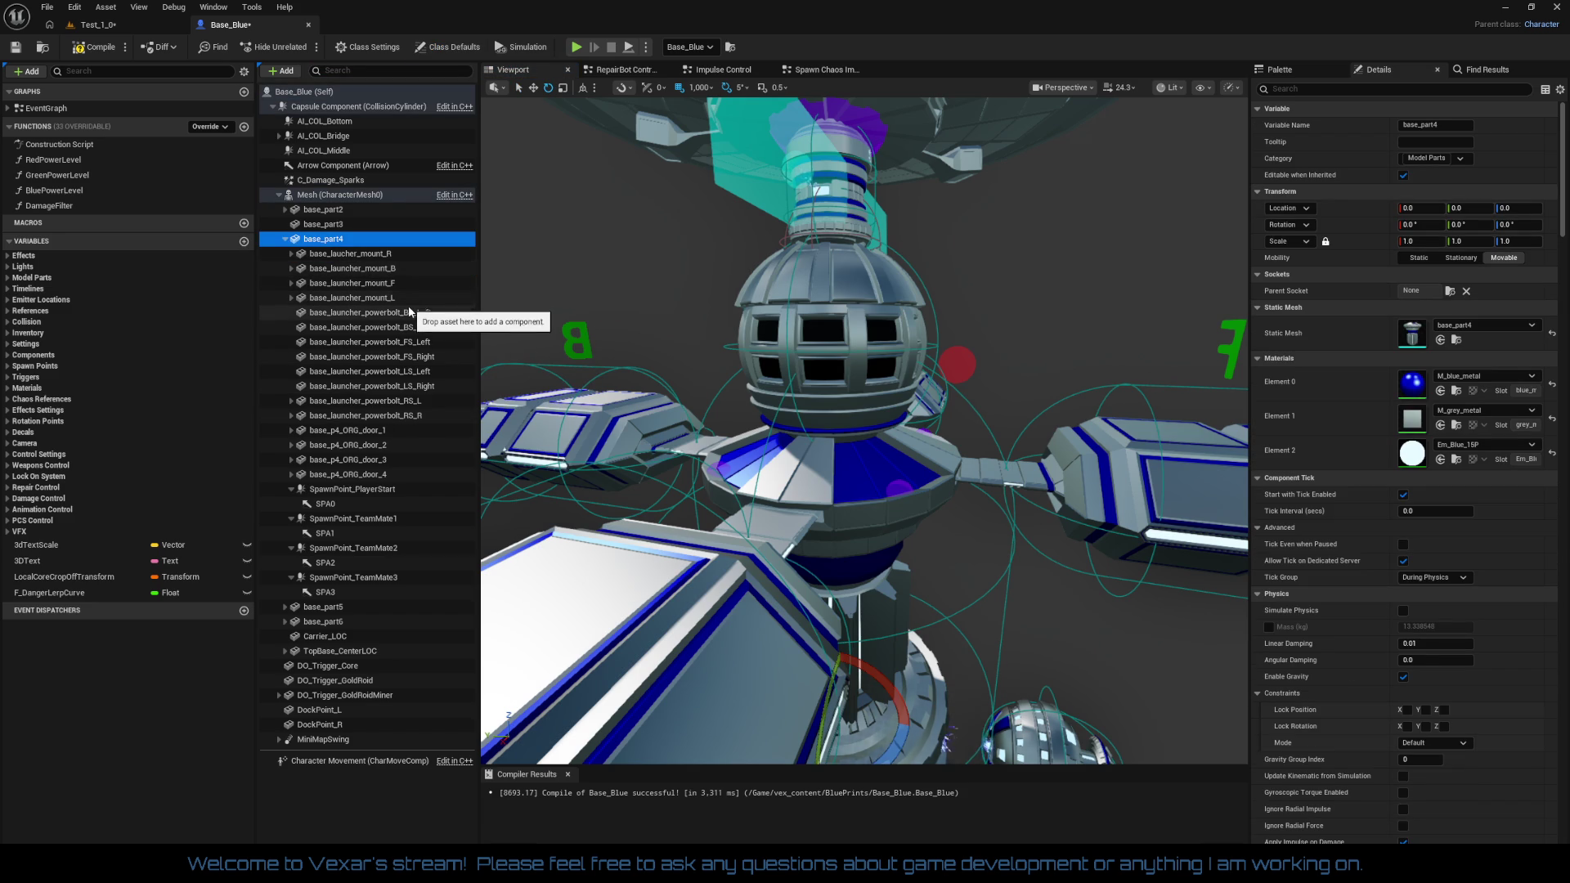
drag(331, 180, 331, 239)
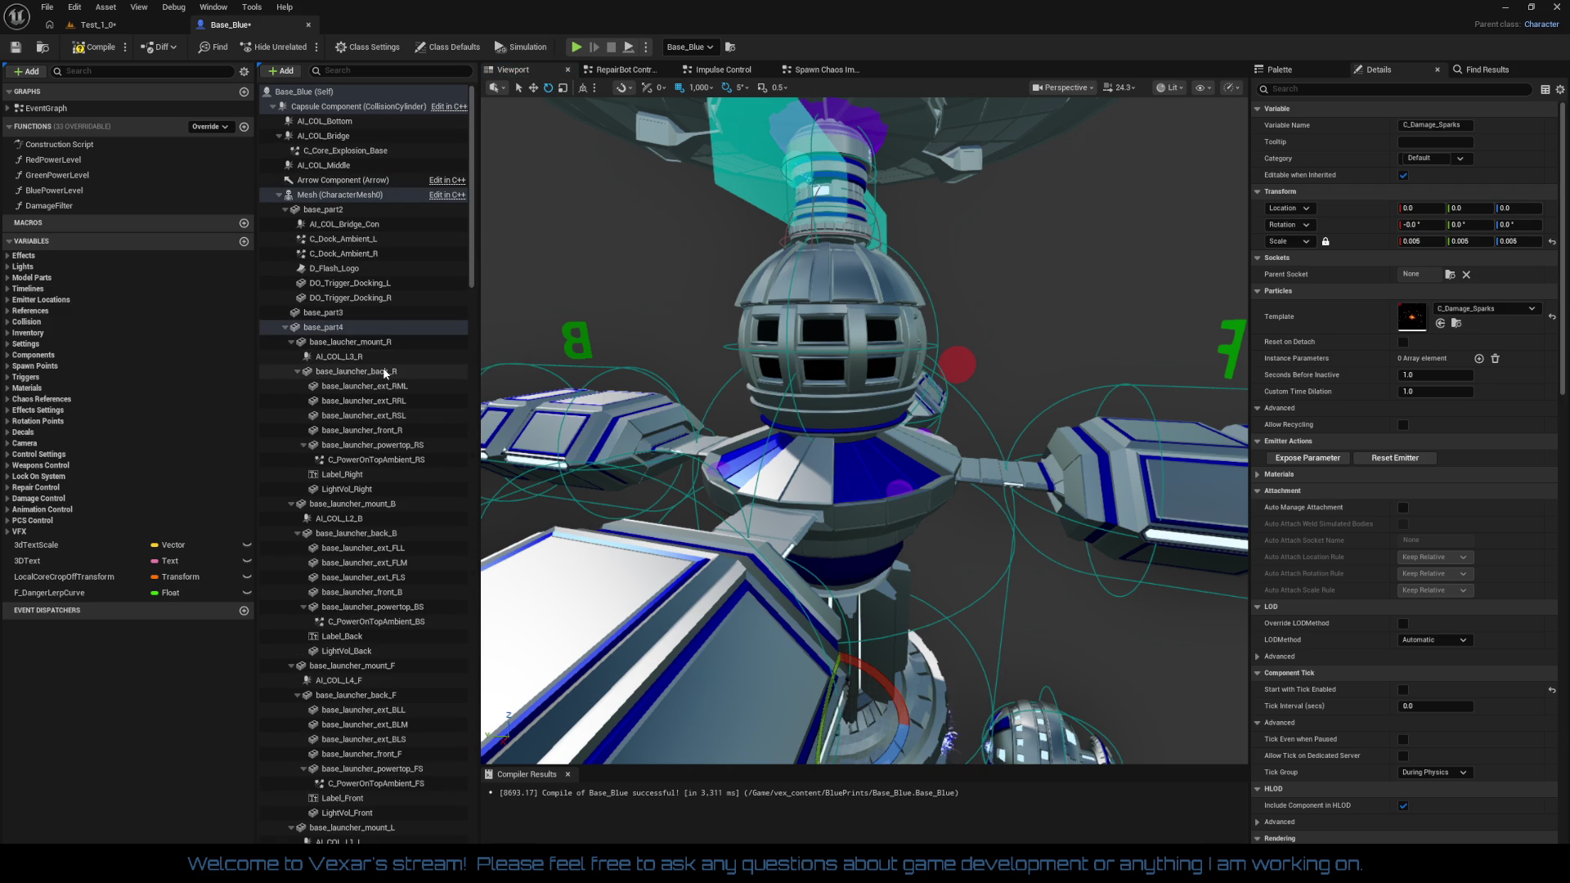
Collapse the launcher back_R, mount R/B/F/L and powerbolt RS_L/RS_R branches under base_part4
scroll(391, 400, down, 2)
scroll(391, 401, down, 1)
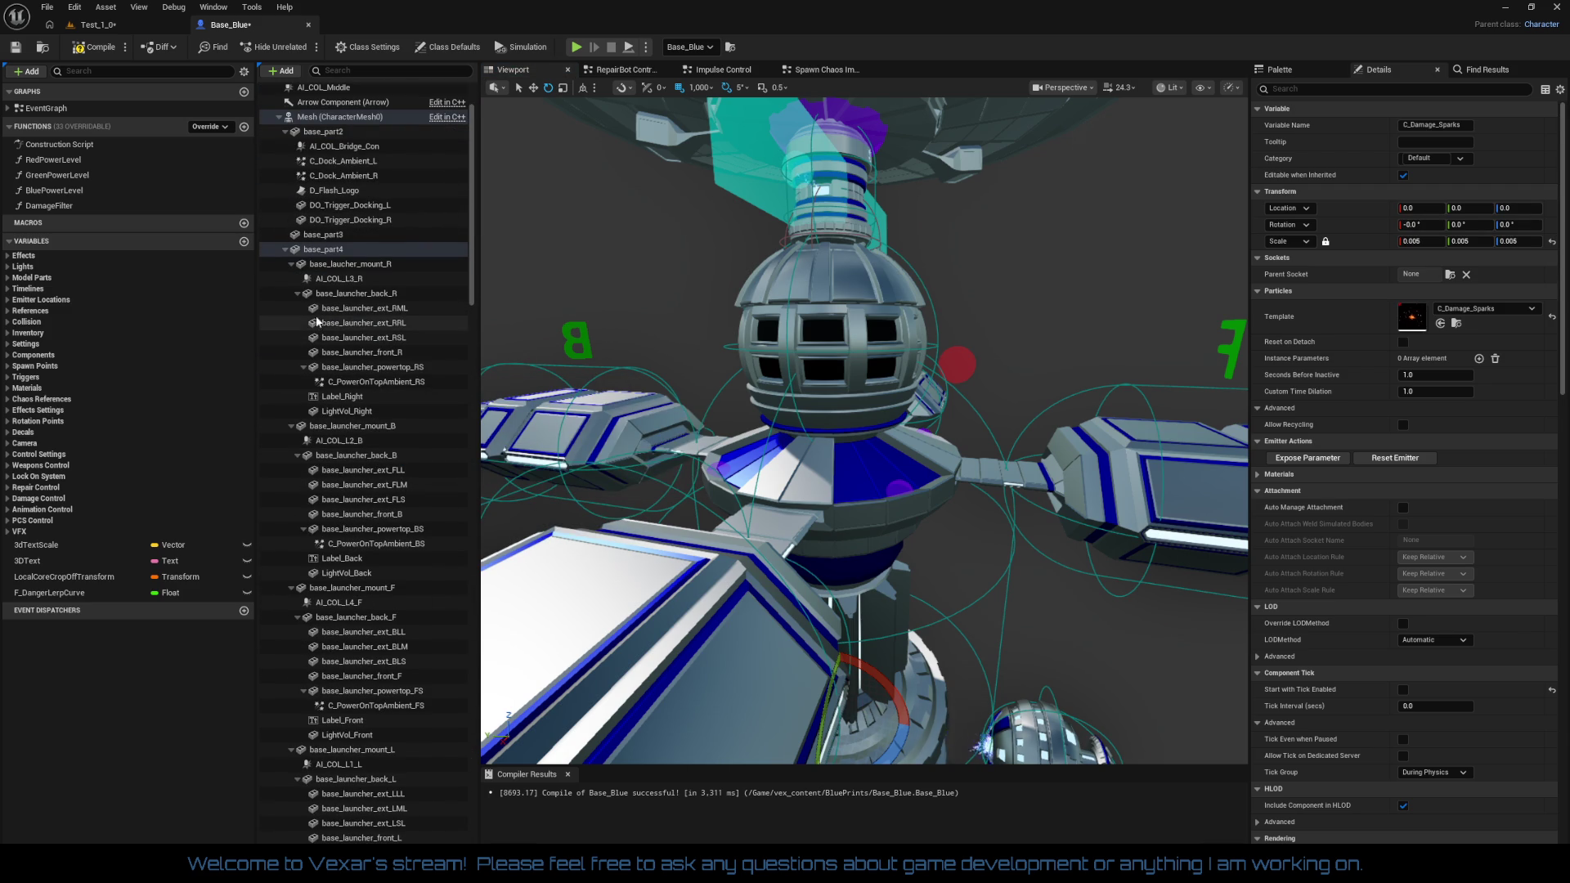
click(297, 292)
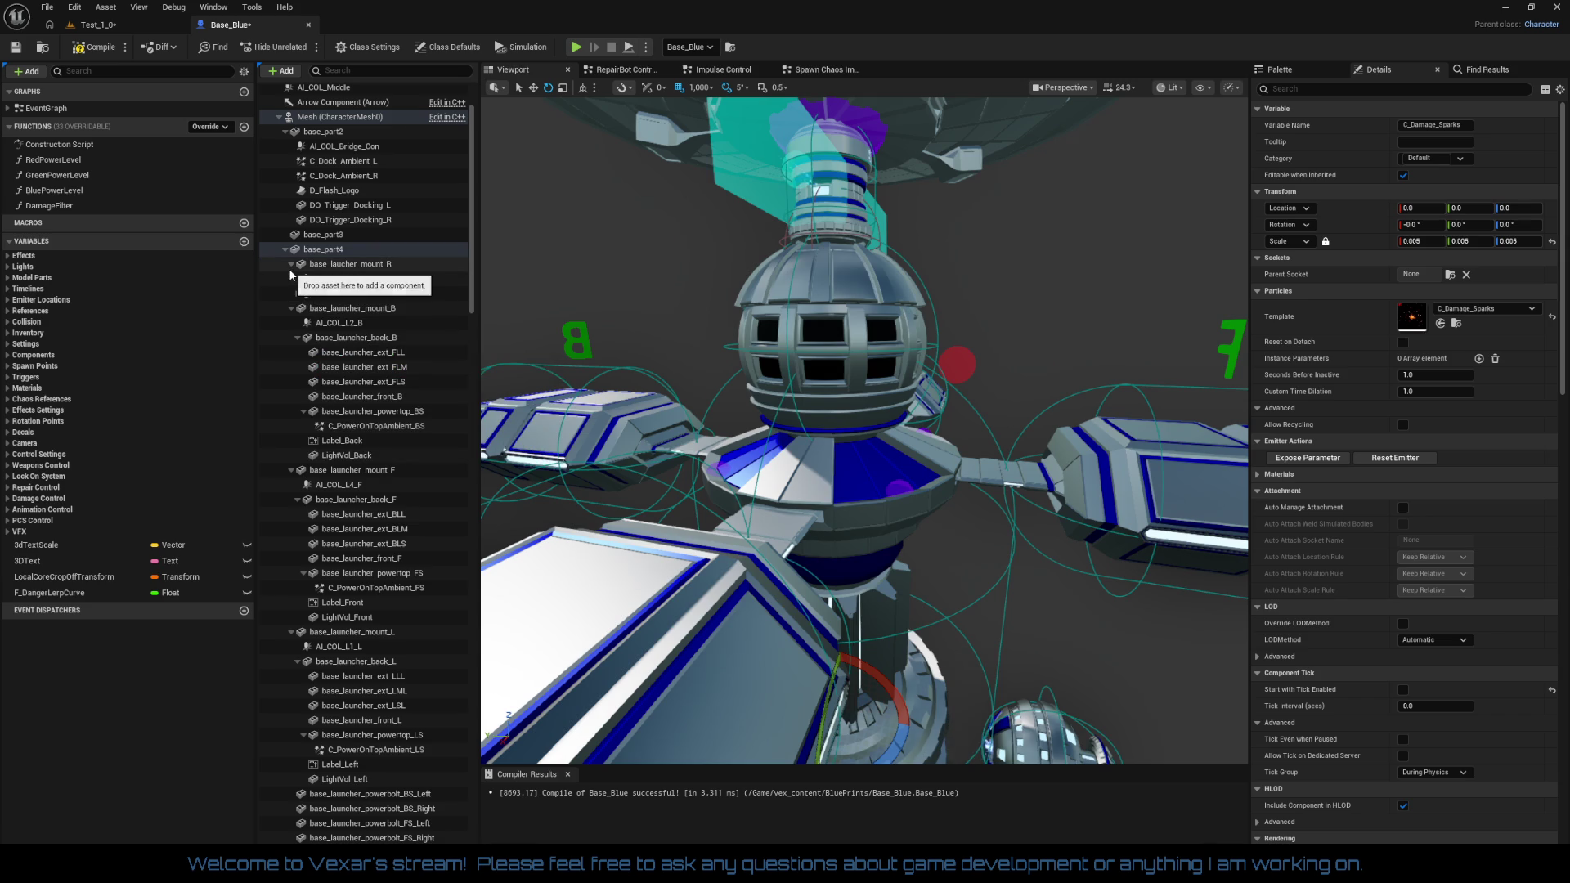
click(290, 264)
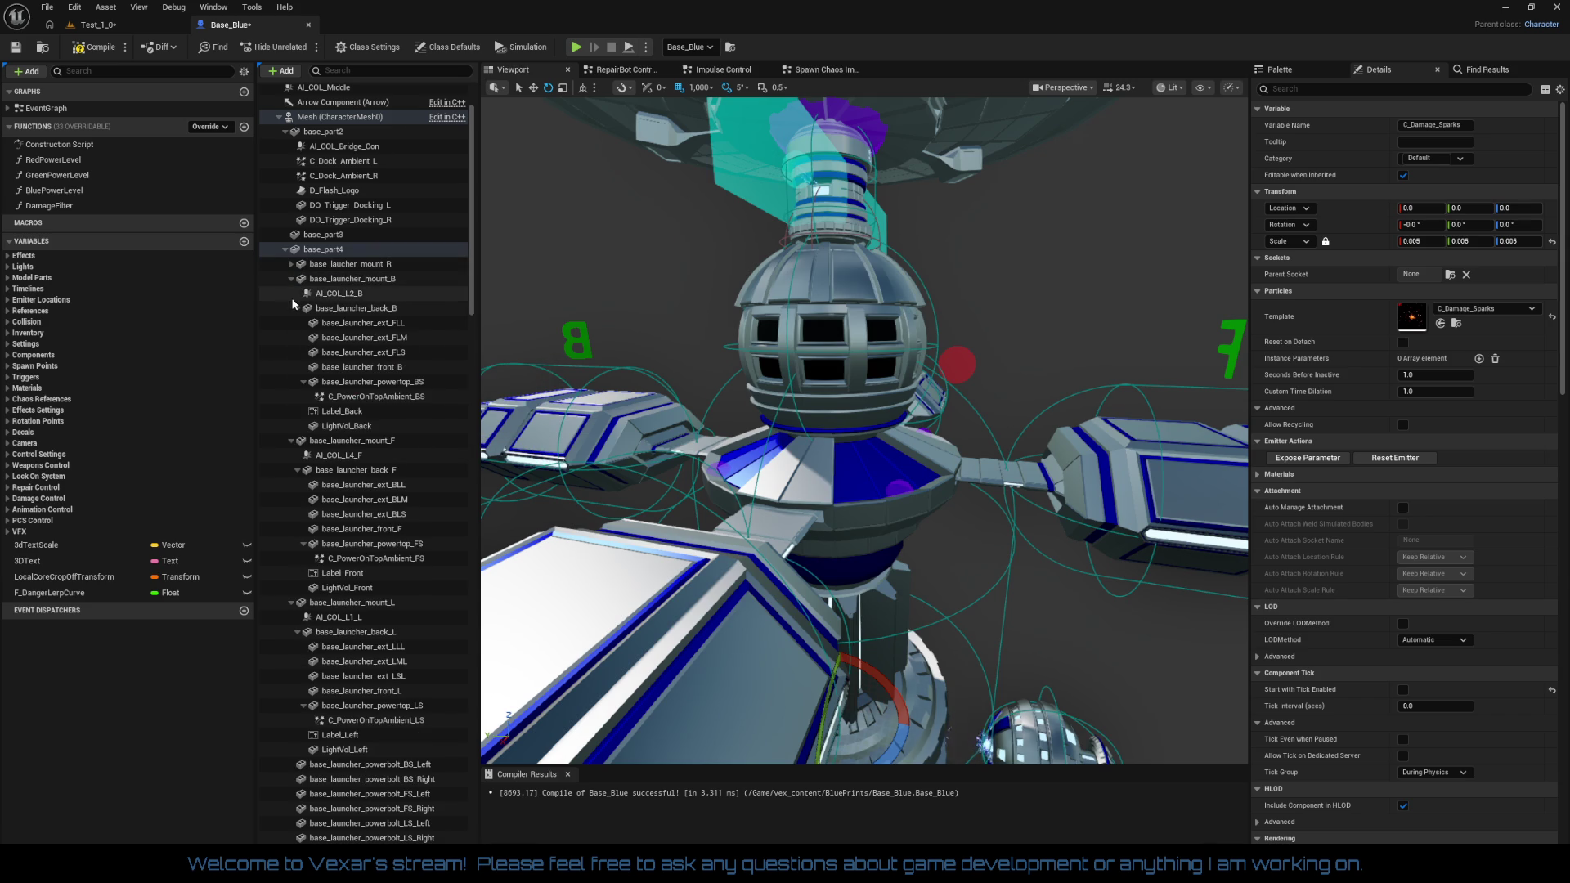
click(291, 280)
click(292, 293)
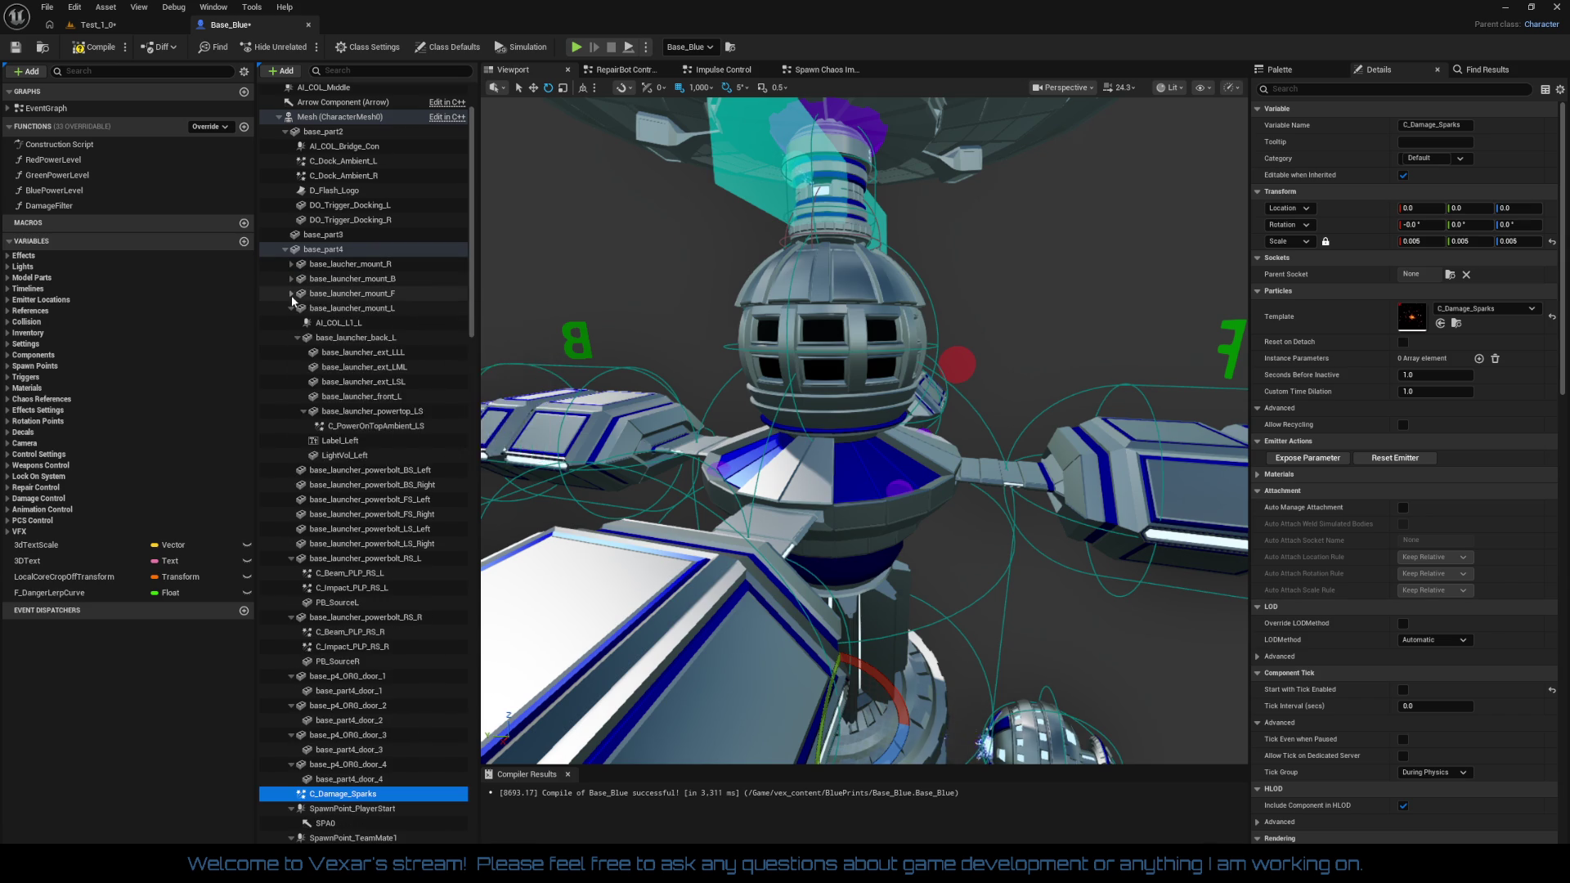
click(291, 308)
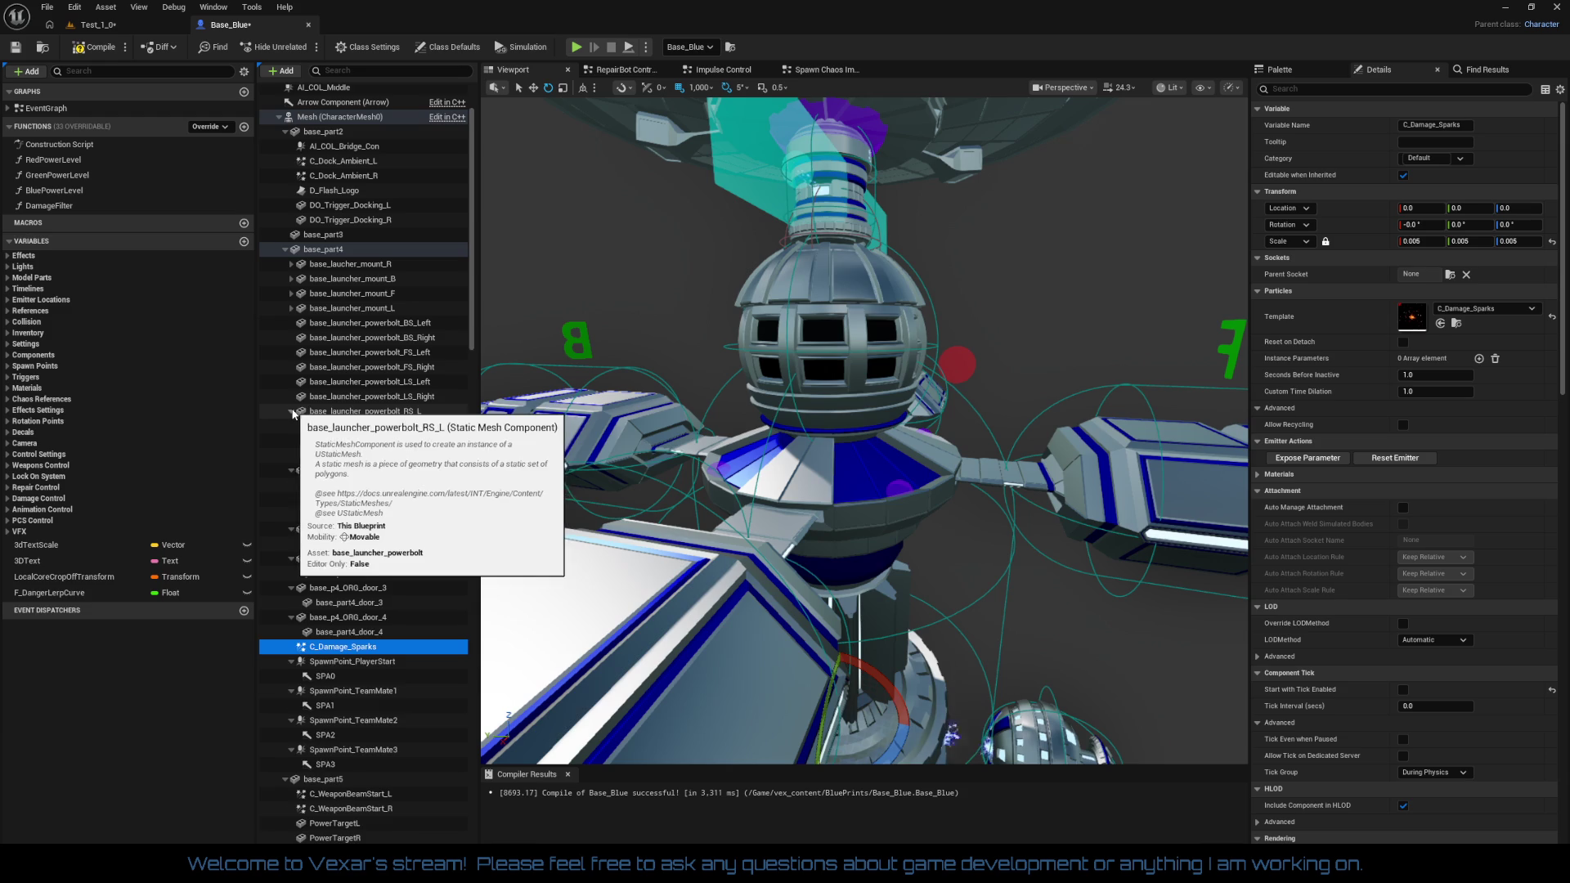
click(292, 411)
click(292, 427)
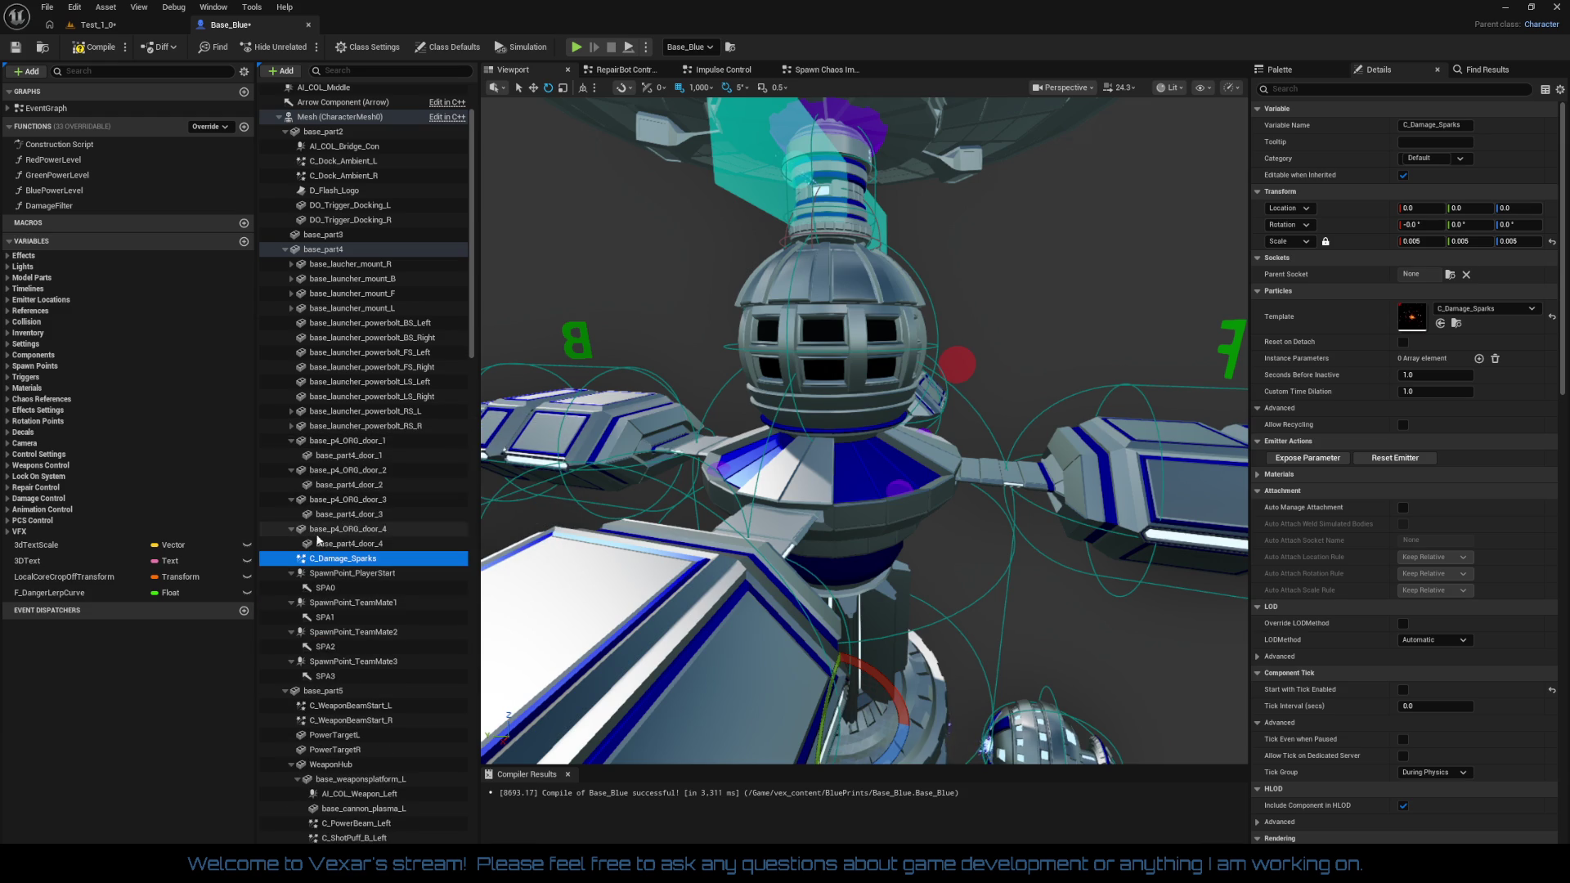
scroll(1047, 611, down, 5)
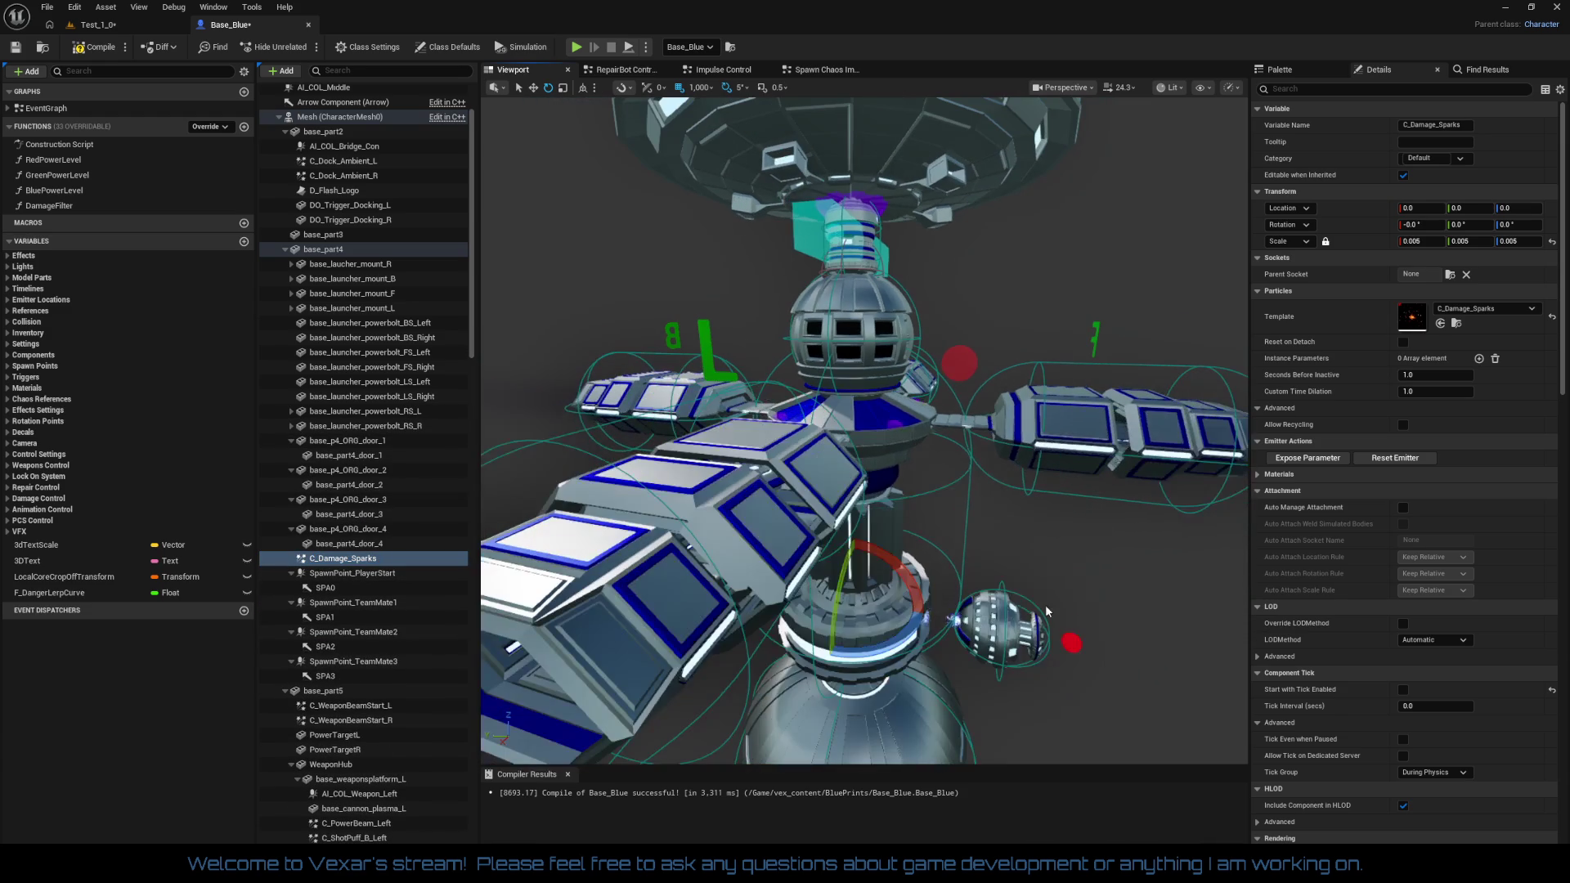
Move C_Damage_Sparks to location 5, -15, 20 and reset its scale to 1.0
key(w)
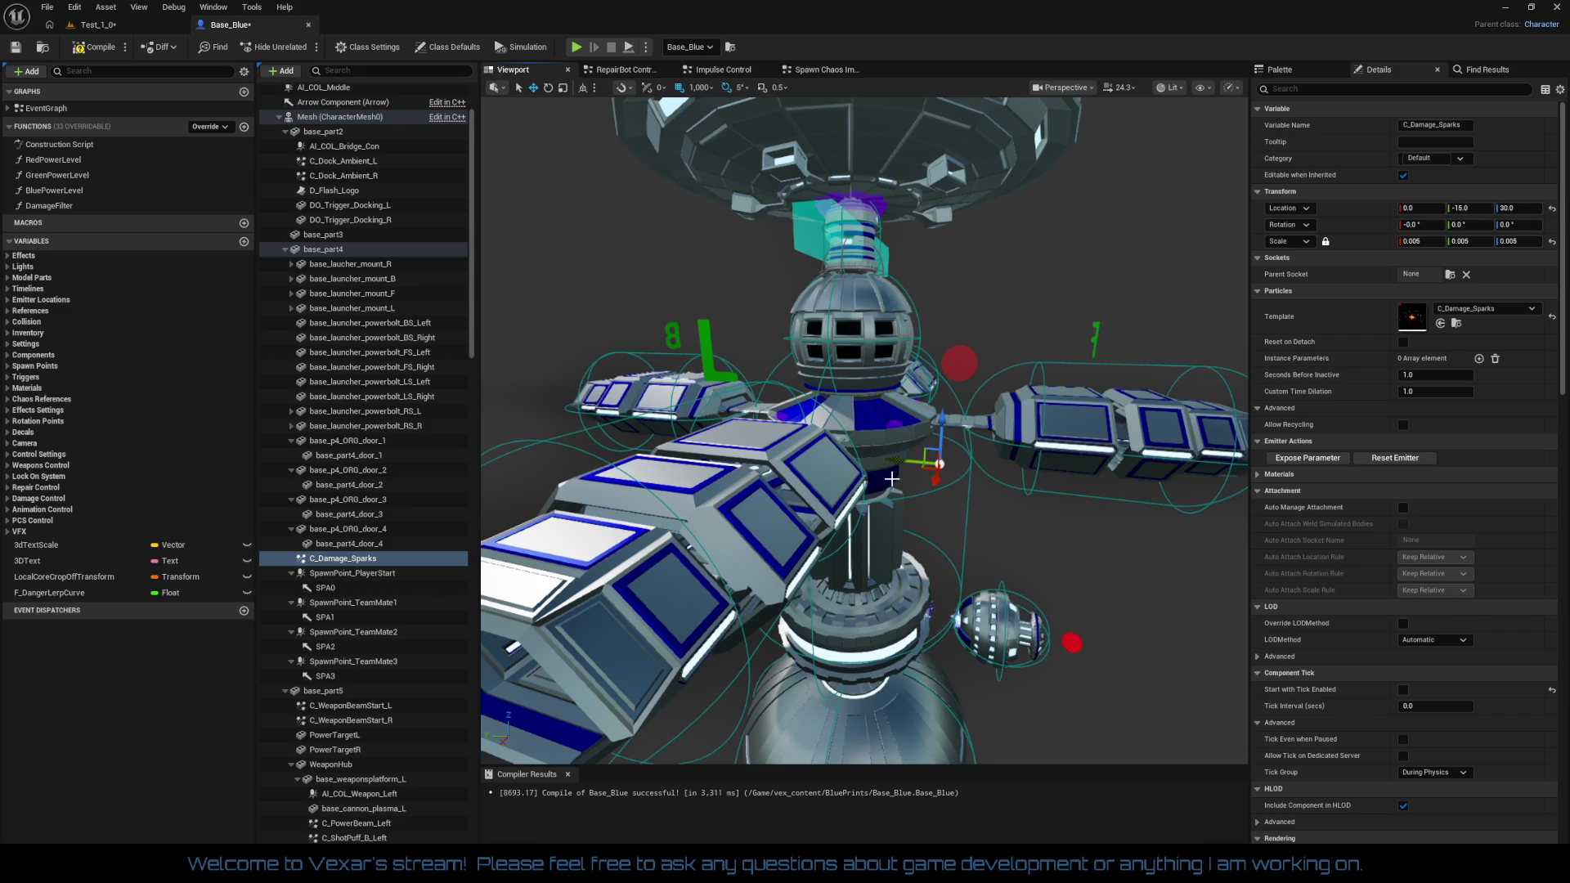
scroll(897, 549, up, 8)
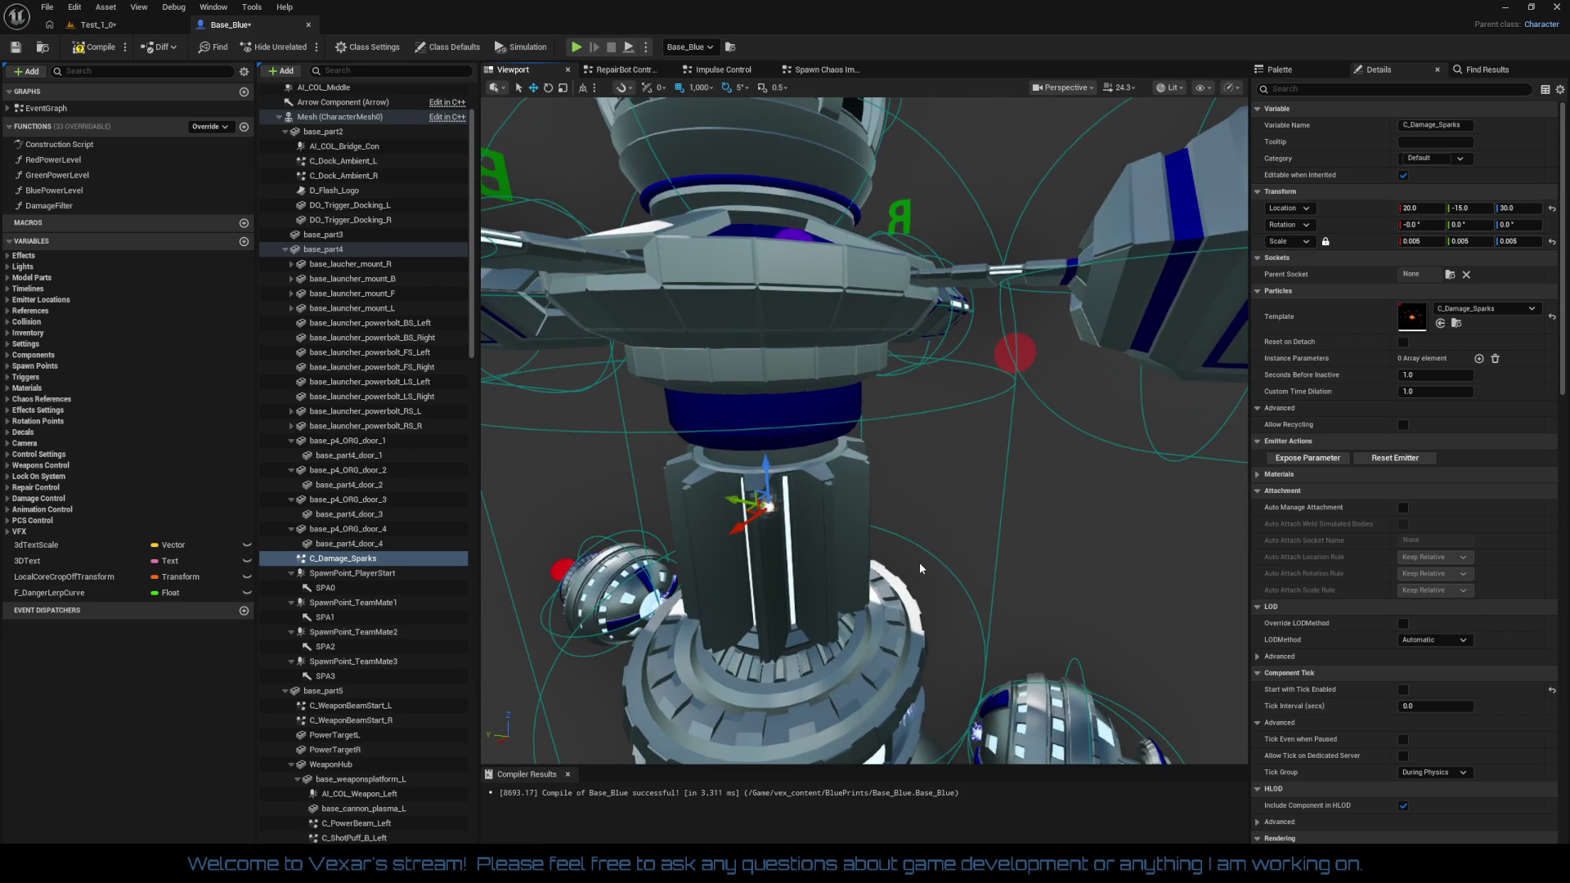
key(f)
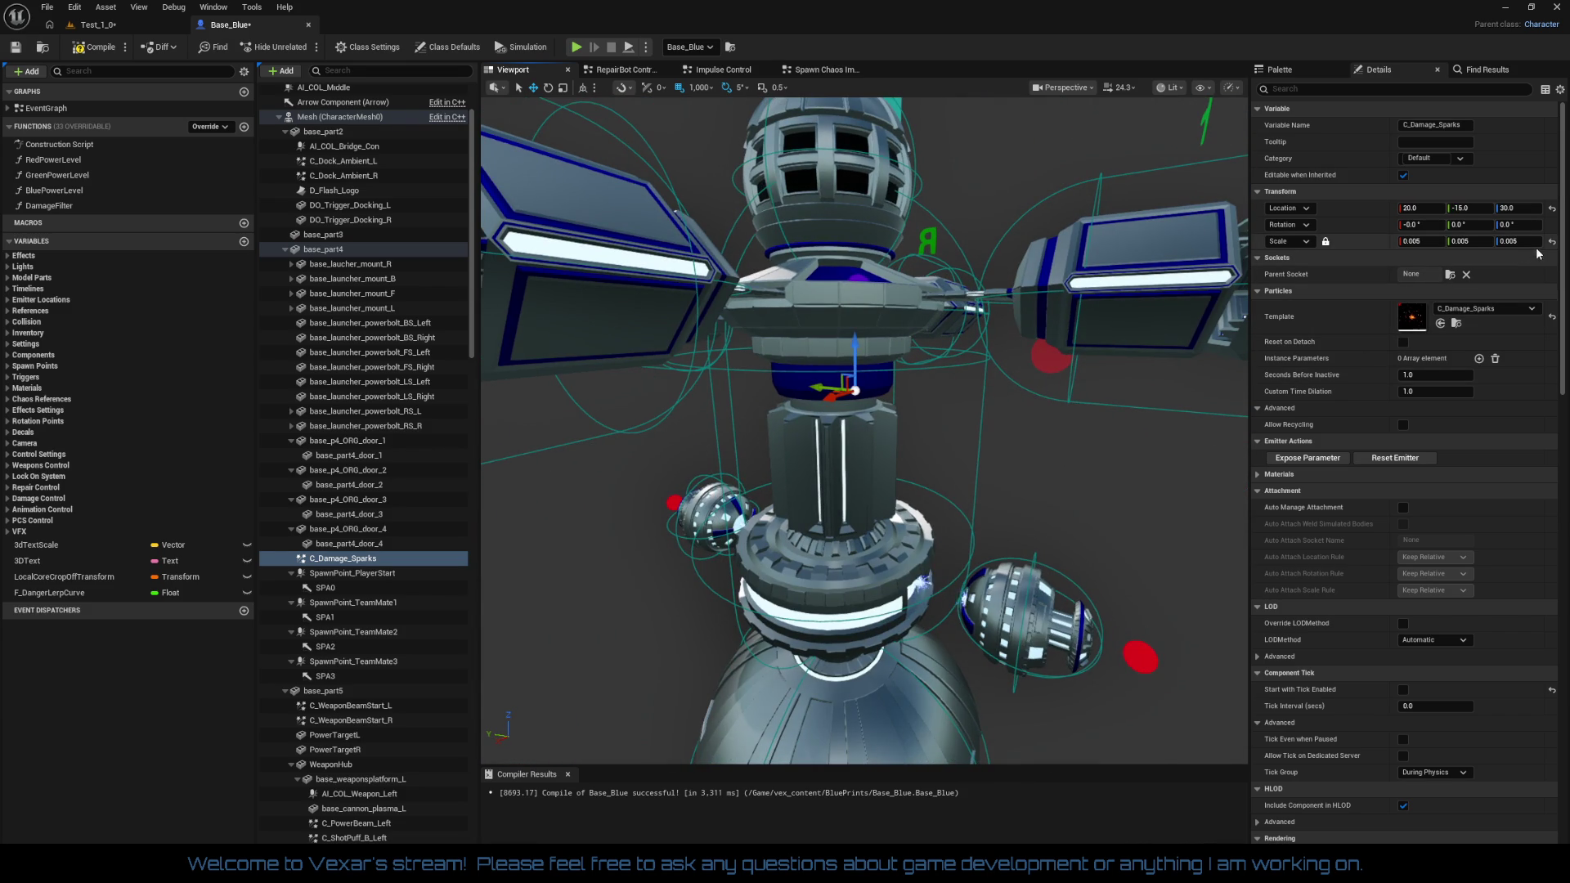
click(1552, 242)
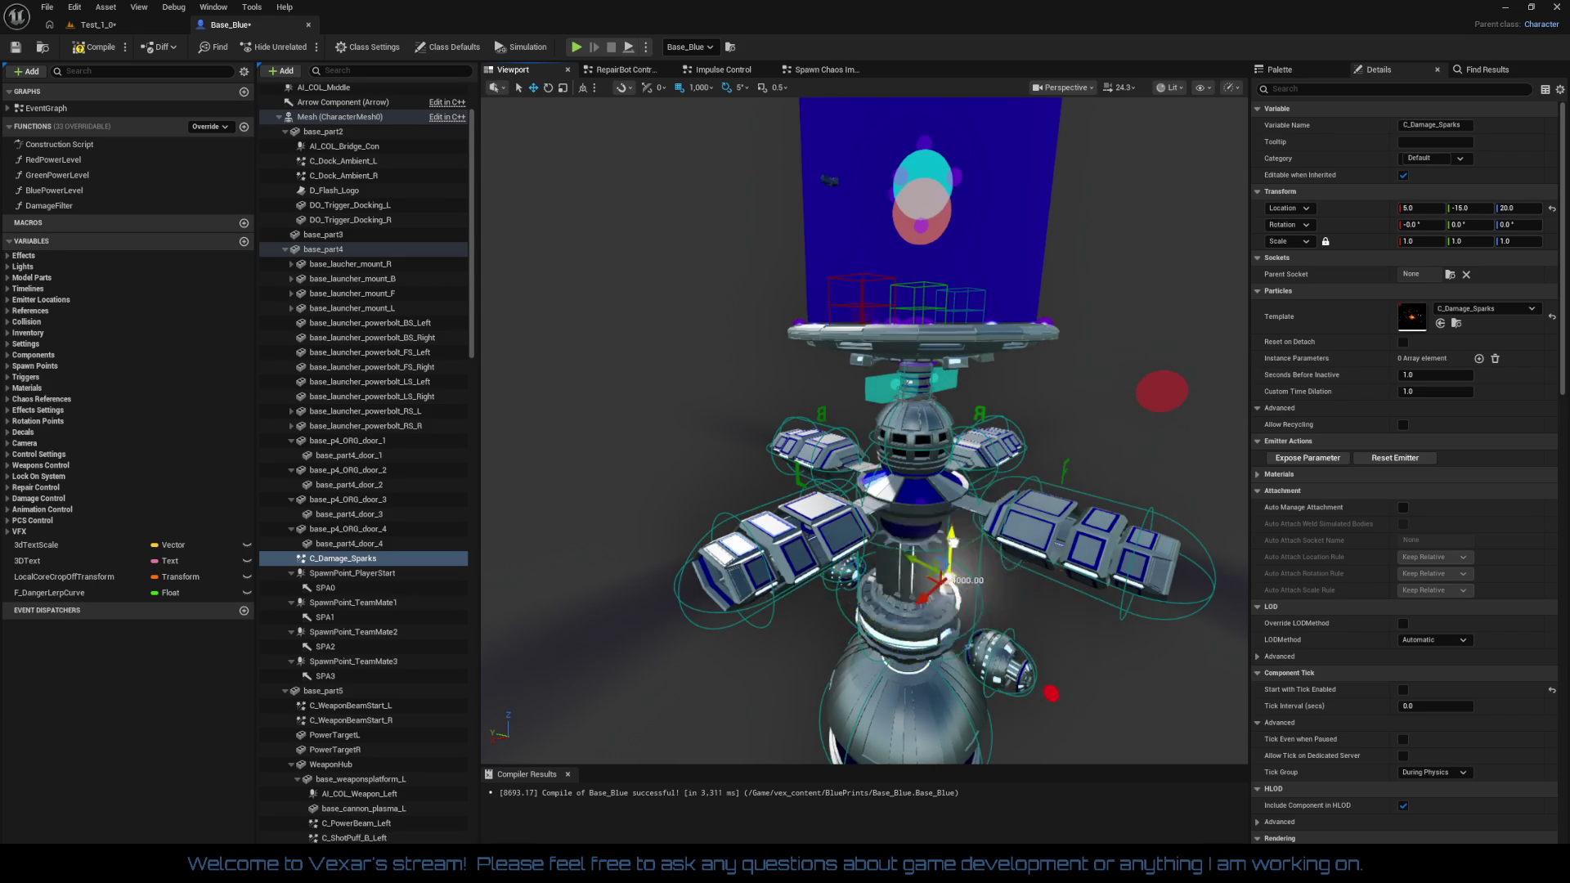
Scale C_Damage_Sparks to 0.1 on every axis and frame it in the viewport
scroll(865, 429, down, 10)
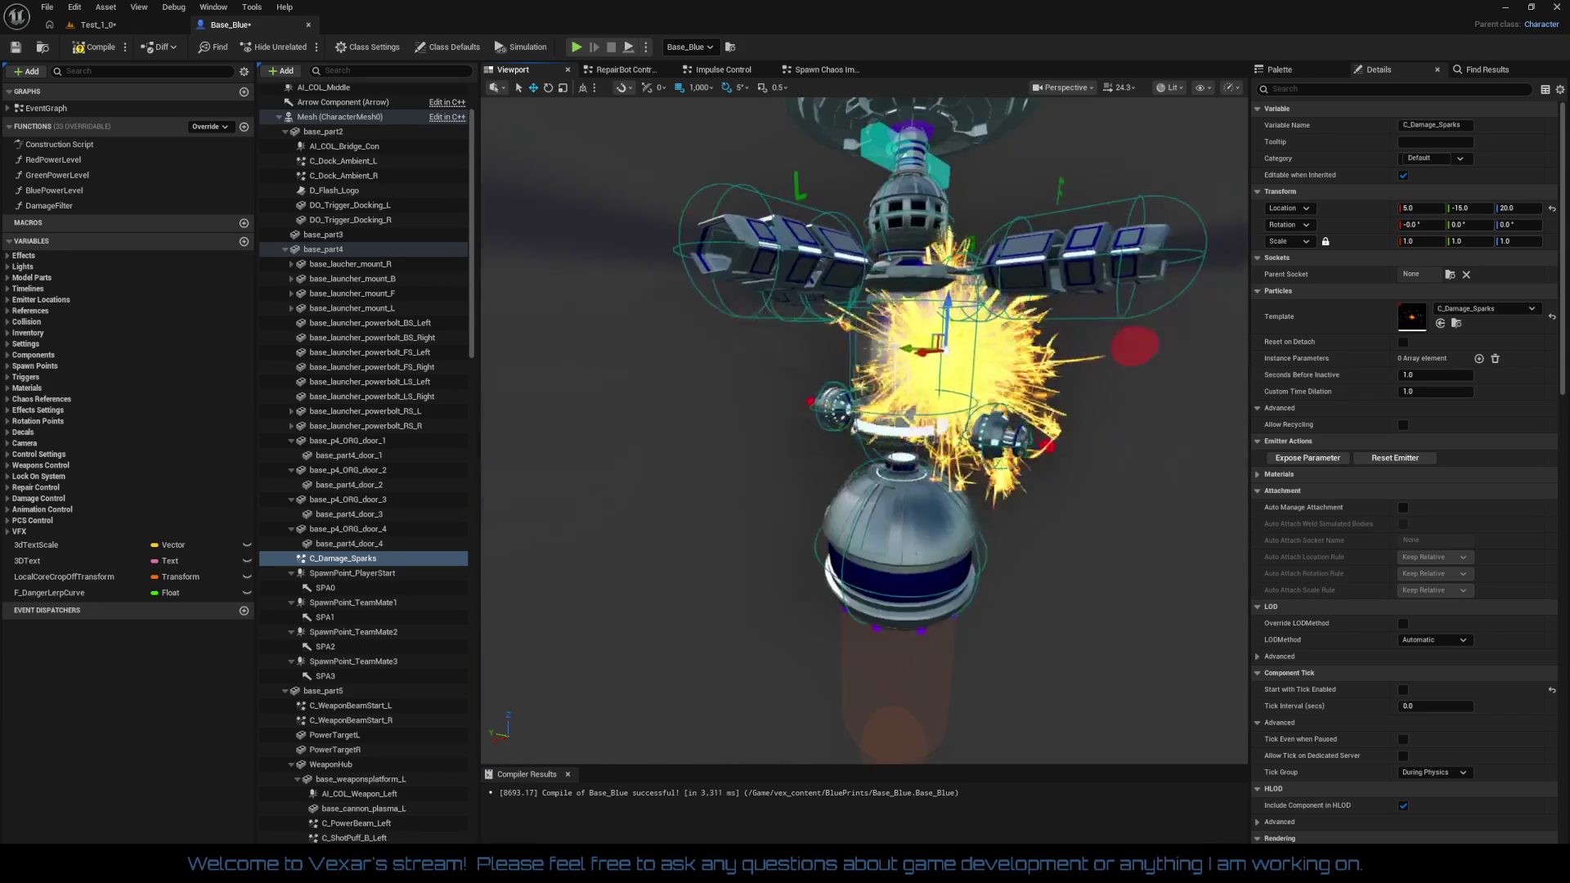
drag(864, 429, 745, 425)
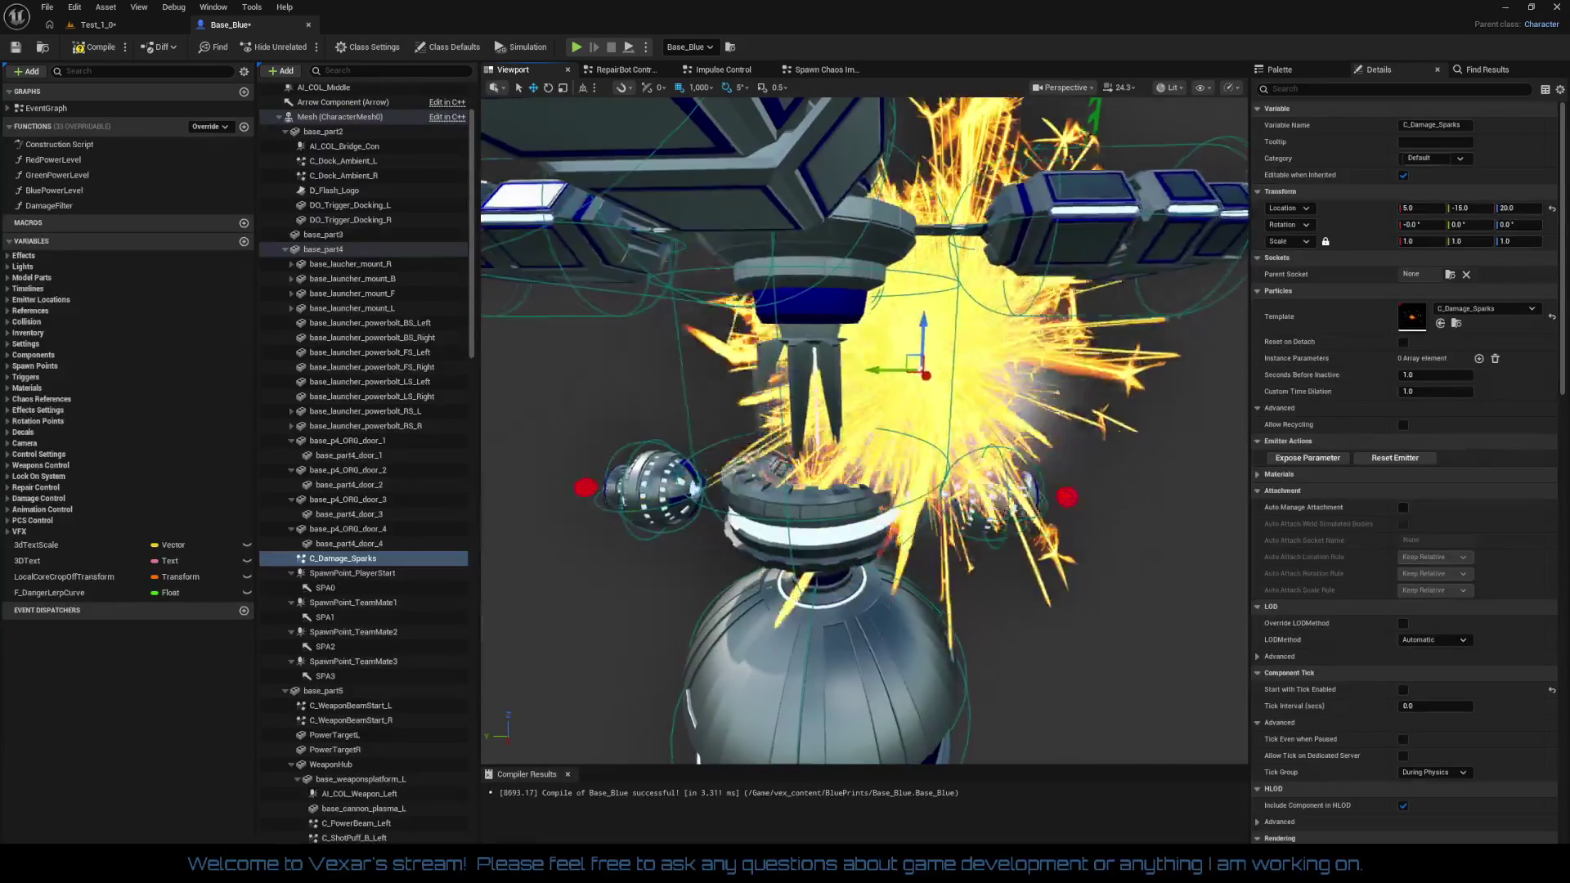
click(1422, 241)
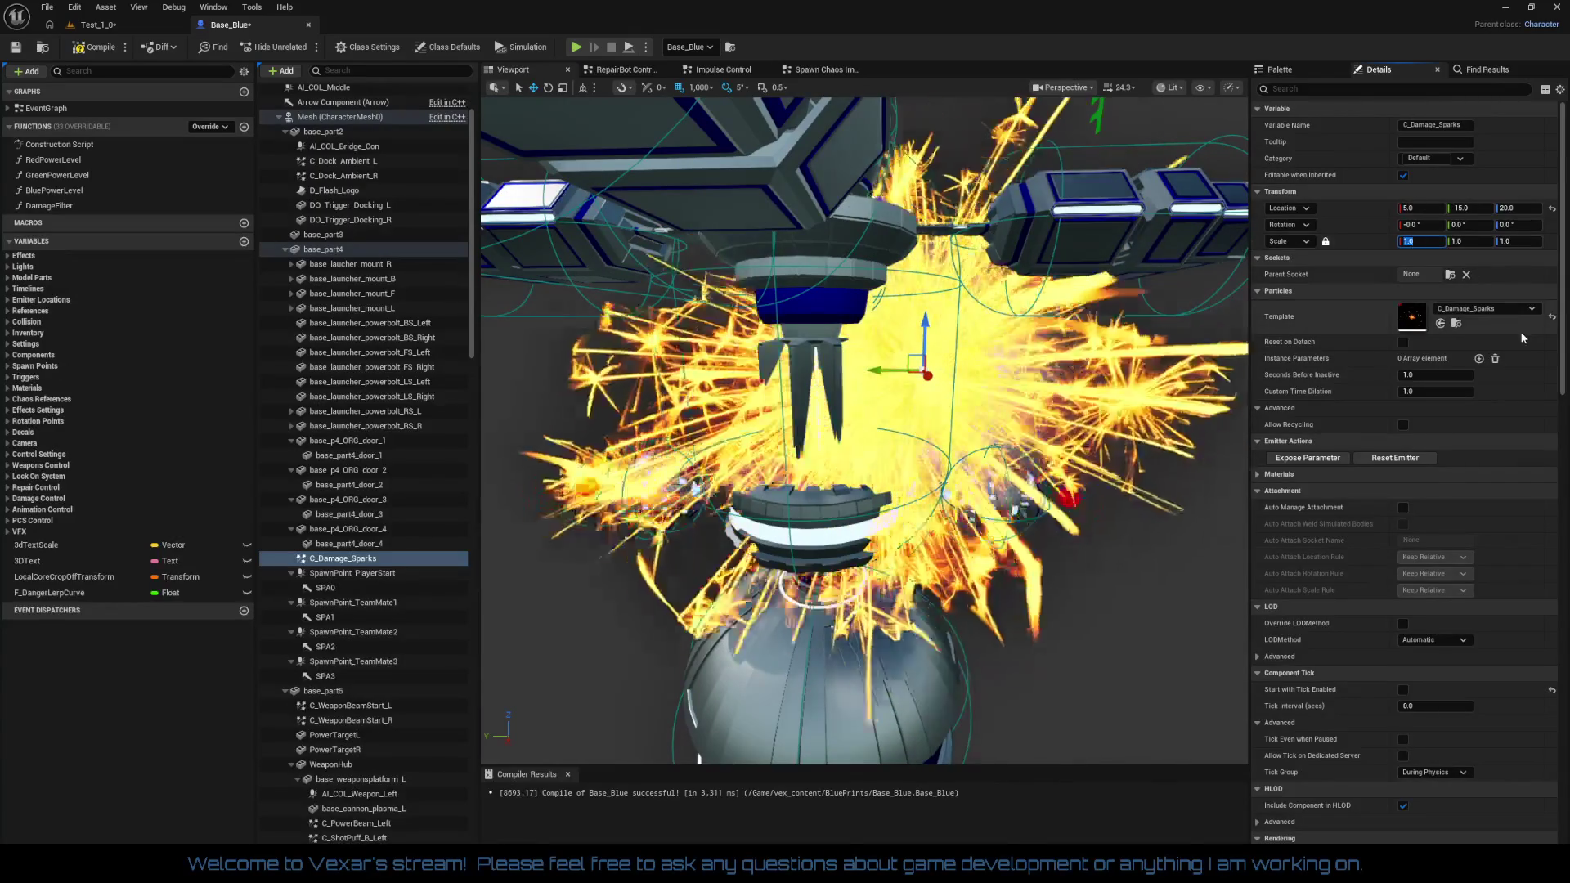
text(0.1)
key(Return)
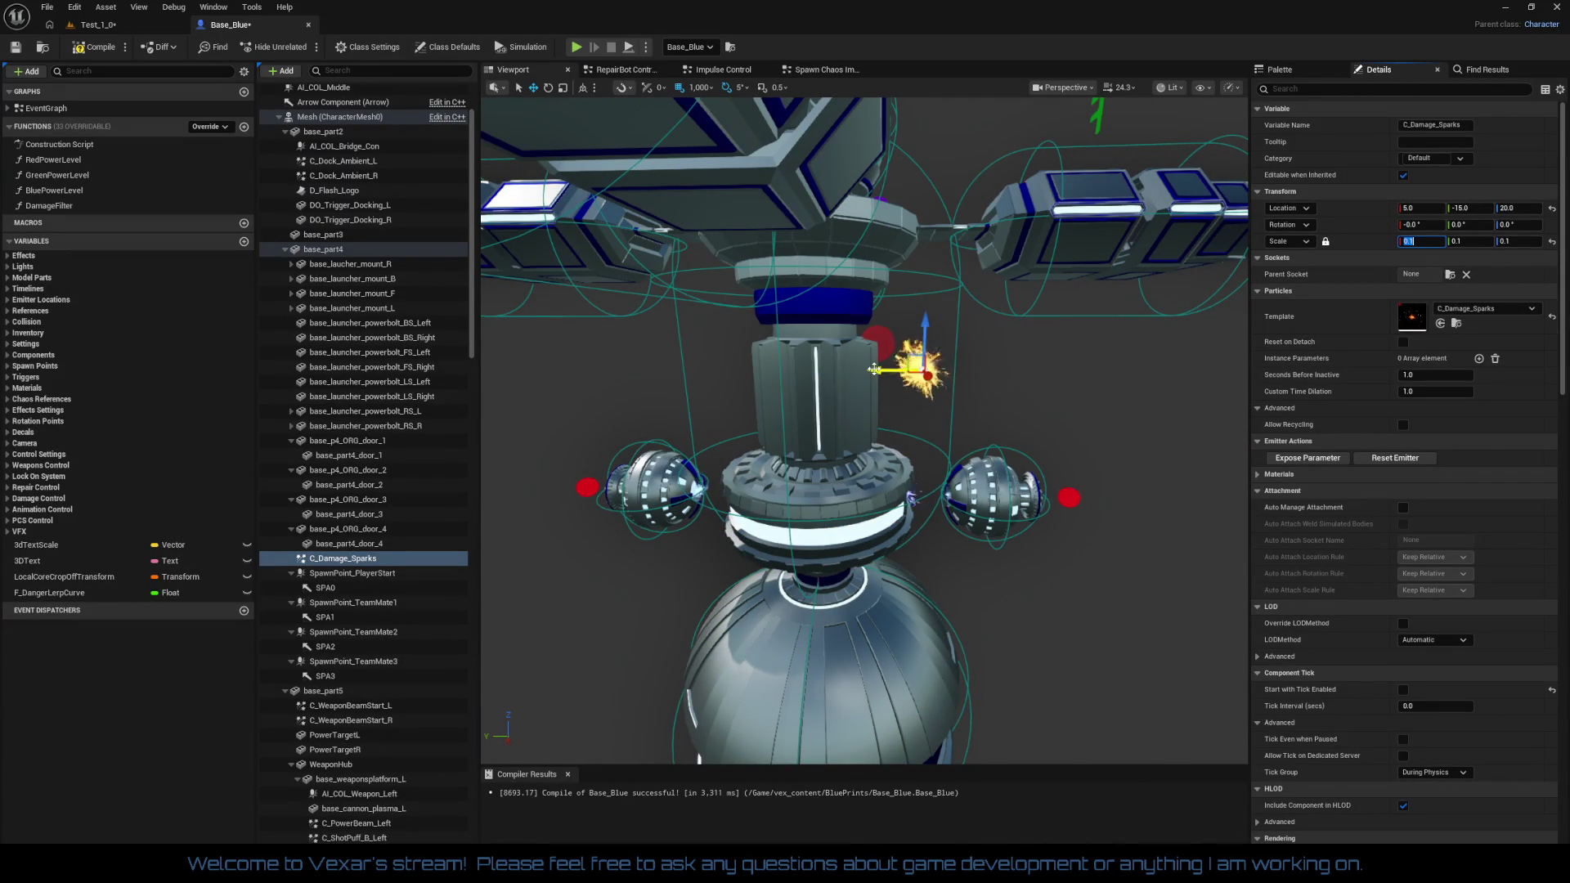
key(f)
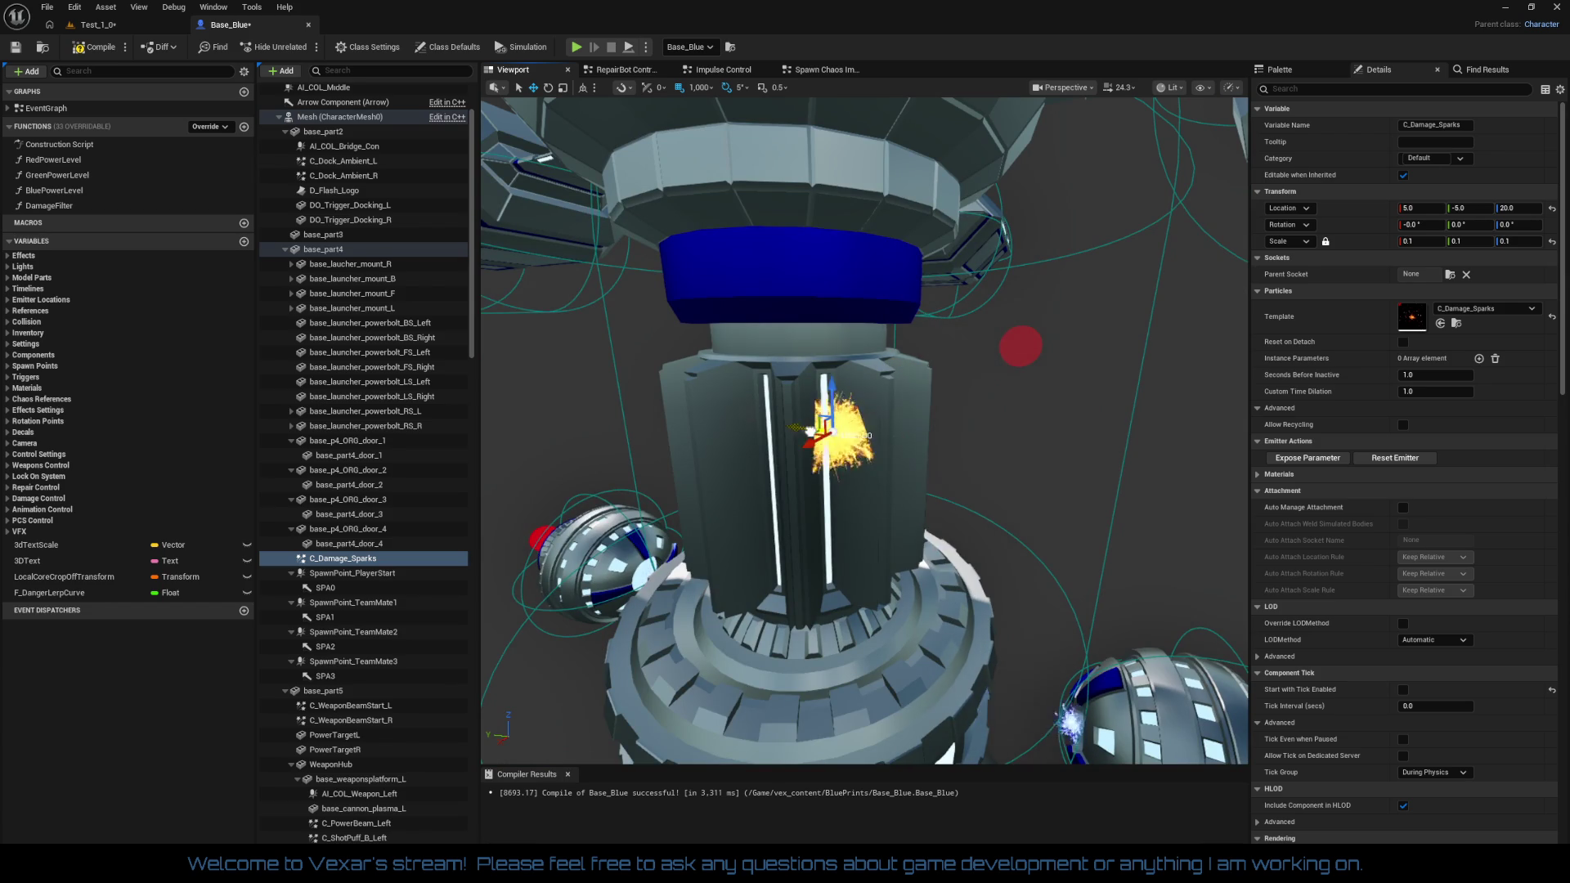
Tilt the sparks to rotation 0, -30, -40 and lower them onto the tower ledge
scroll(865, 430, down, 5)
scroll(864, 430, up, 8)
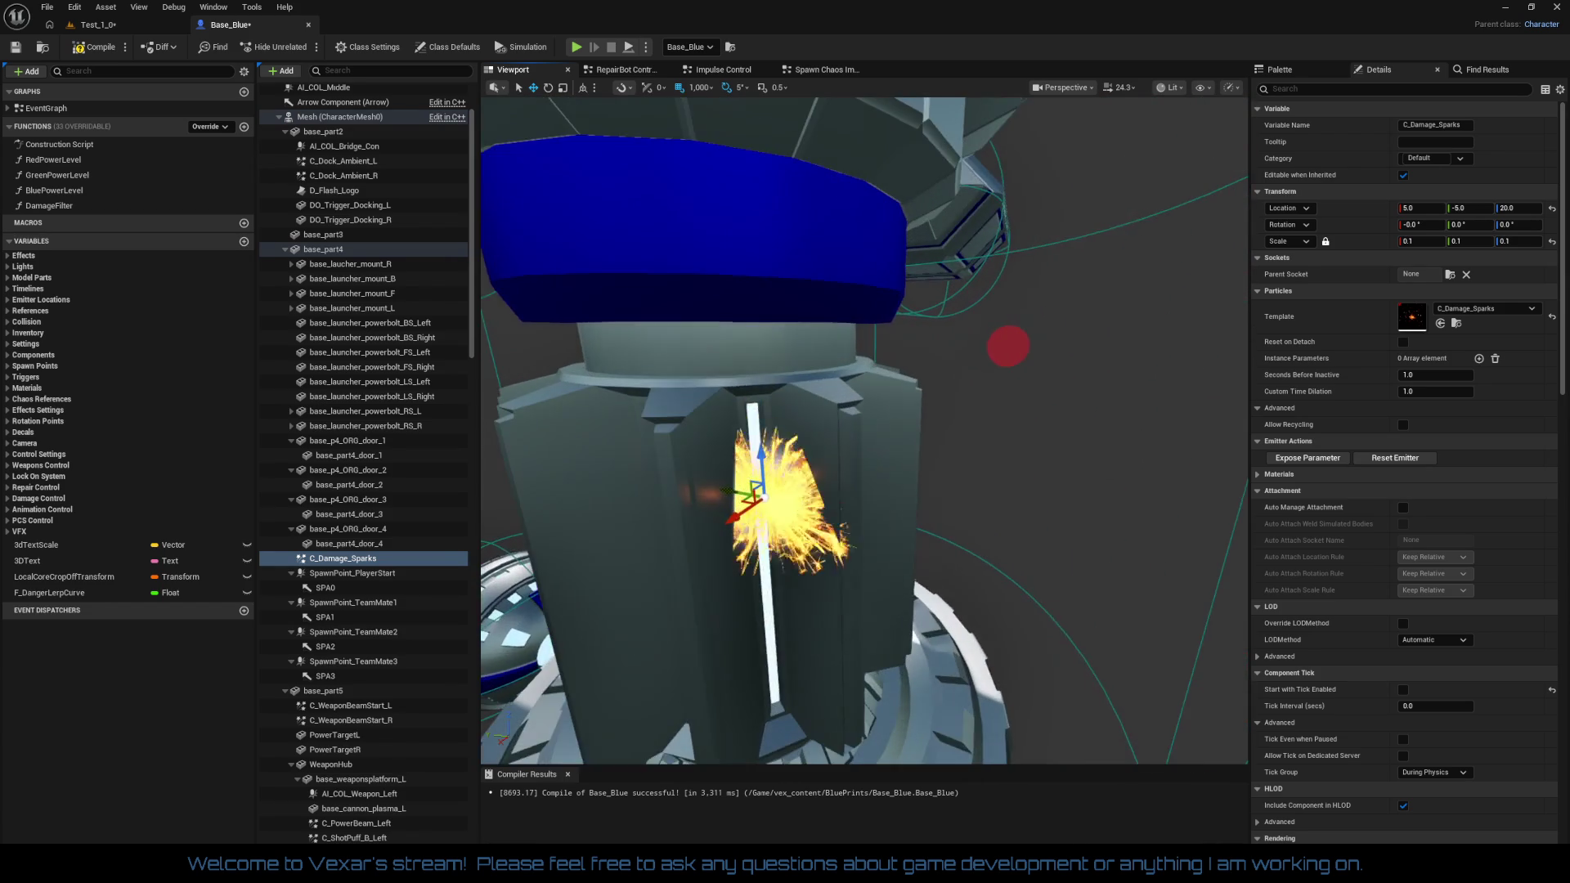
scroll(806, 491, down, 2)
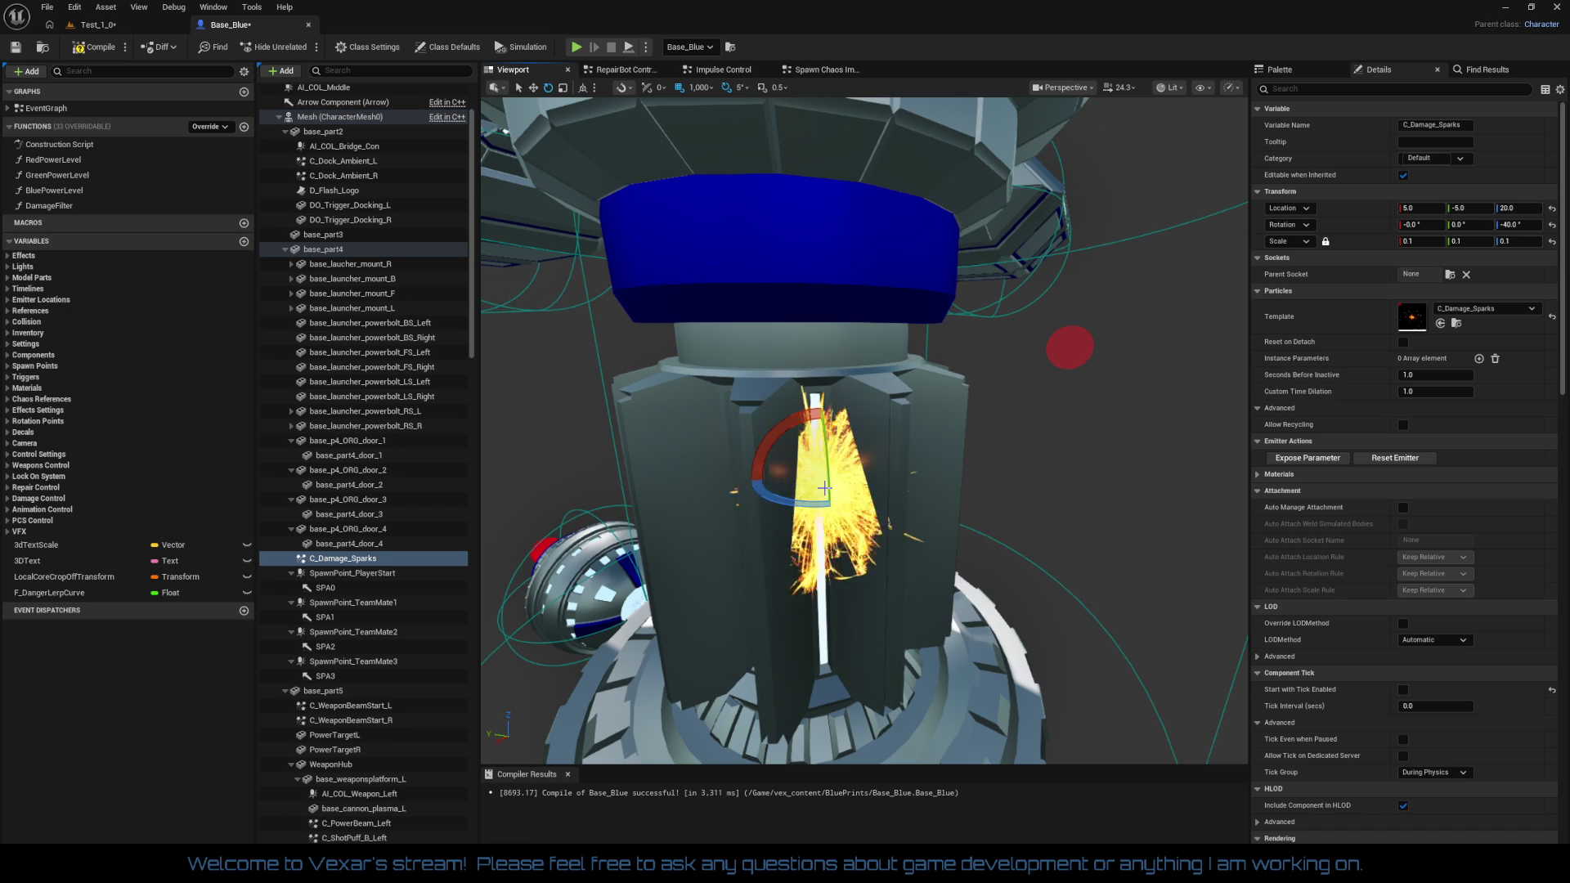
scroll(874, 521, down, 5)
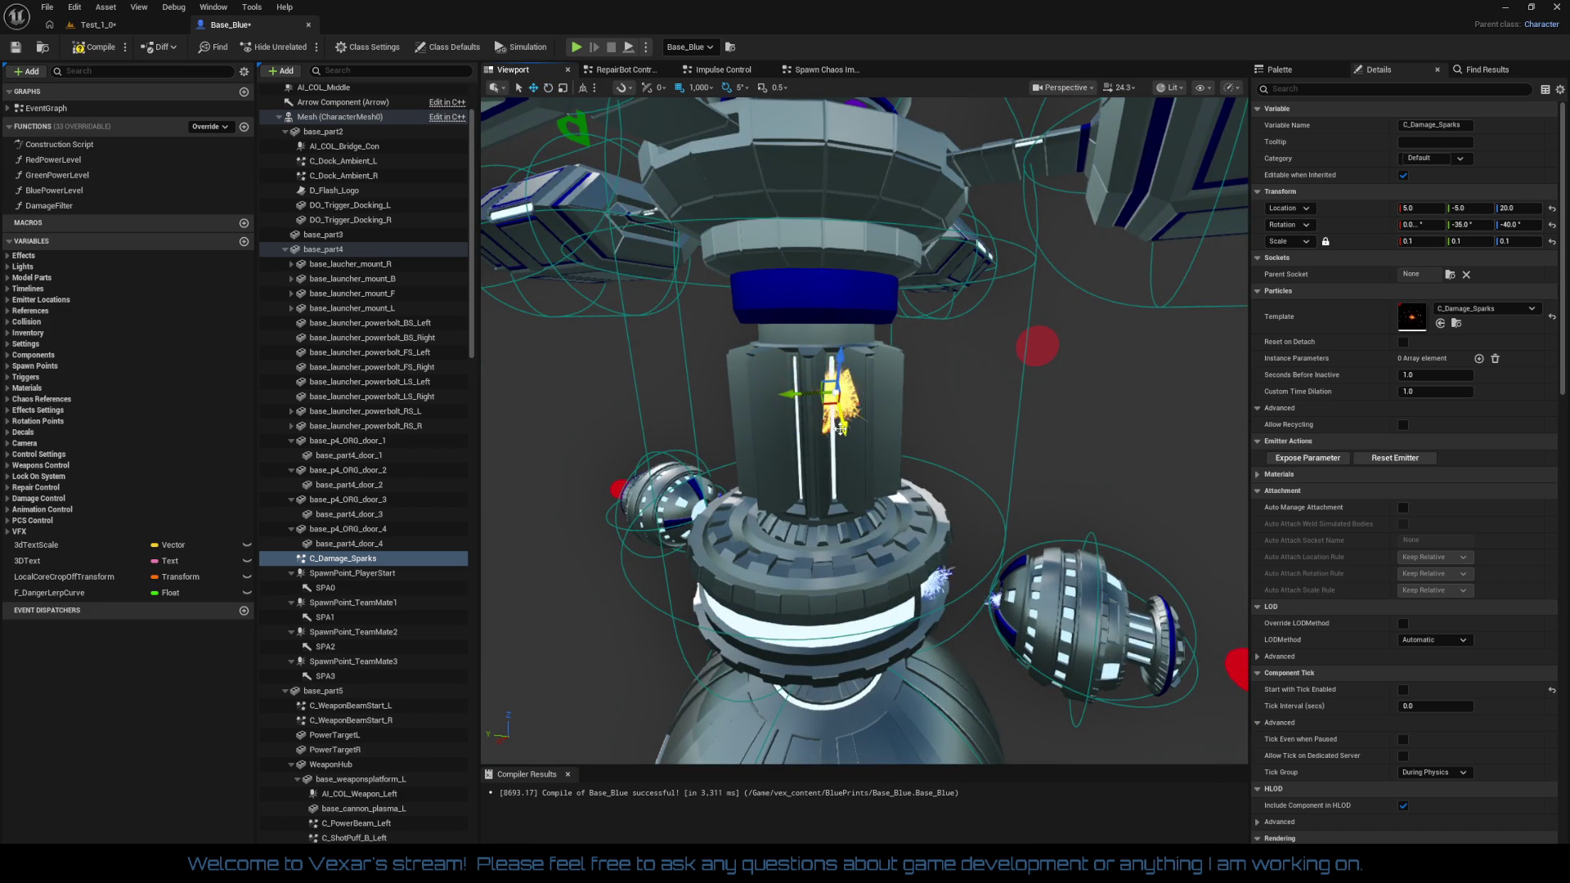
mouse_move(861, 496)
mouse_down()
mouse_move(785, 474)
mouse_move(857, 508)
mouse_up()
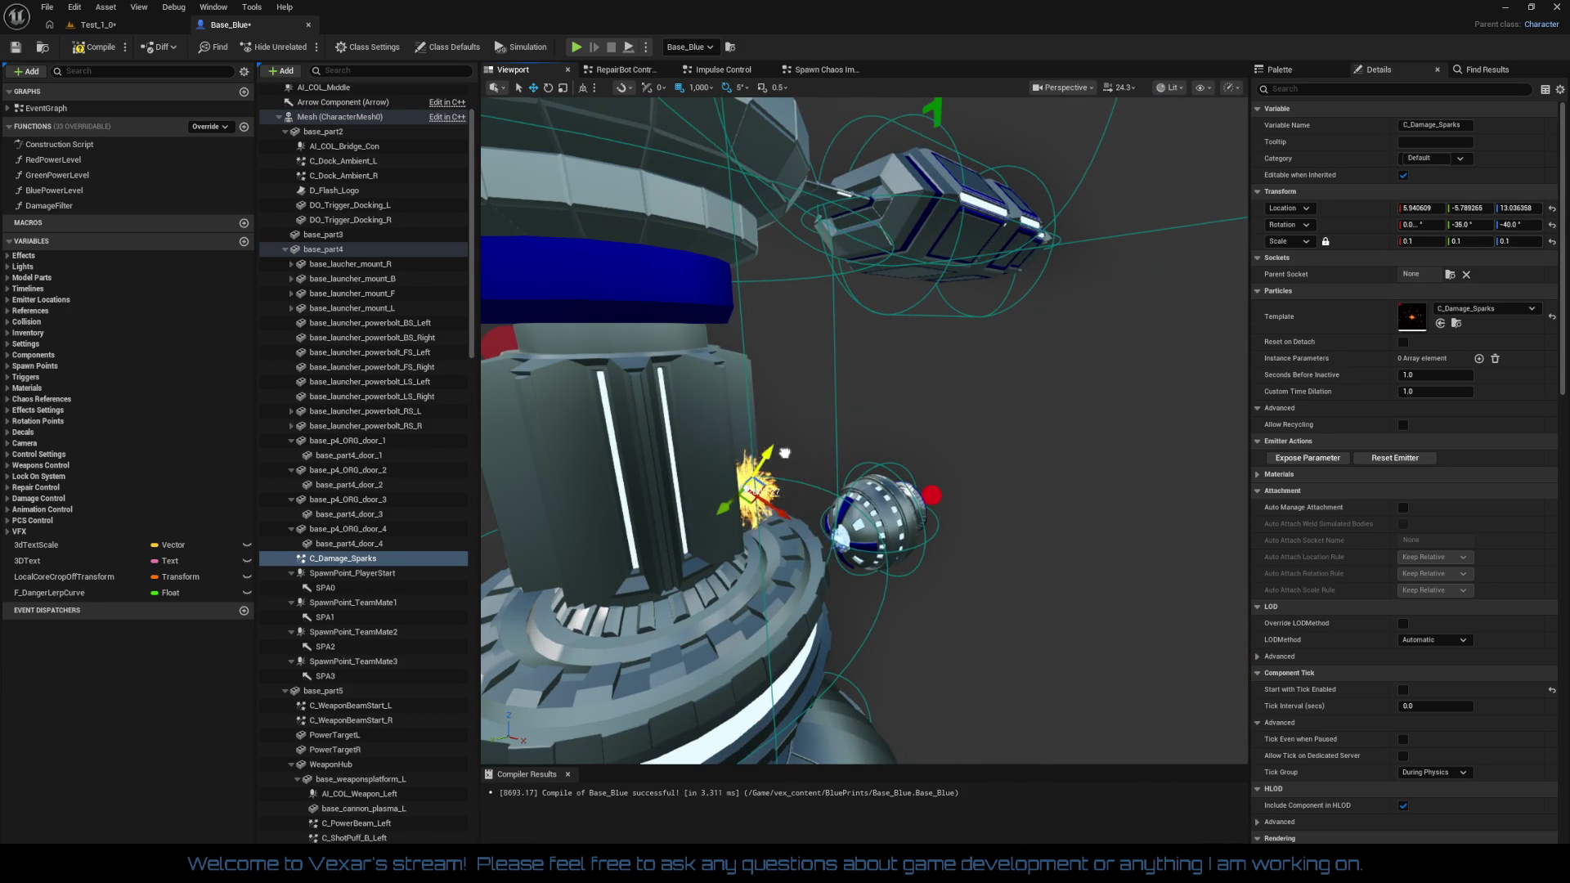
mouse_move(807, 494)
mouse_down()
mouse_move(770, 460)
mouse_move(770, 515)
mouse_up()
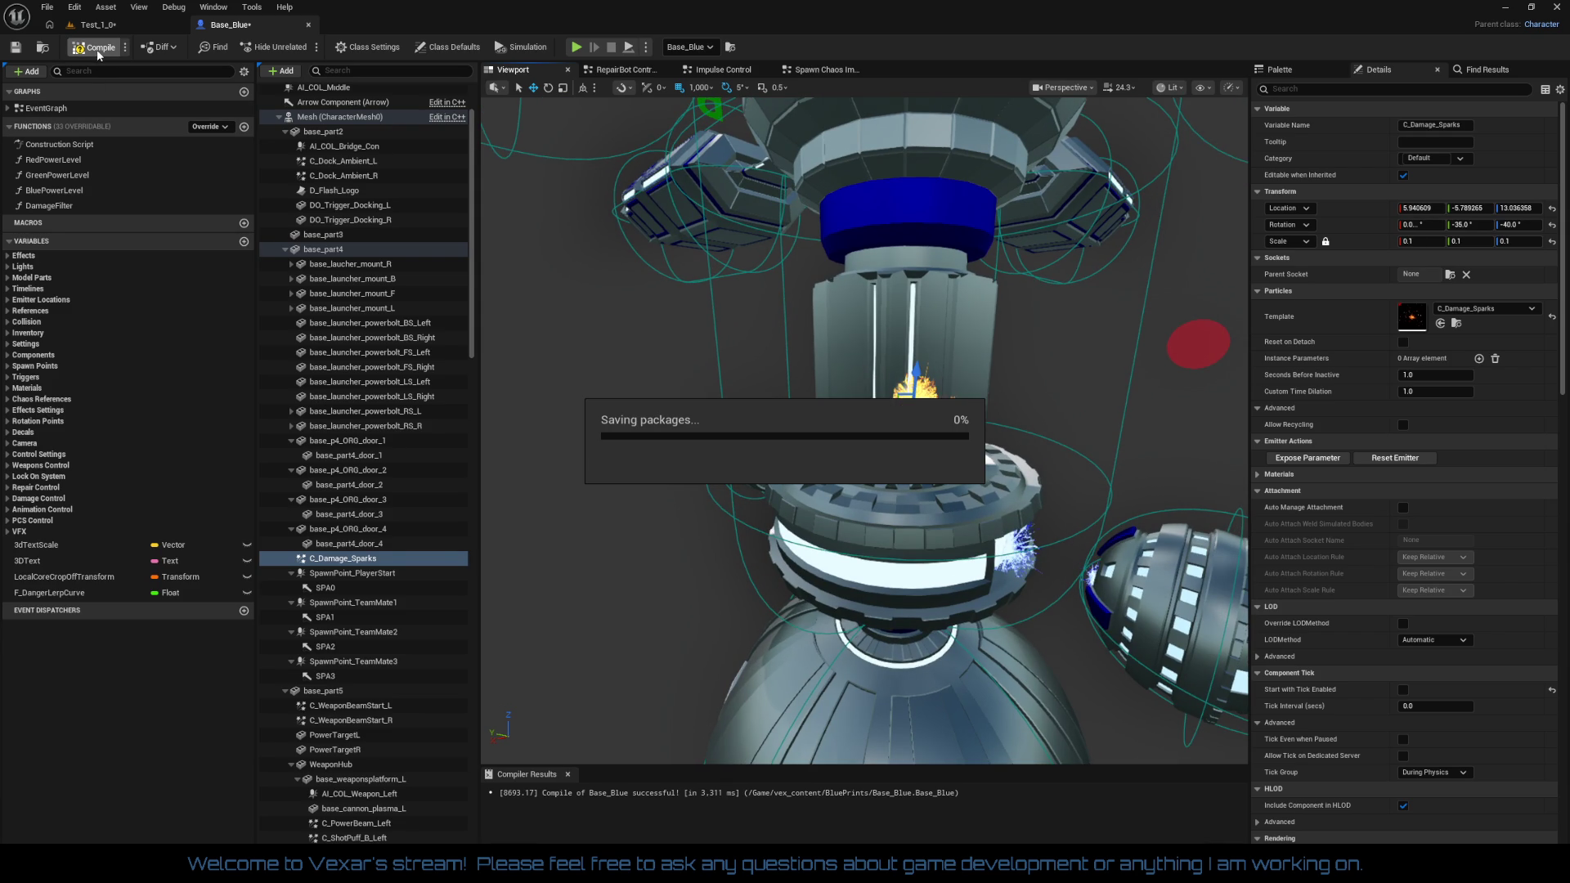
Switch to the Test_1_0 level and start a play-test of it
click(116, 28)
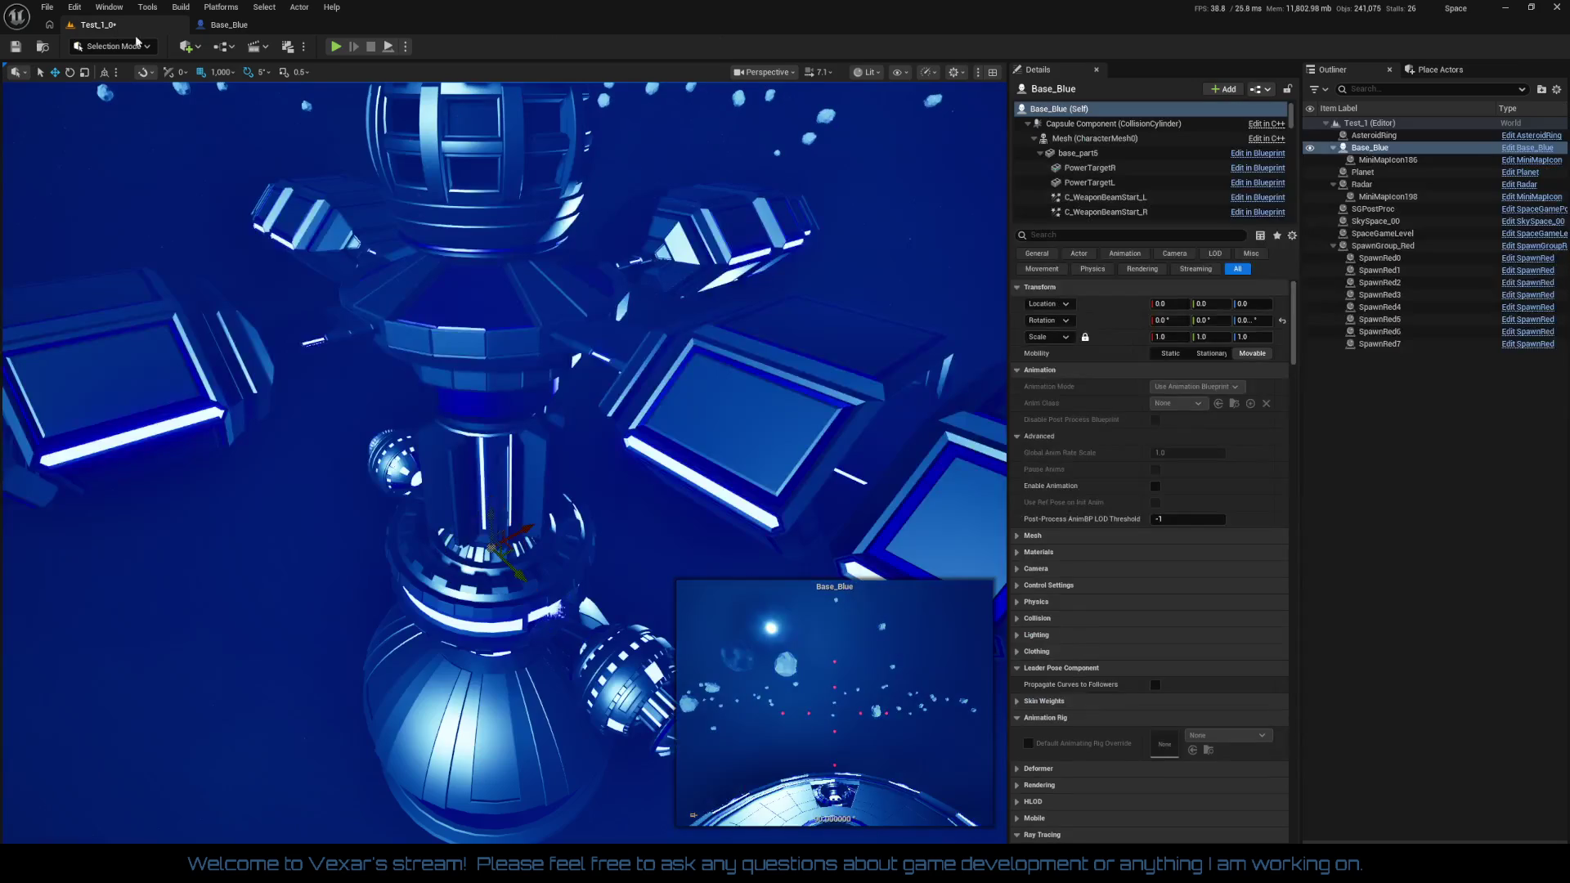
click(336, 48)
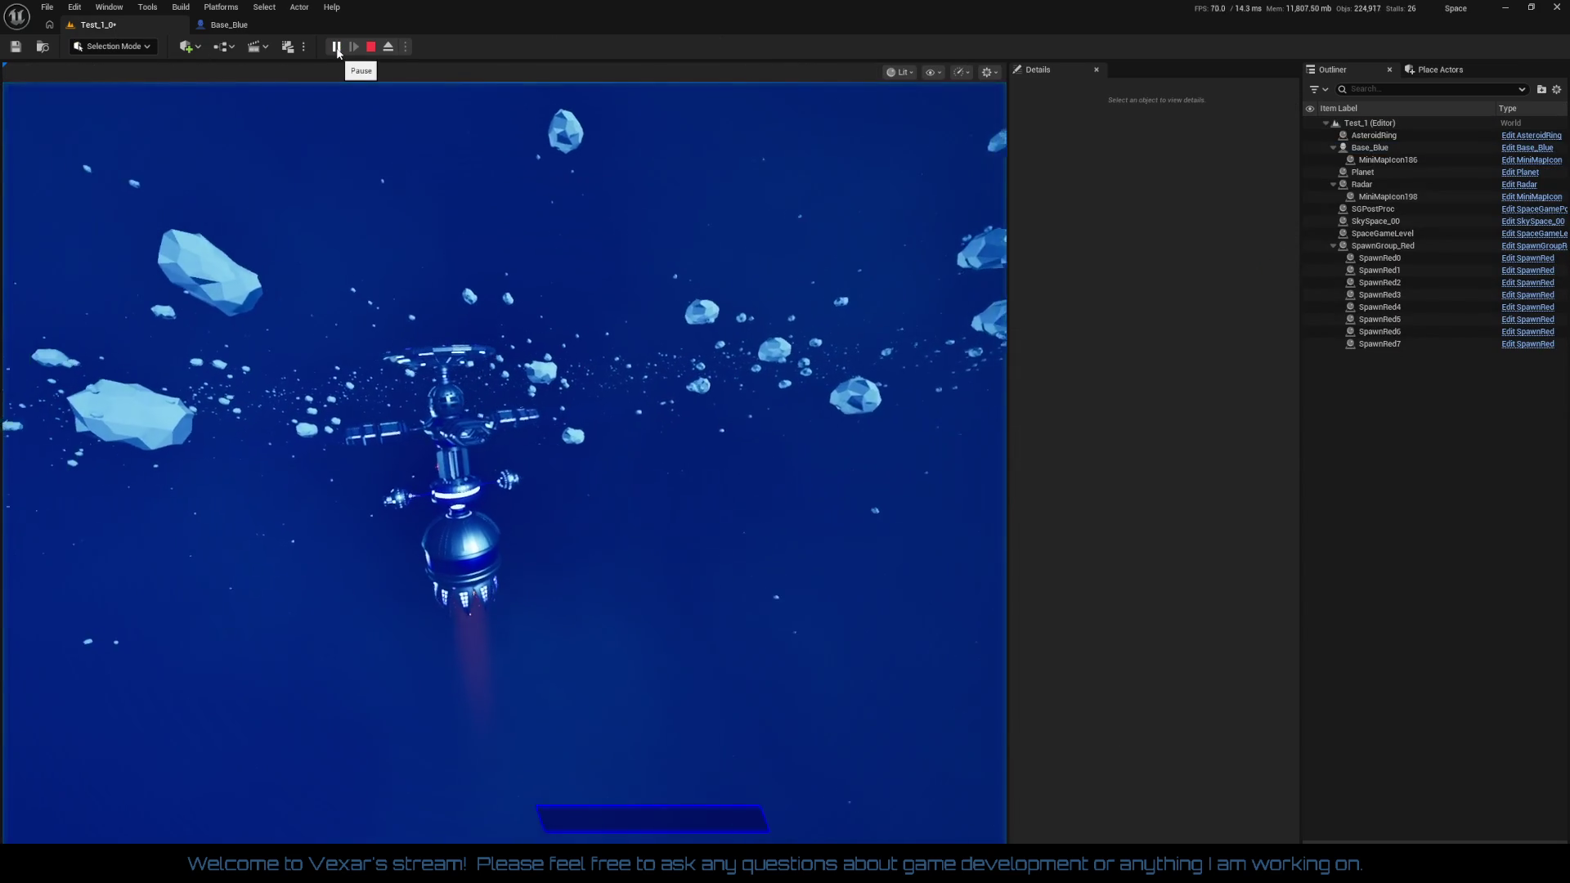
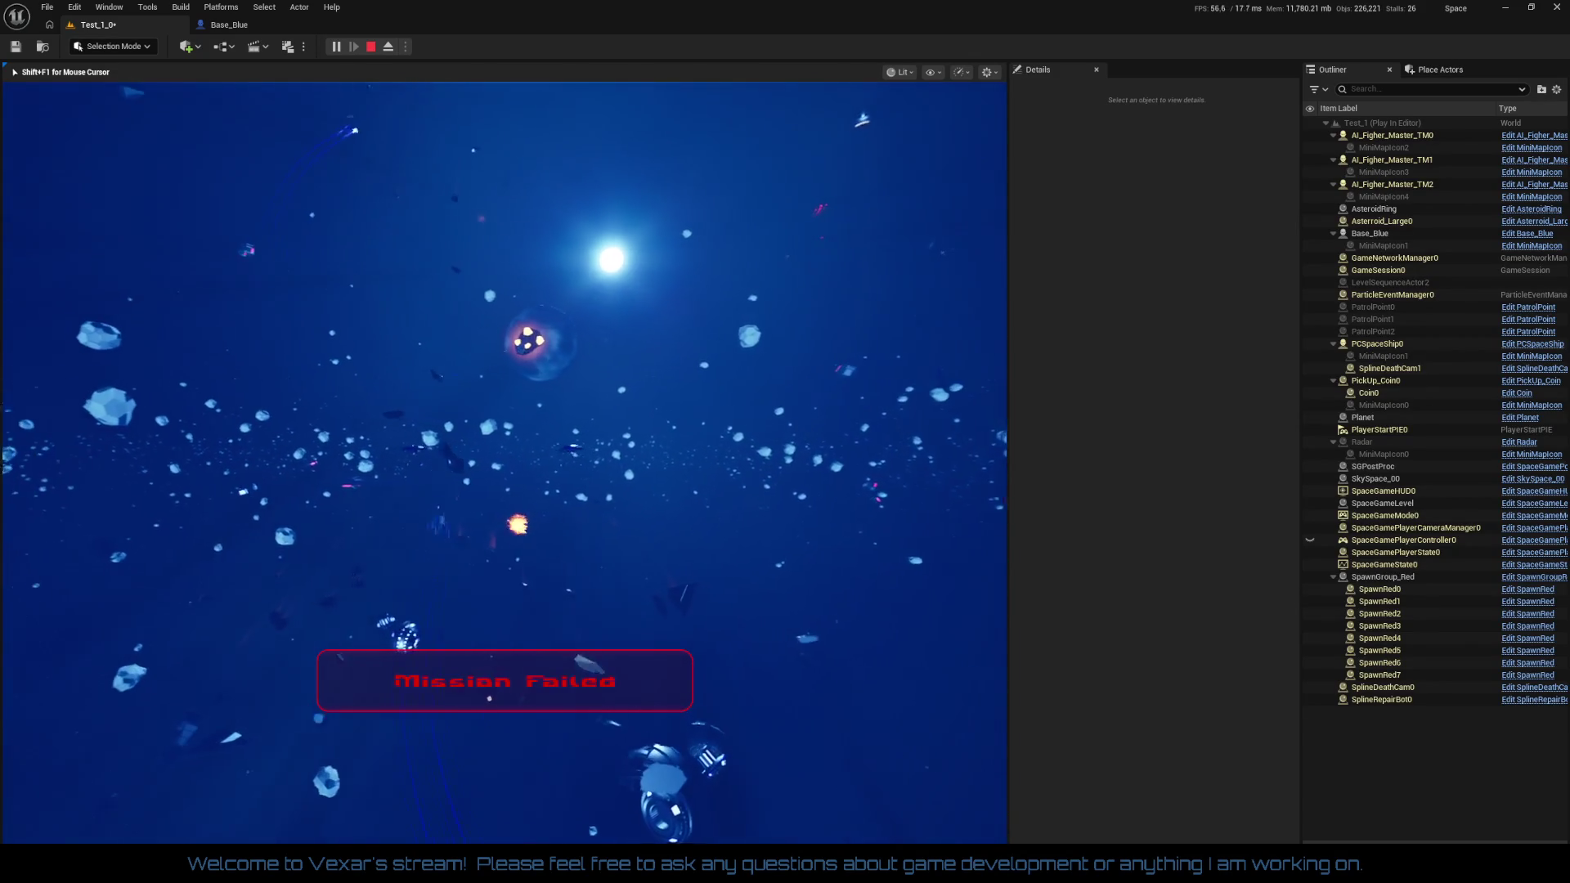
Stop the play session and dock the floating C_Damage_Sparks Cascade window into the main editor's tab bar
key(Escape)
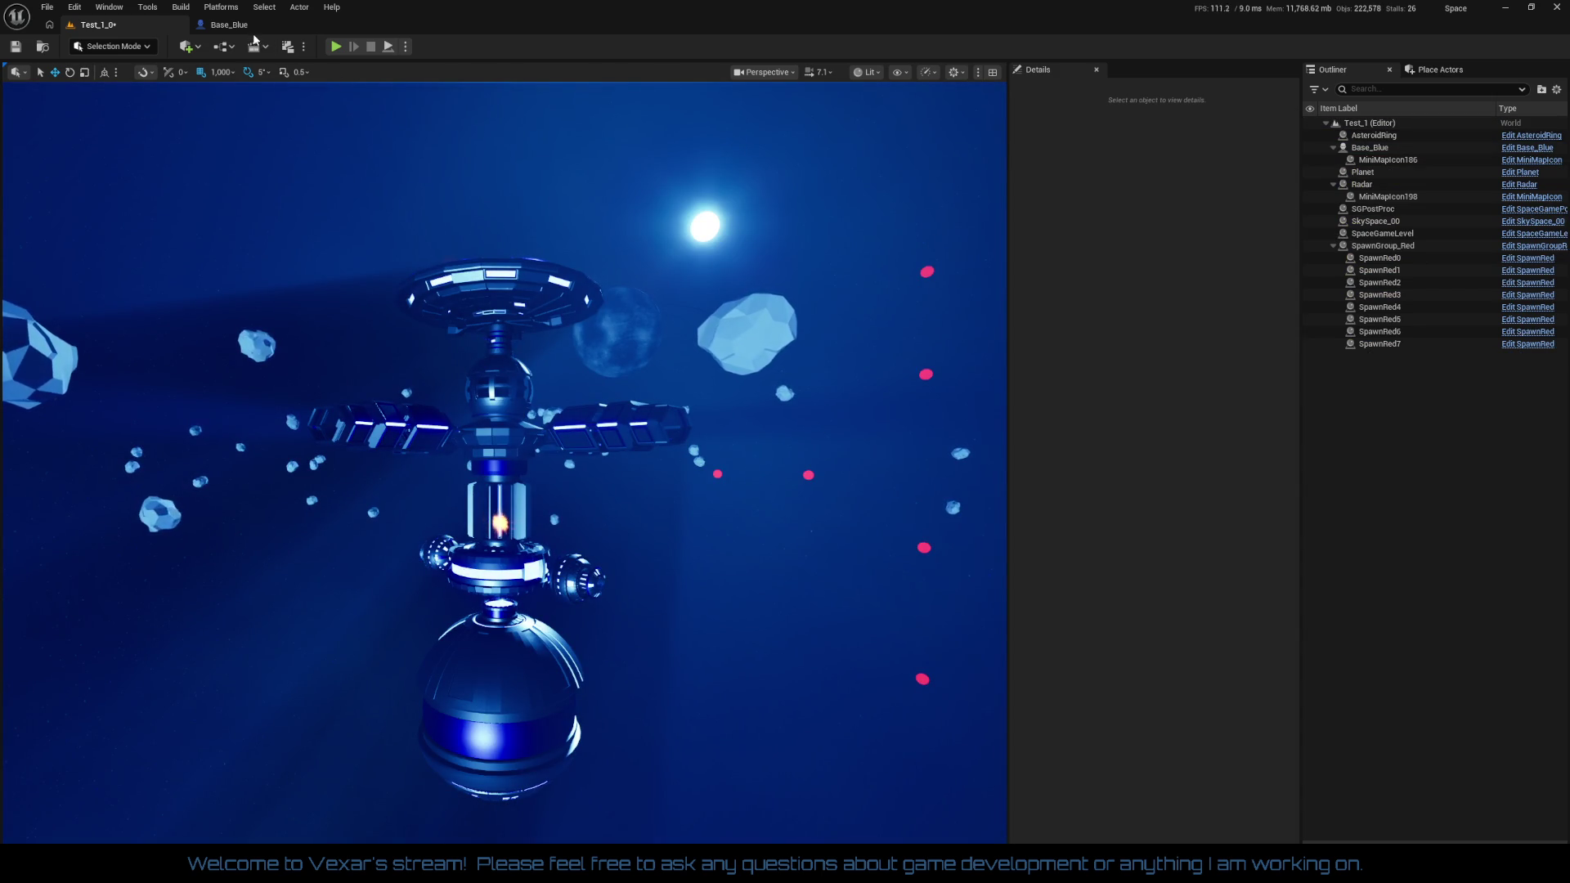
click(233, 24)
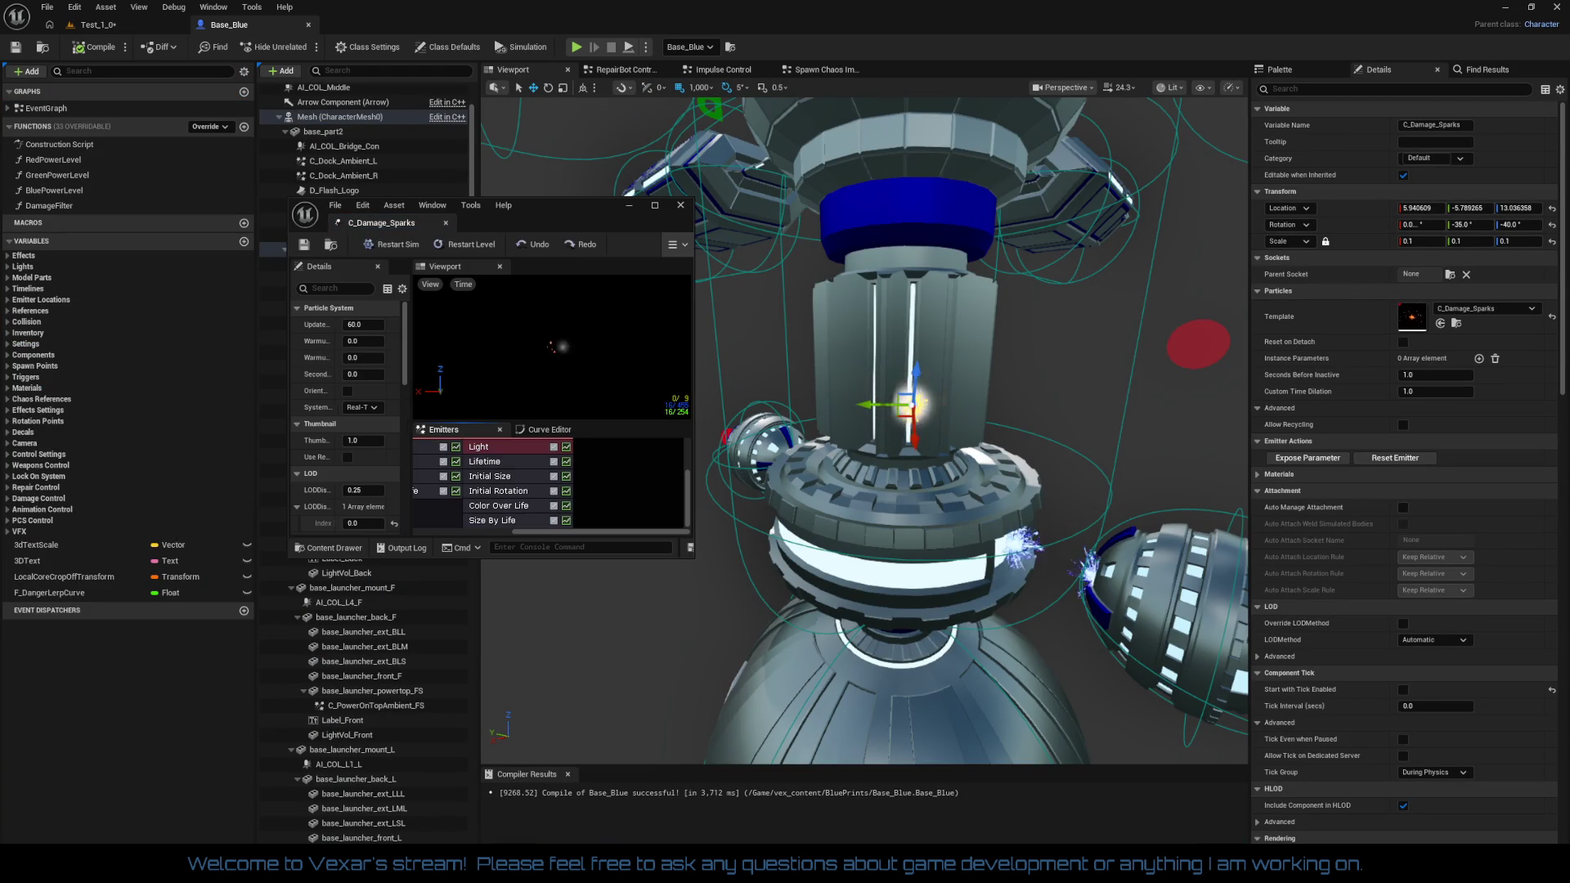
drag(380, 223, 410, 32)
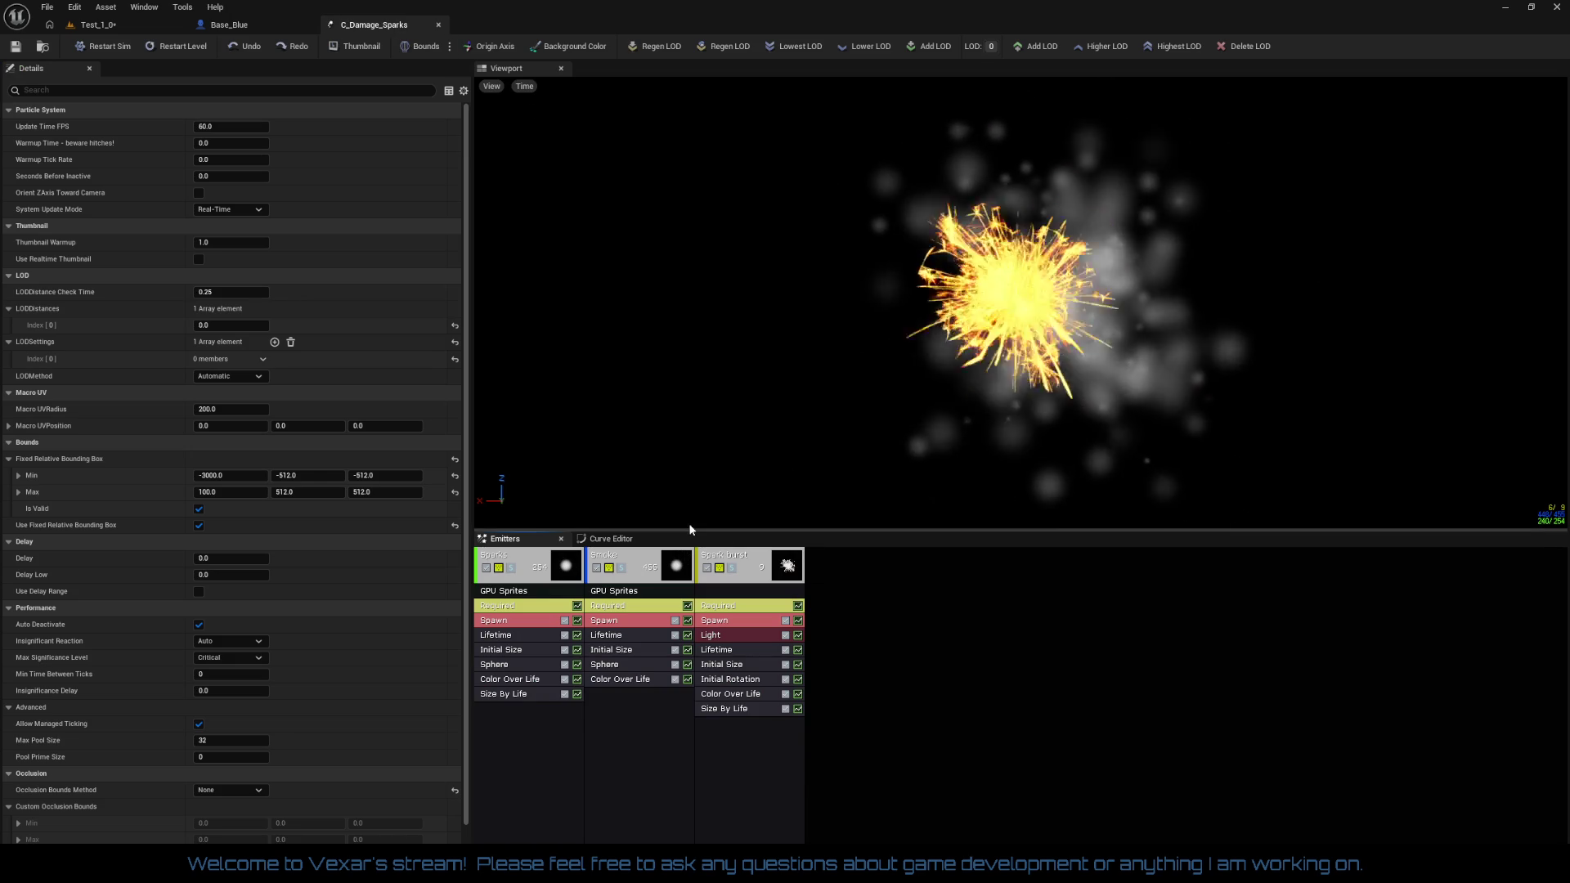
Toggle the Smoke and burst emitters off to isolate the Sparks emitter
click(598, 568)
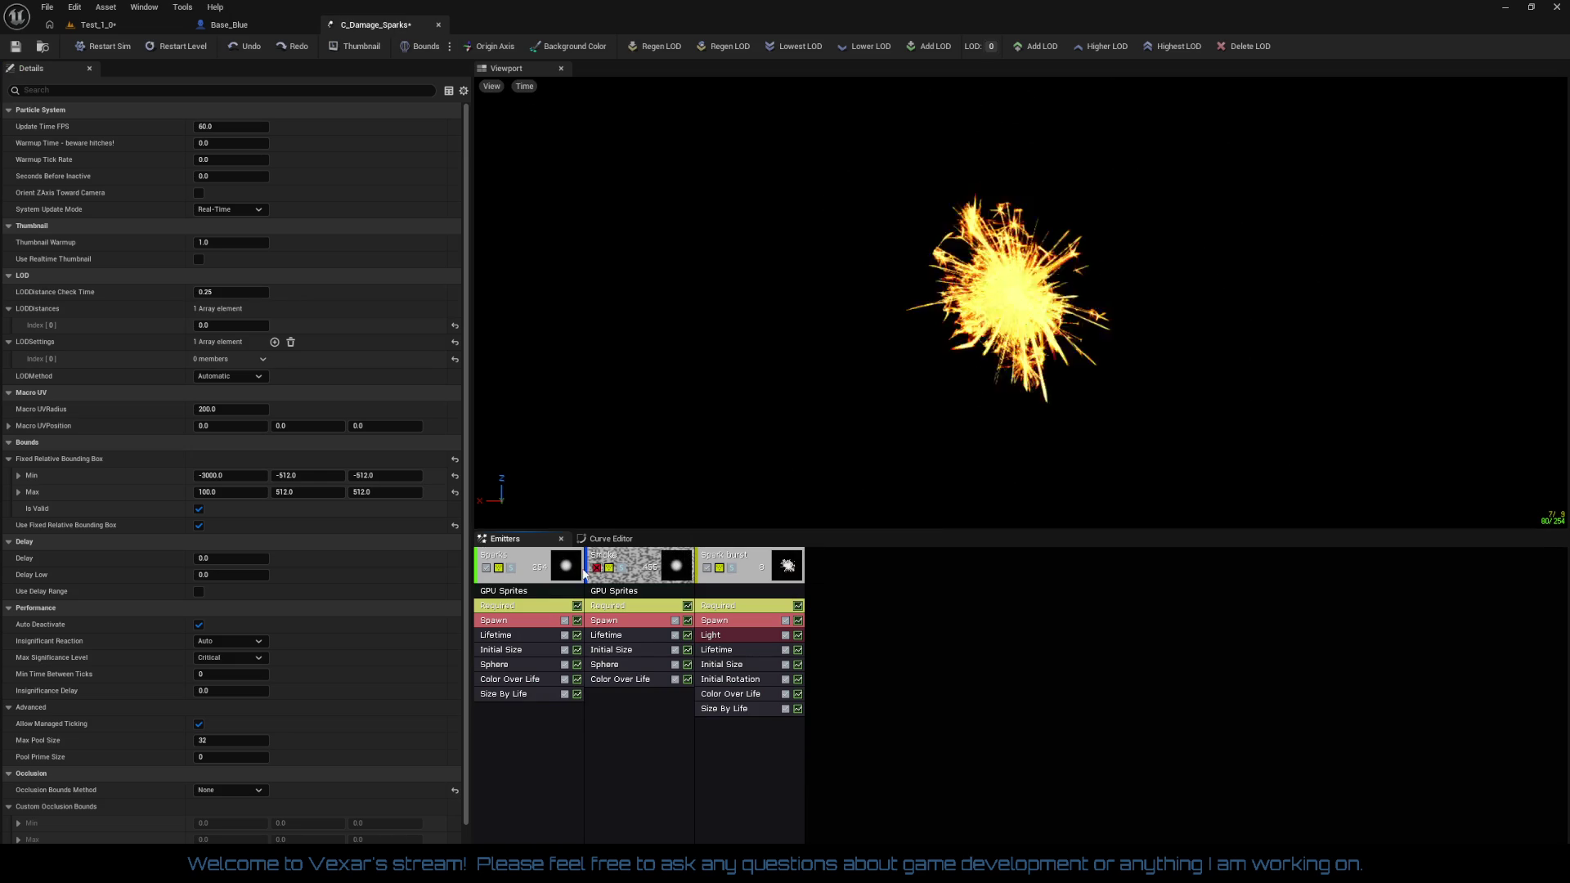
click(485, 569)
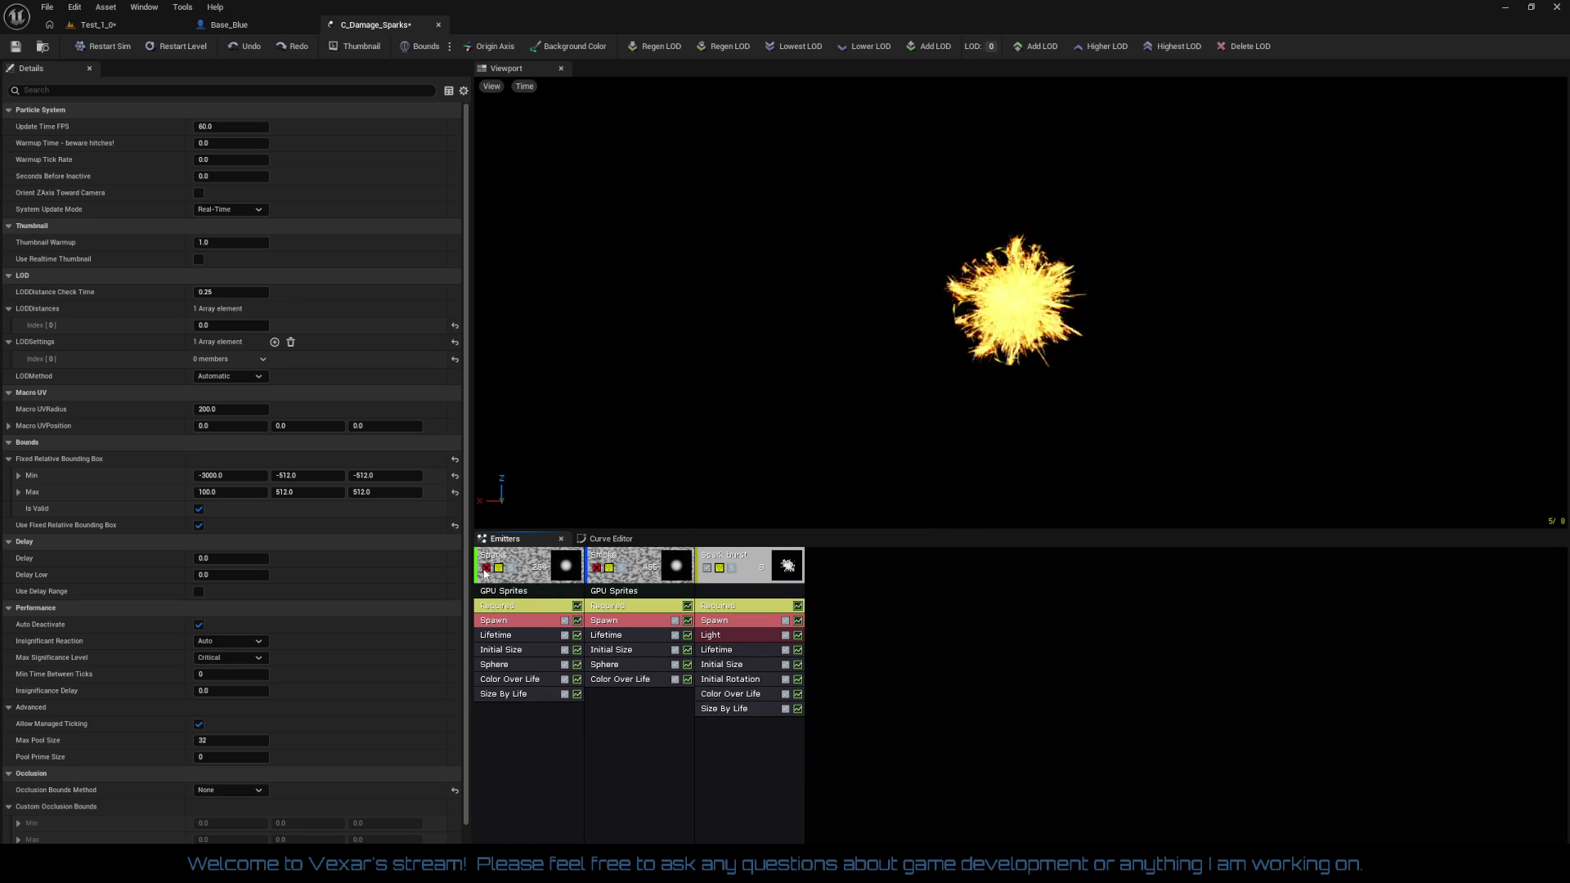
click(485, 569)
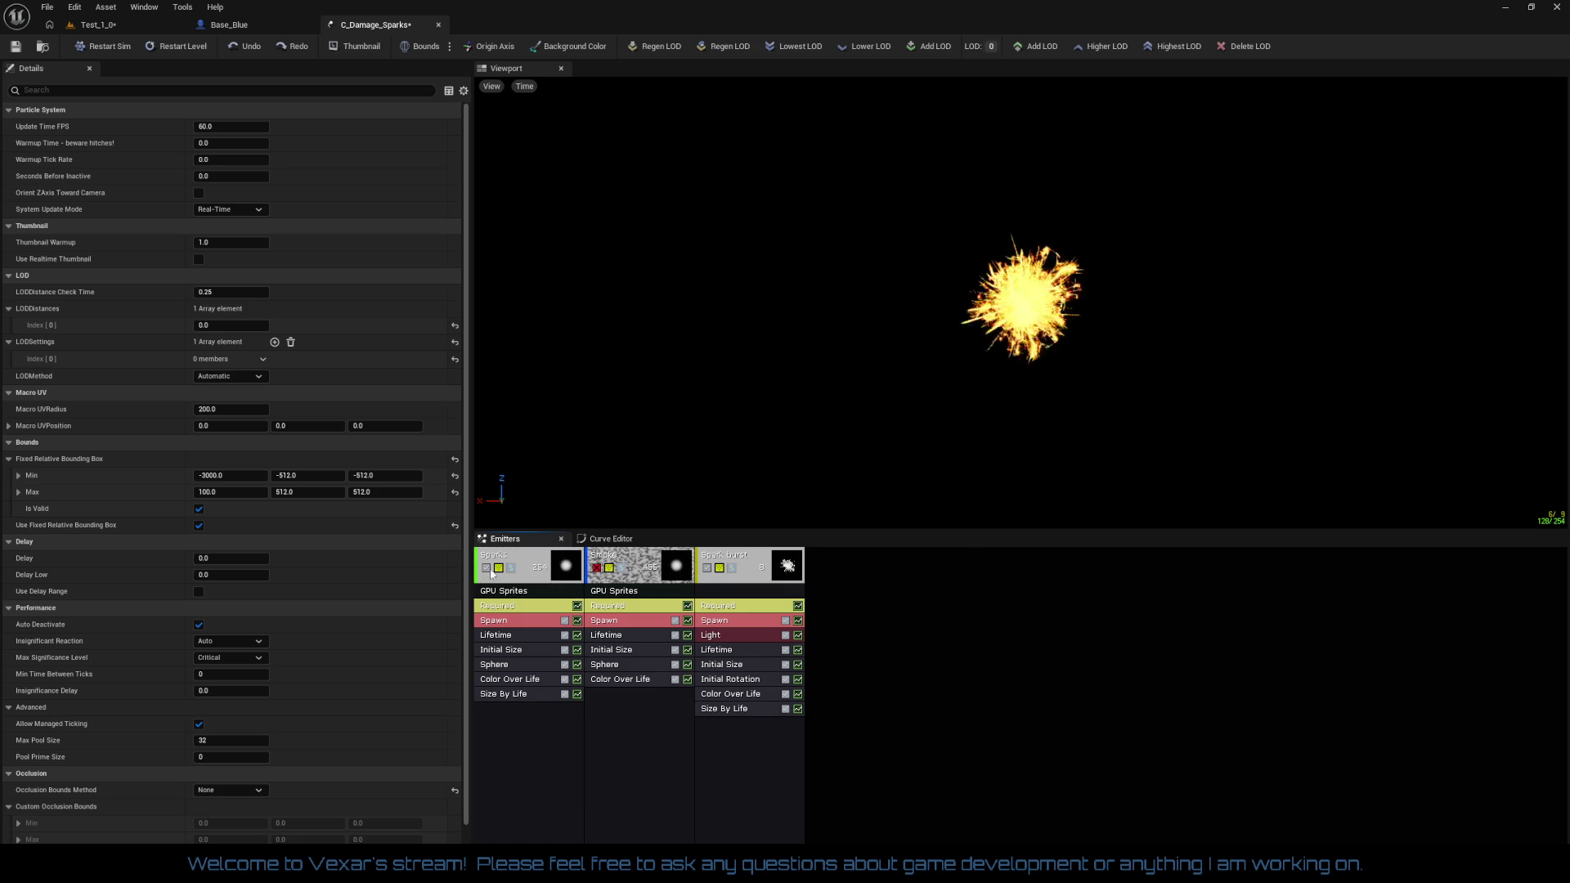
click(708, 570)
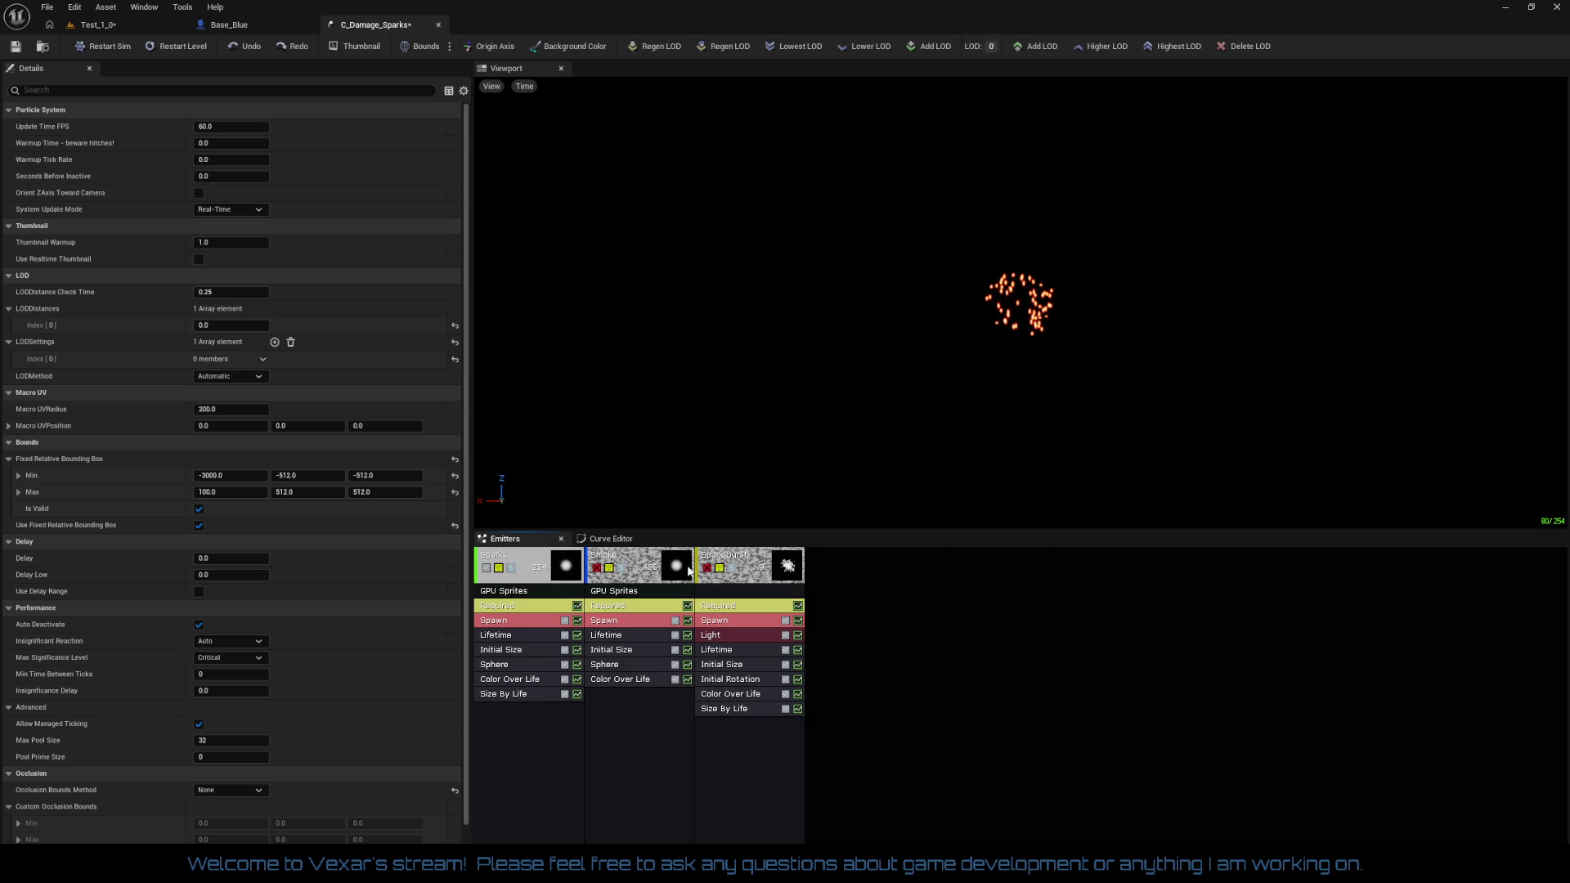
click(487, 569)
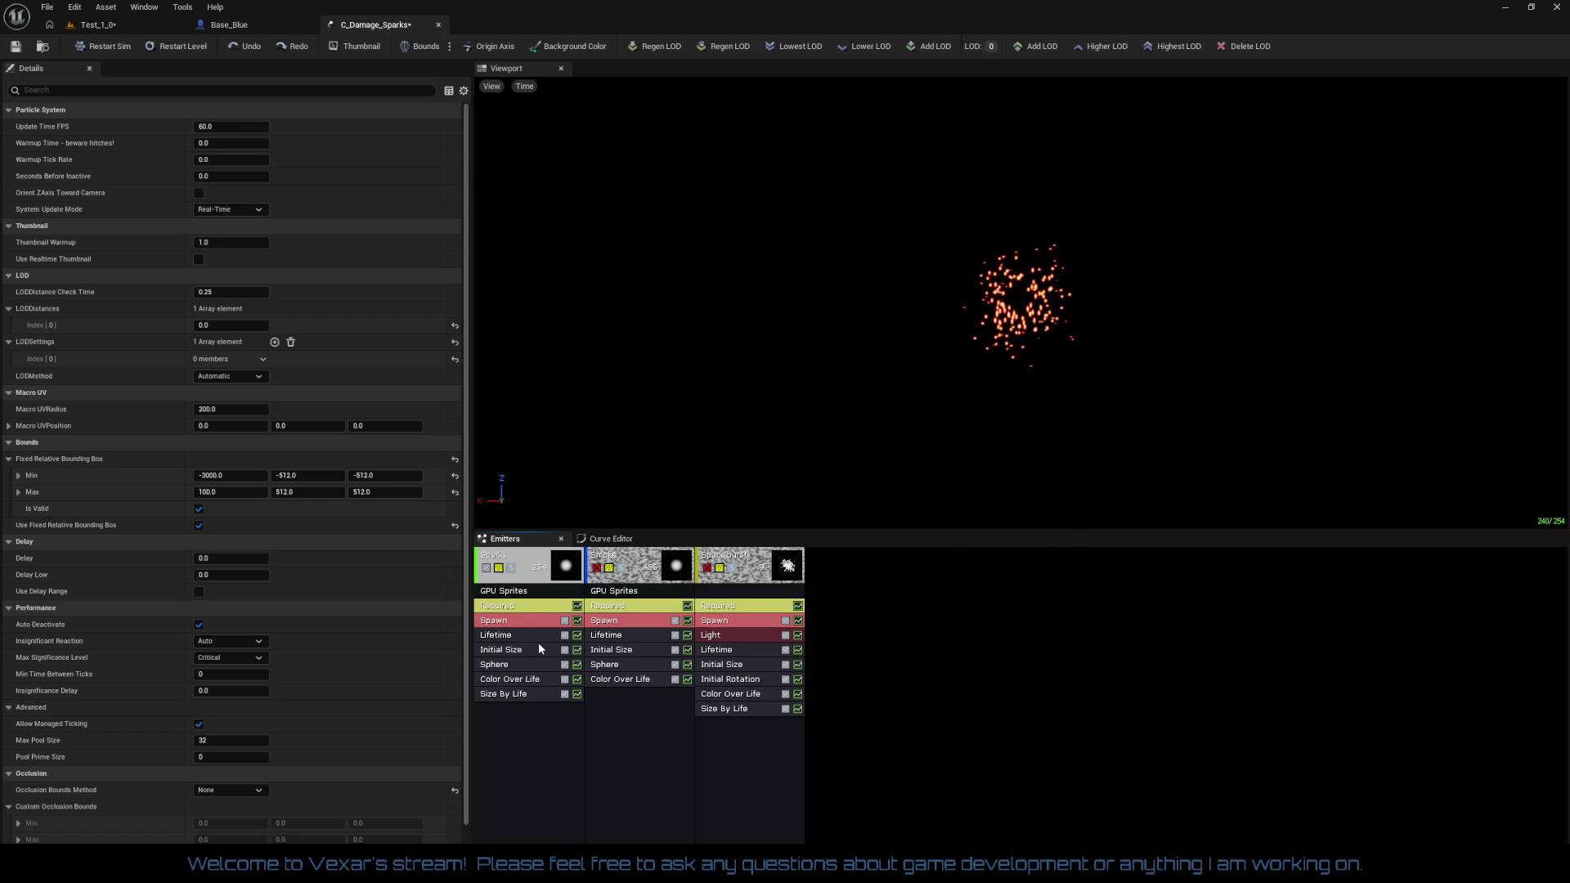
Set the Sparks Lifetime module to a 0.25 minimum and 1.0 maximum
click(522, 625)
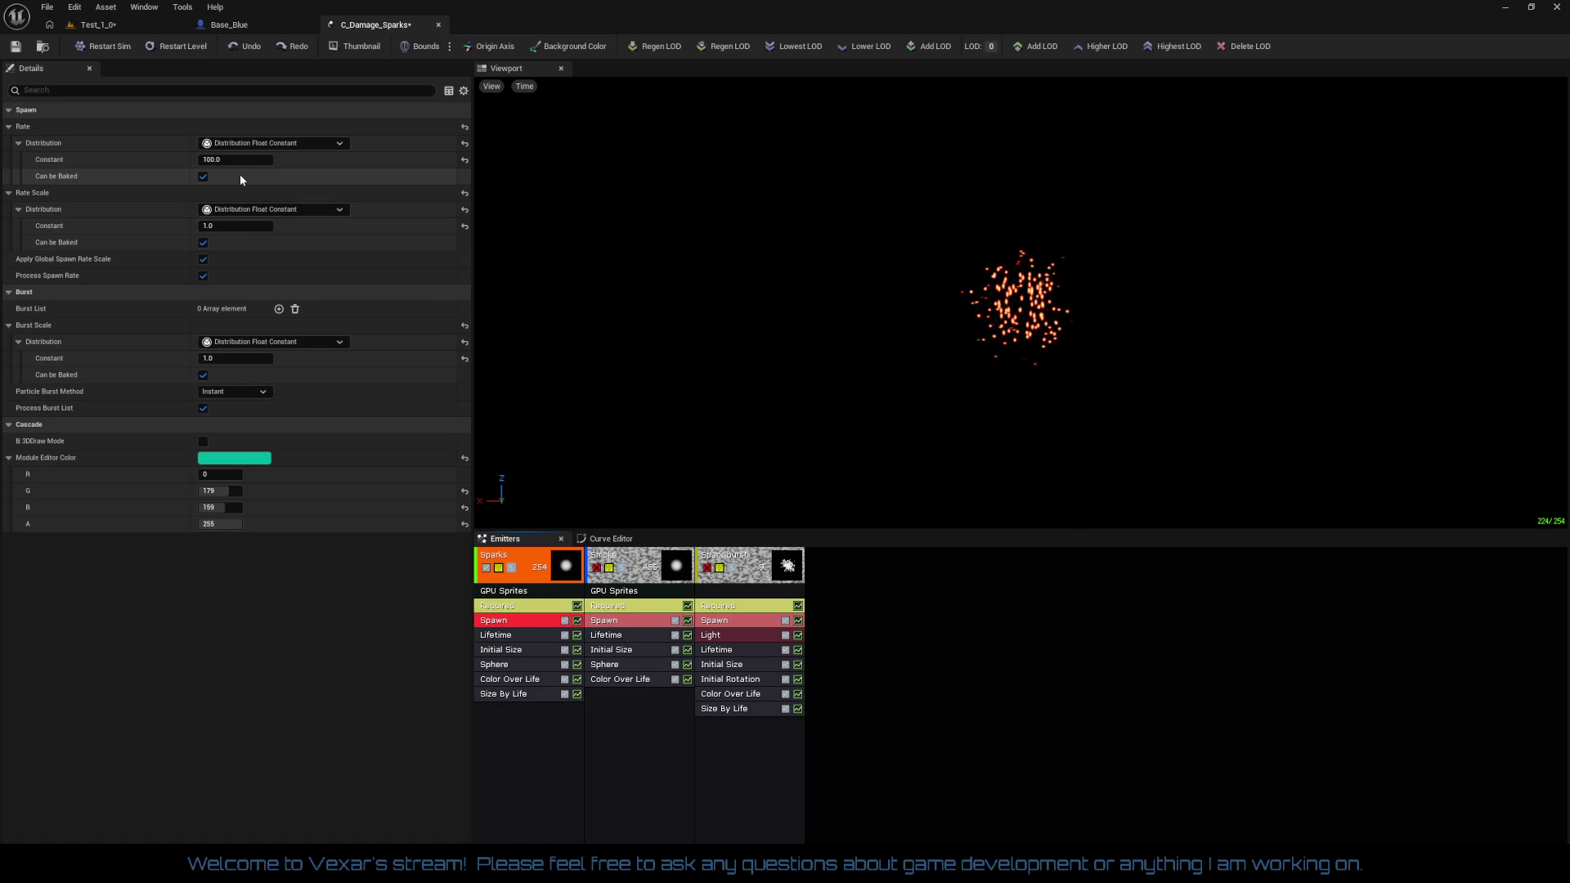
click(517, 636)
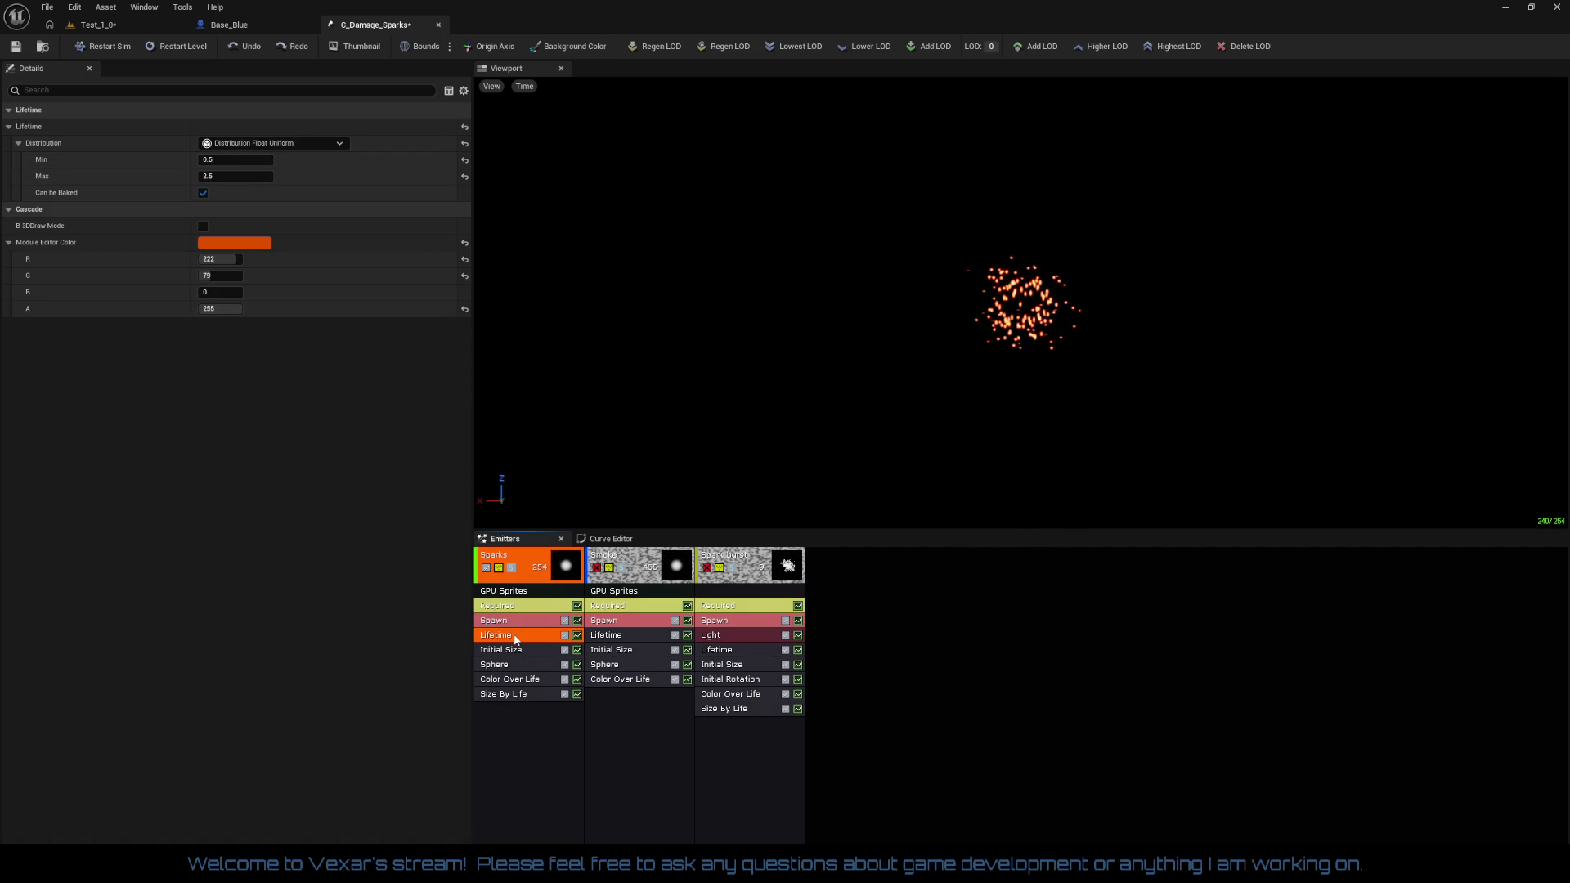
click(223, 173)
text(1)
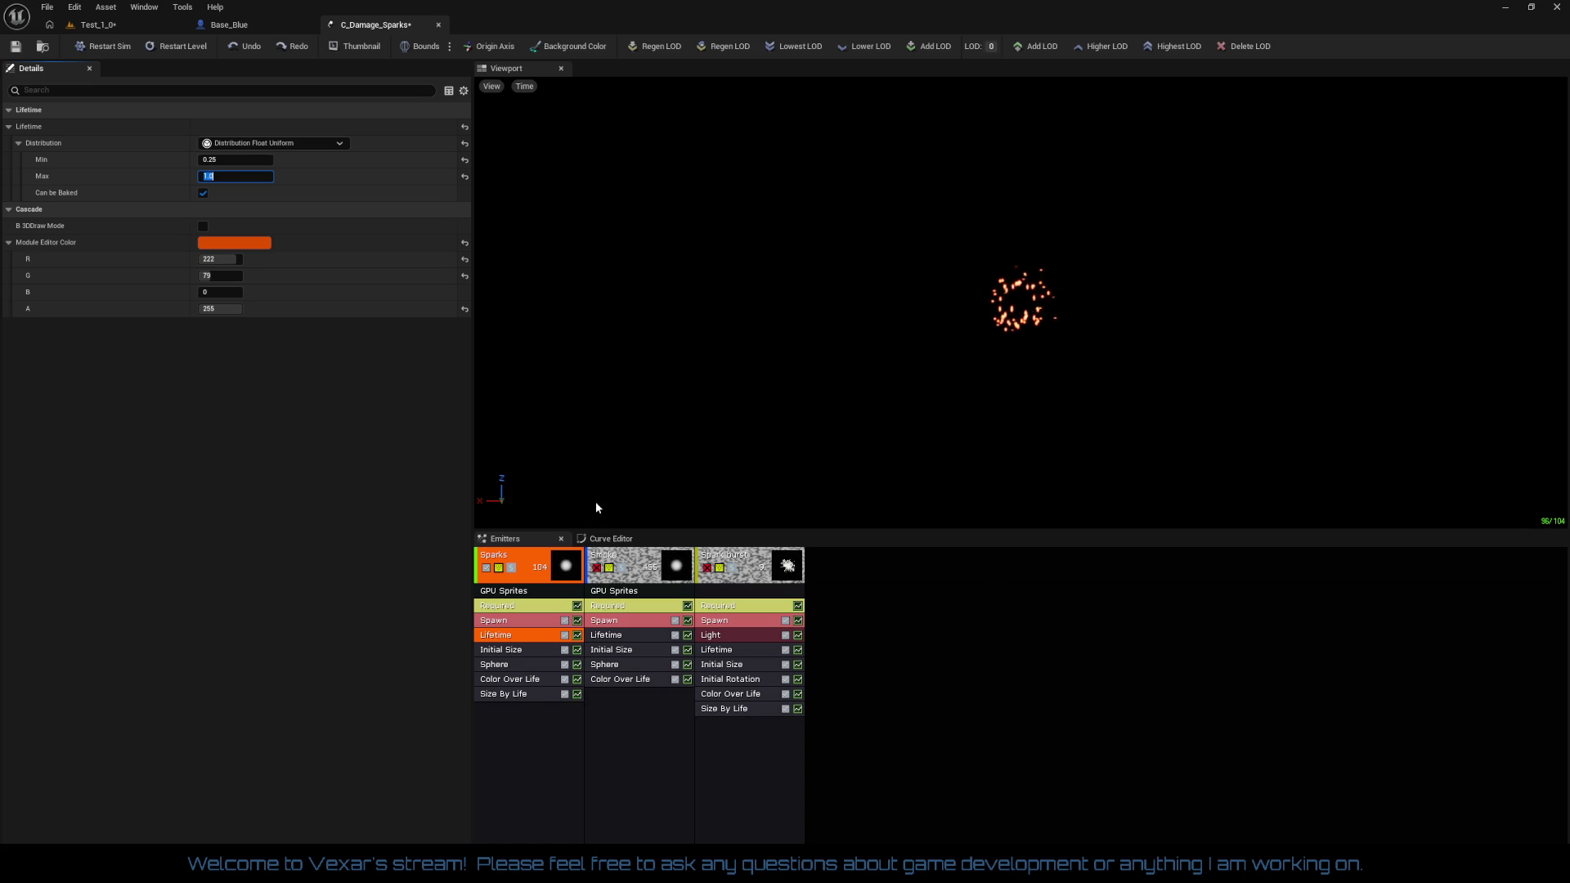
click(618, 624)
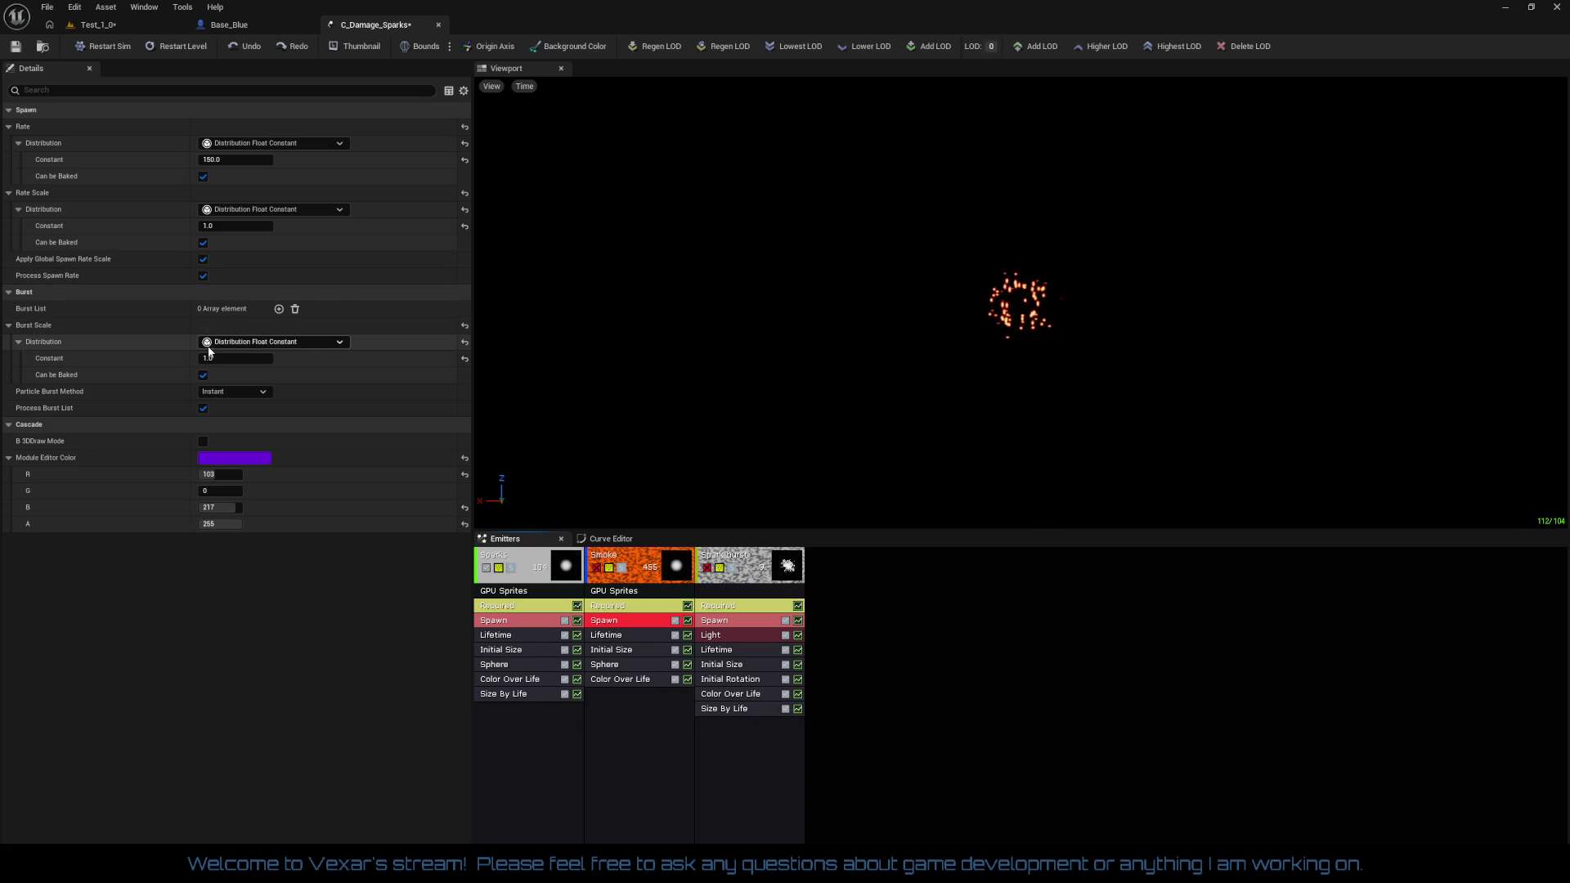
Set the Smoke Lifetime module to 0.5–2.0 seconds and zoom the preview closer to the particles
click(620, 636)
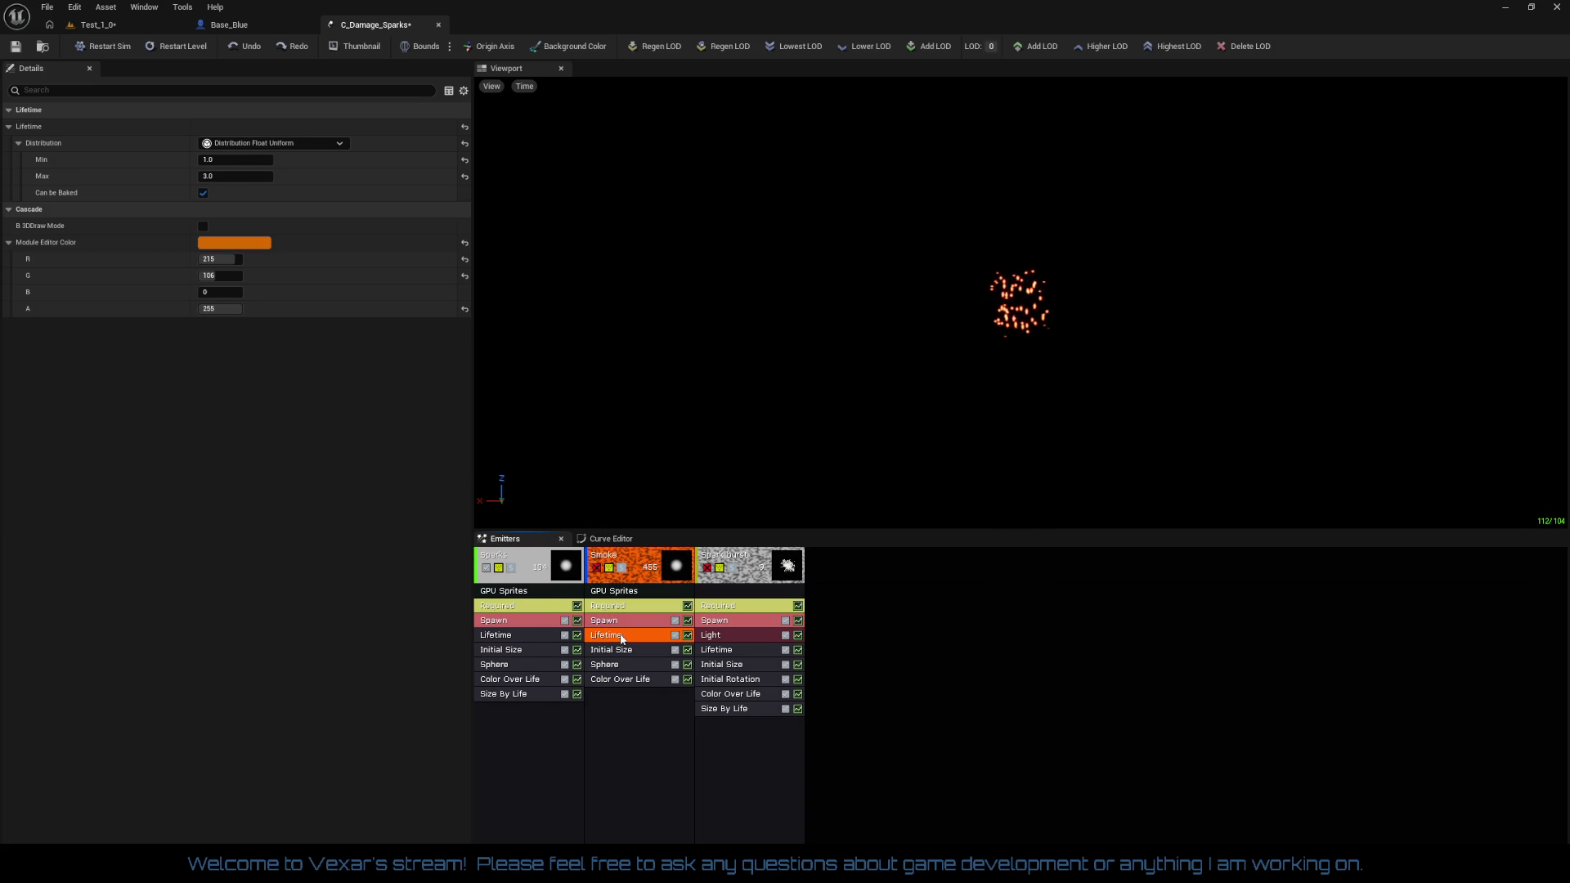
click(236, 159)
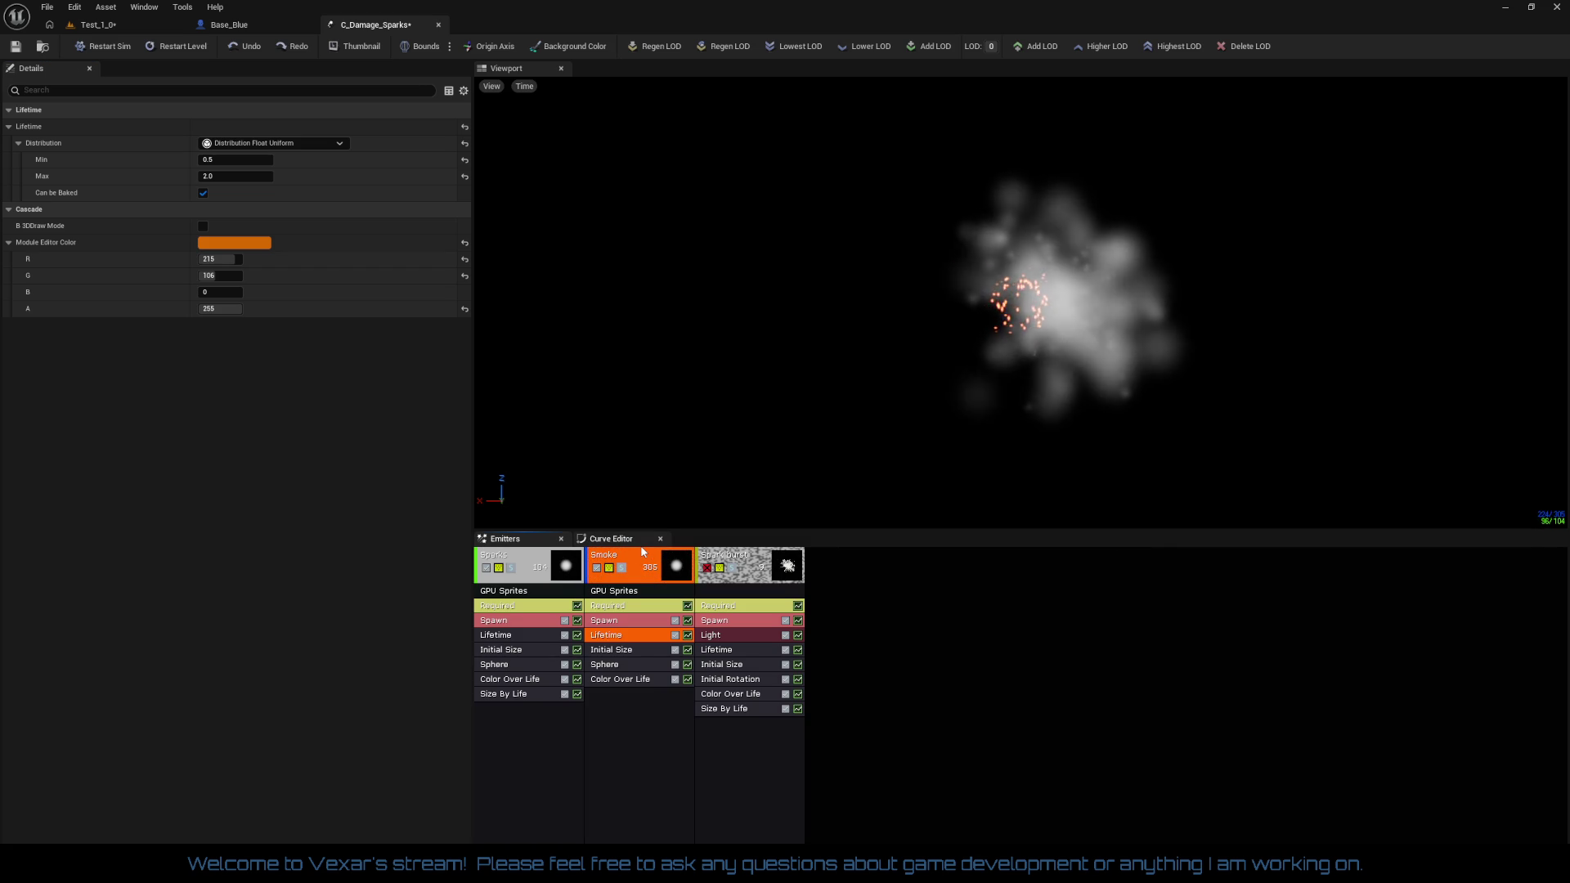
drag(846, 451, 802, 458)
scroll(1021, 302, up, 5)
scroll(1021, 302, down, 8)
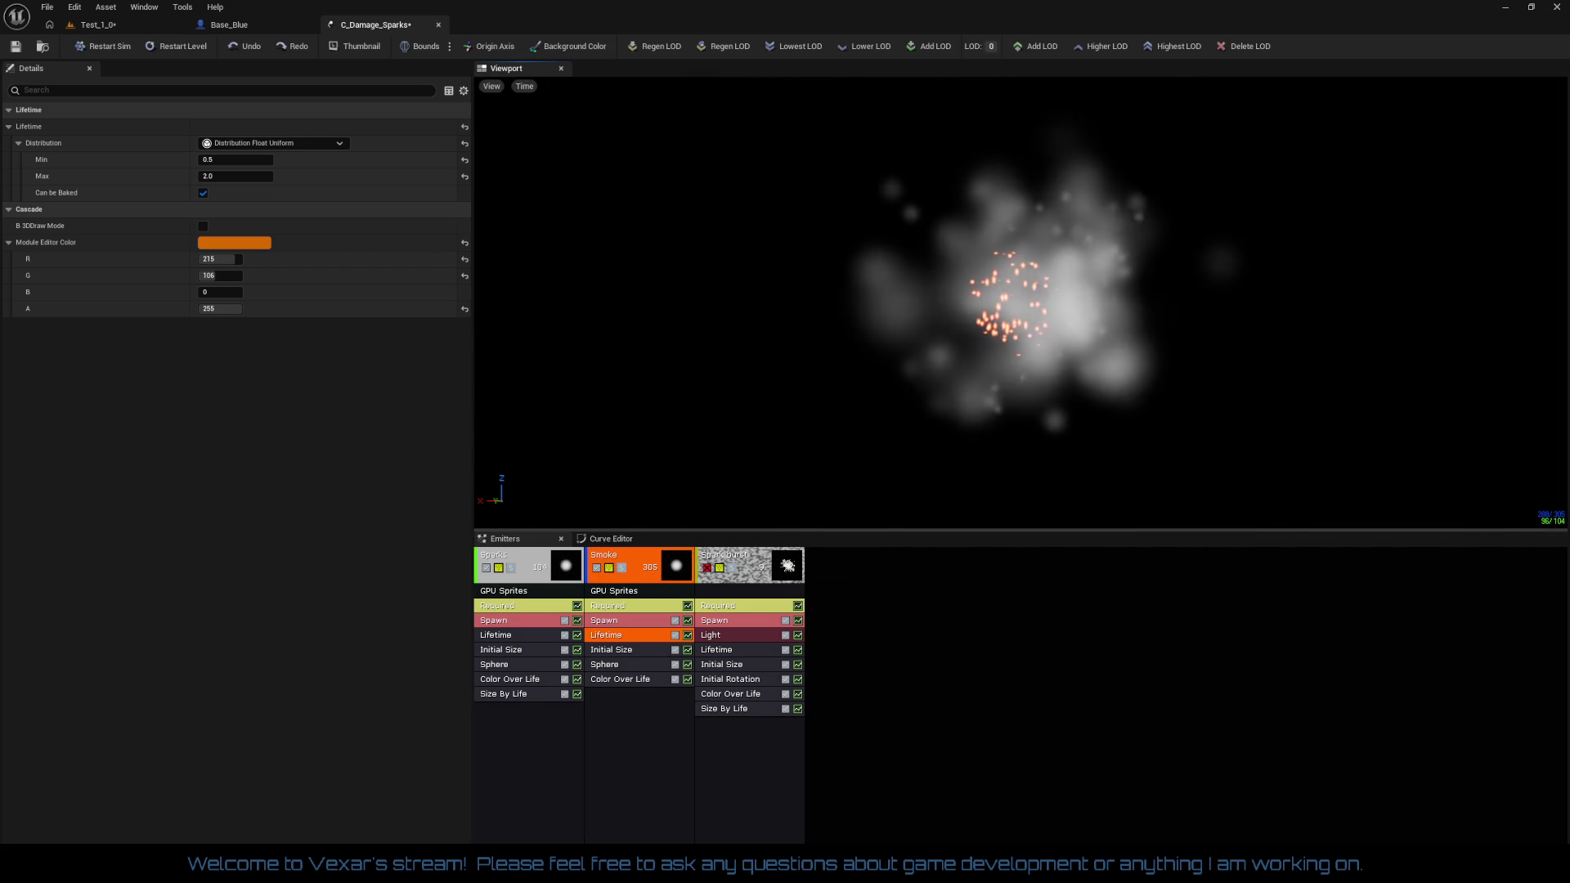
scroll(1021, 303, up, 3)
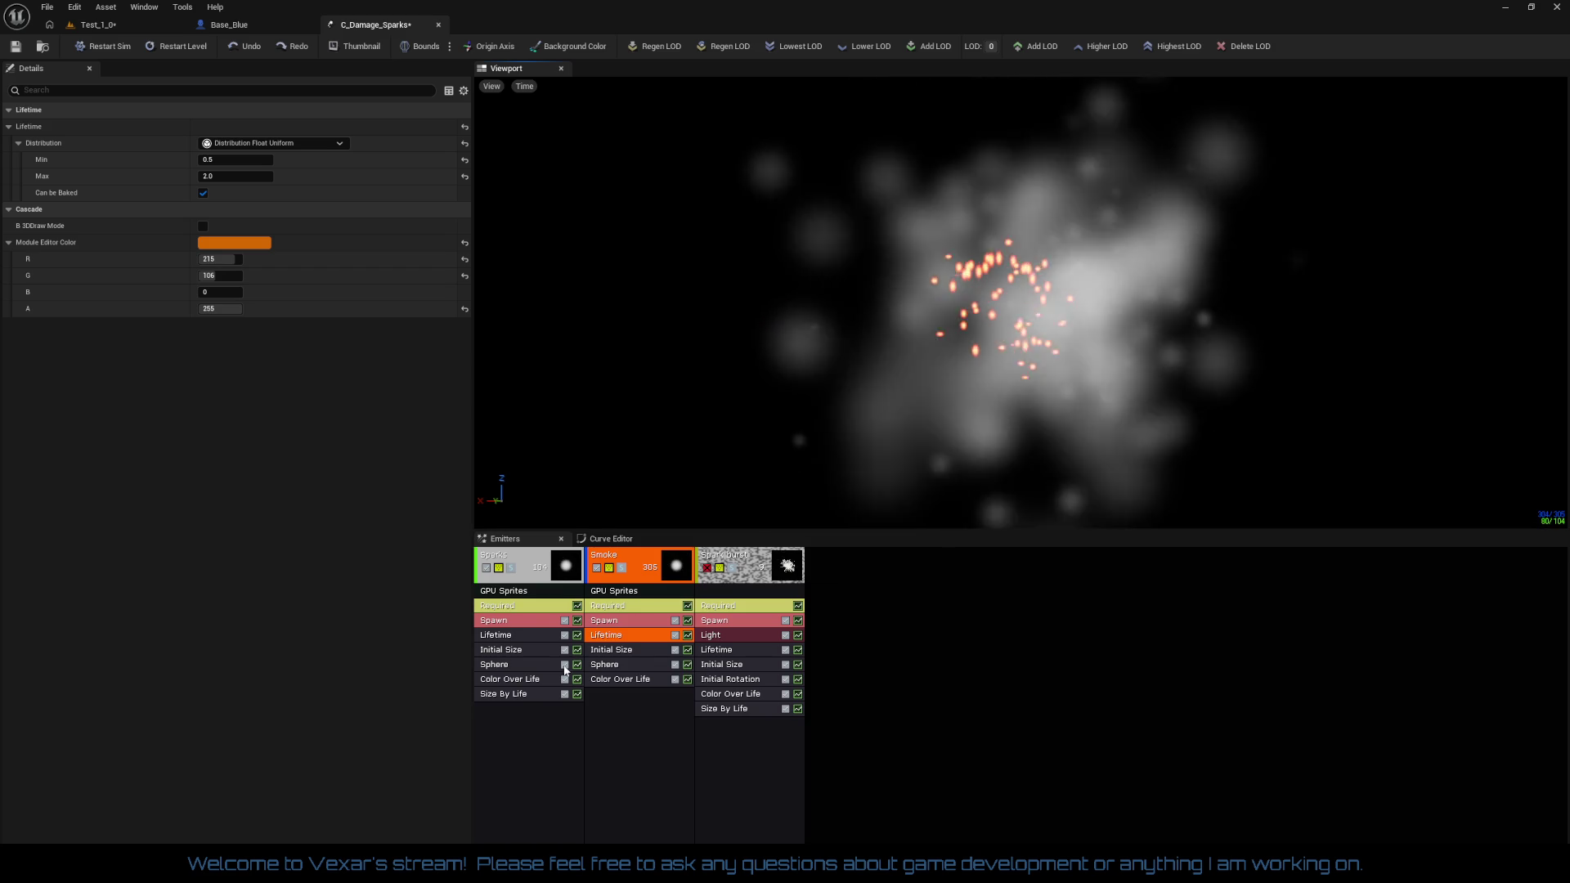
click(521, 609)
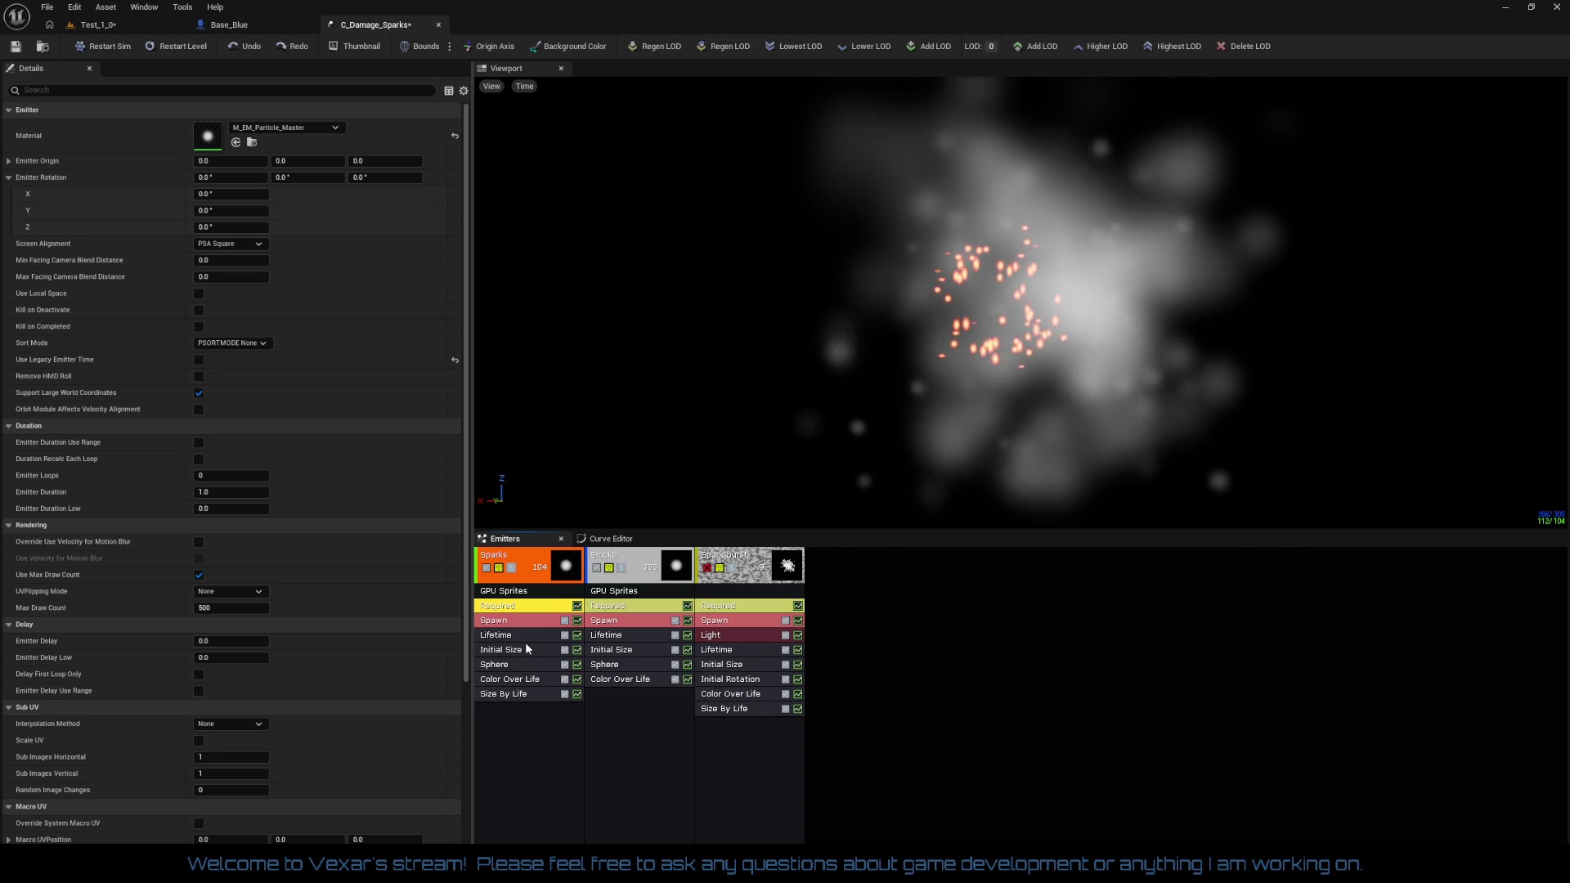
Untick Velocity on the Sparks Sphere module, then delete that module from the Sparks emitter
mouse_move(886, 498)
mouse_down()
mouse_move(887, 425)
mouse_move(886, 494)
mouse_up()
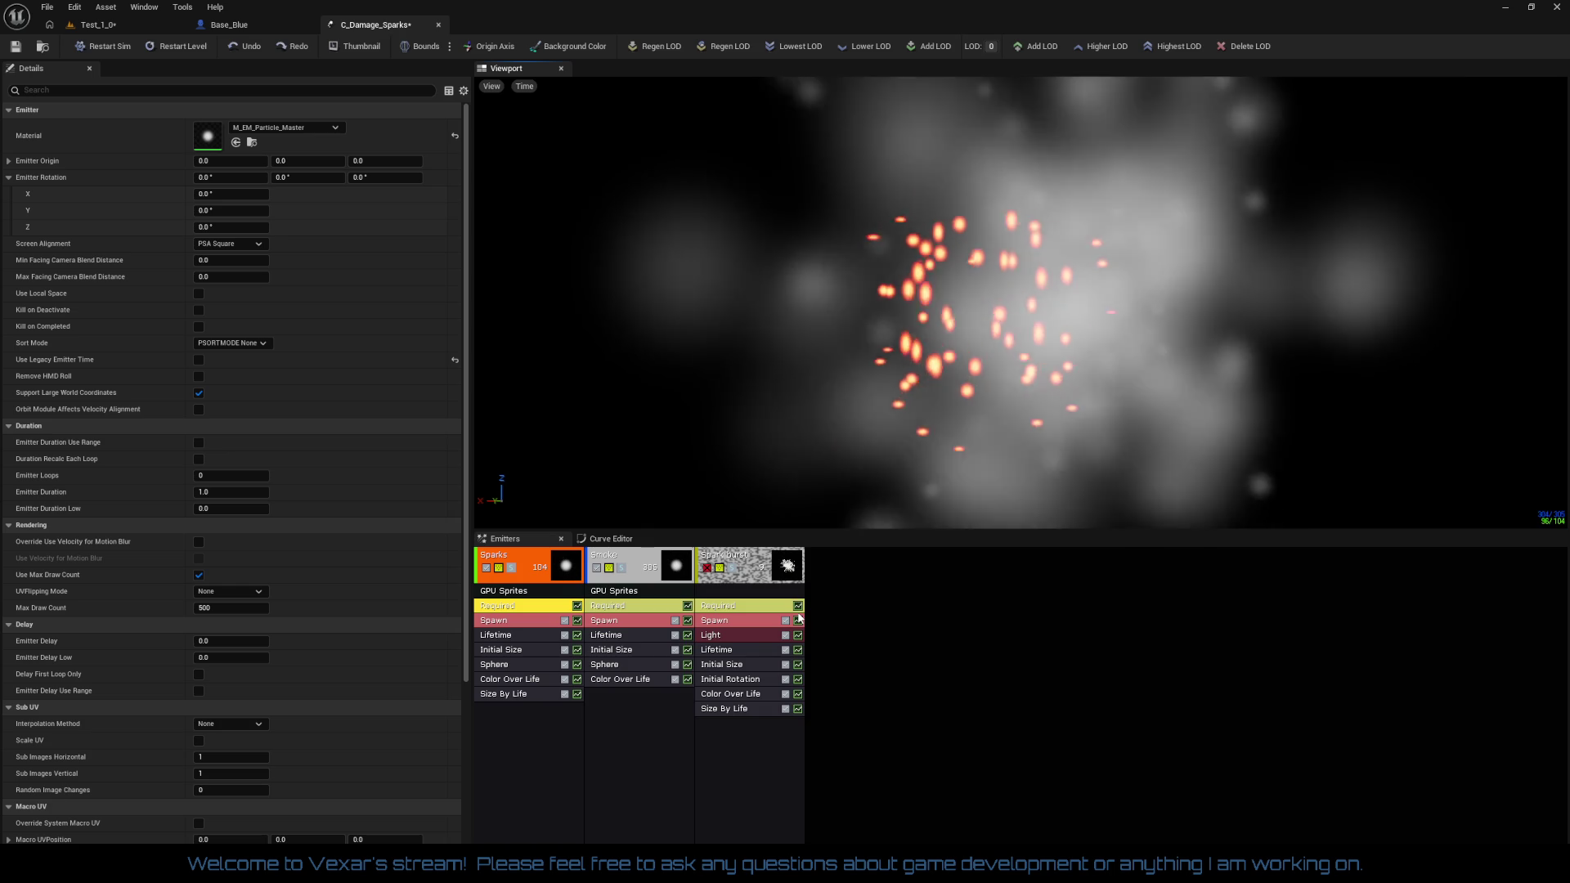
click(536, 665)
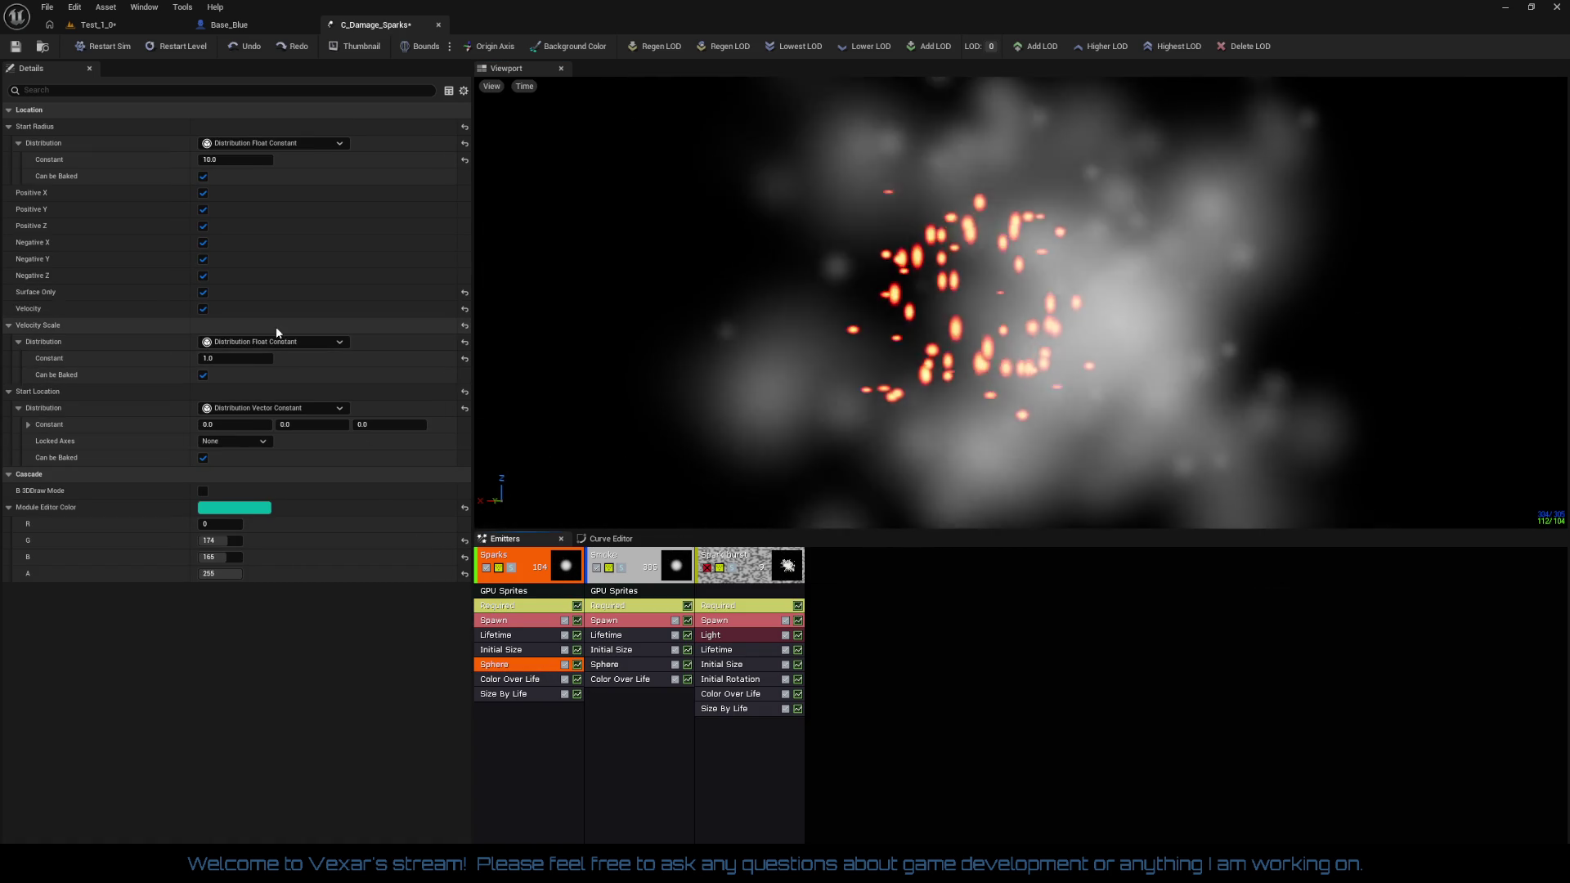
click(203, 309)
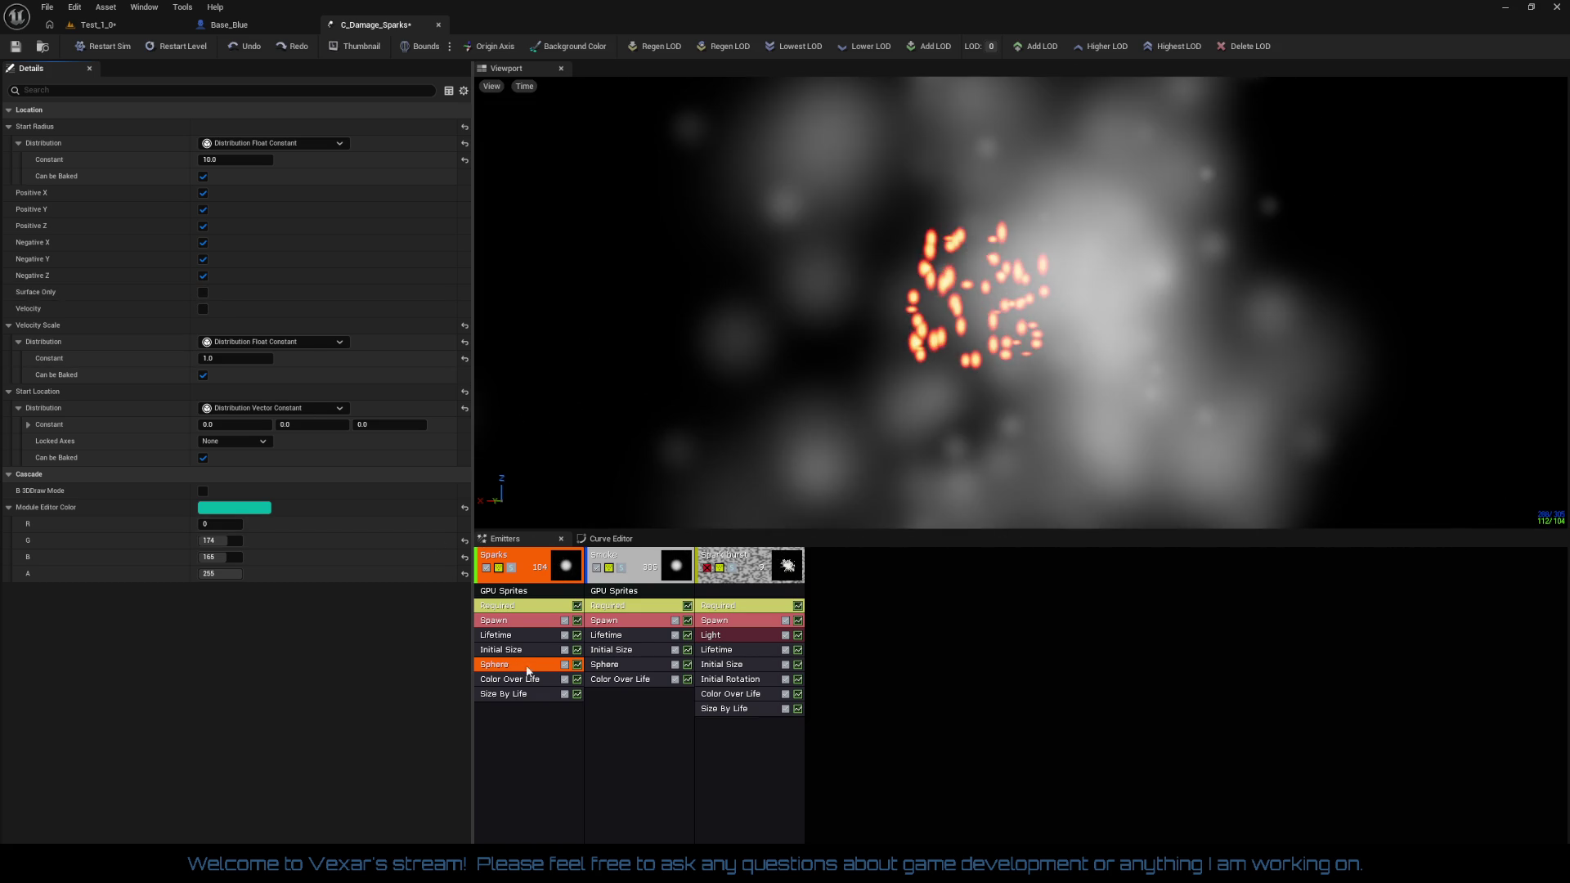
right_click(522, 667)
click(541, 679)
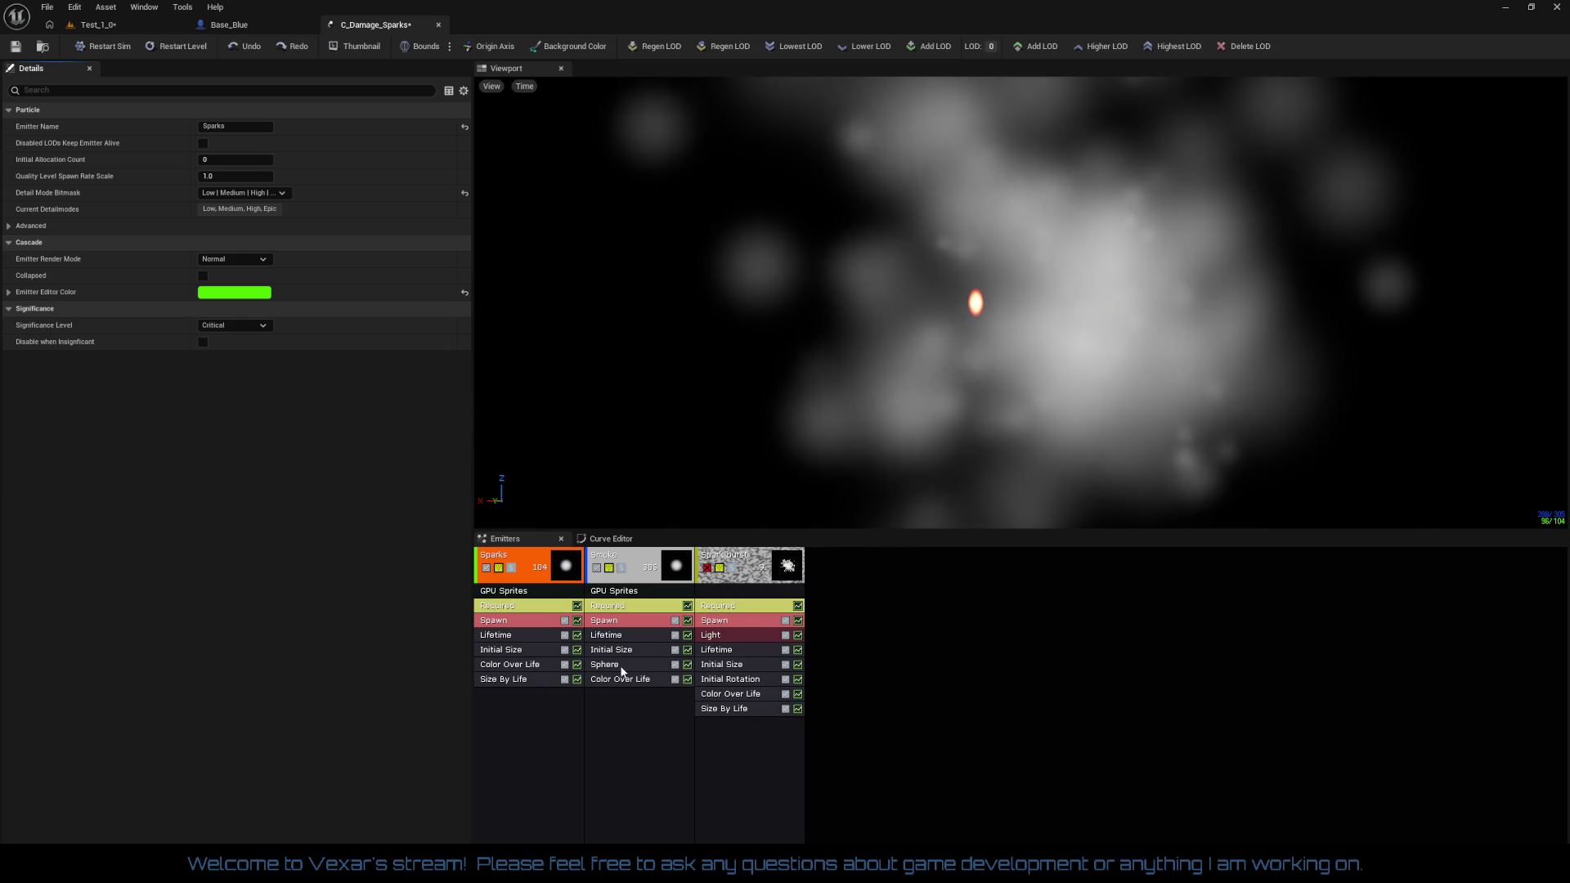
click(622, 672)
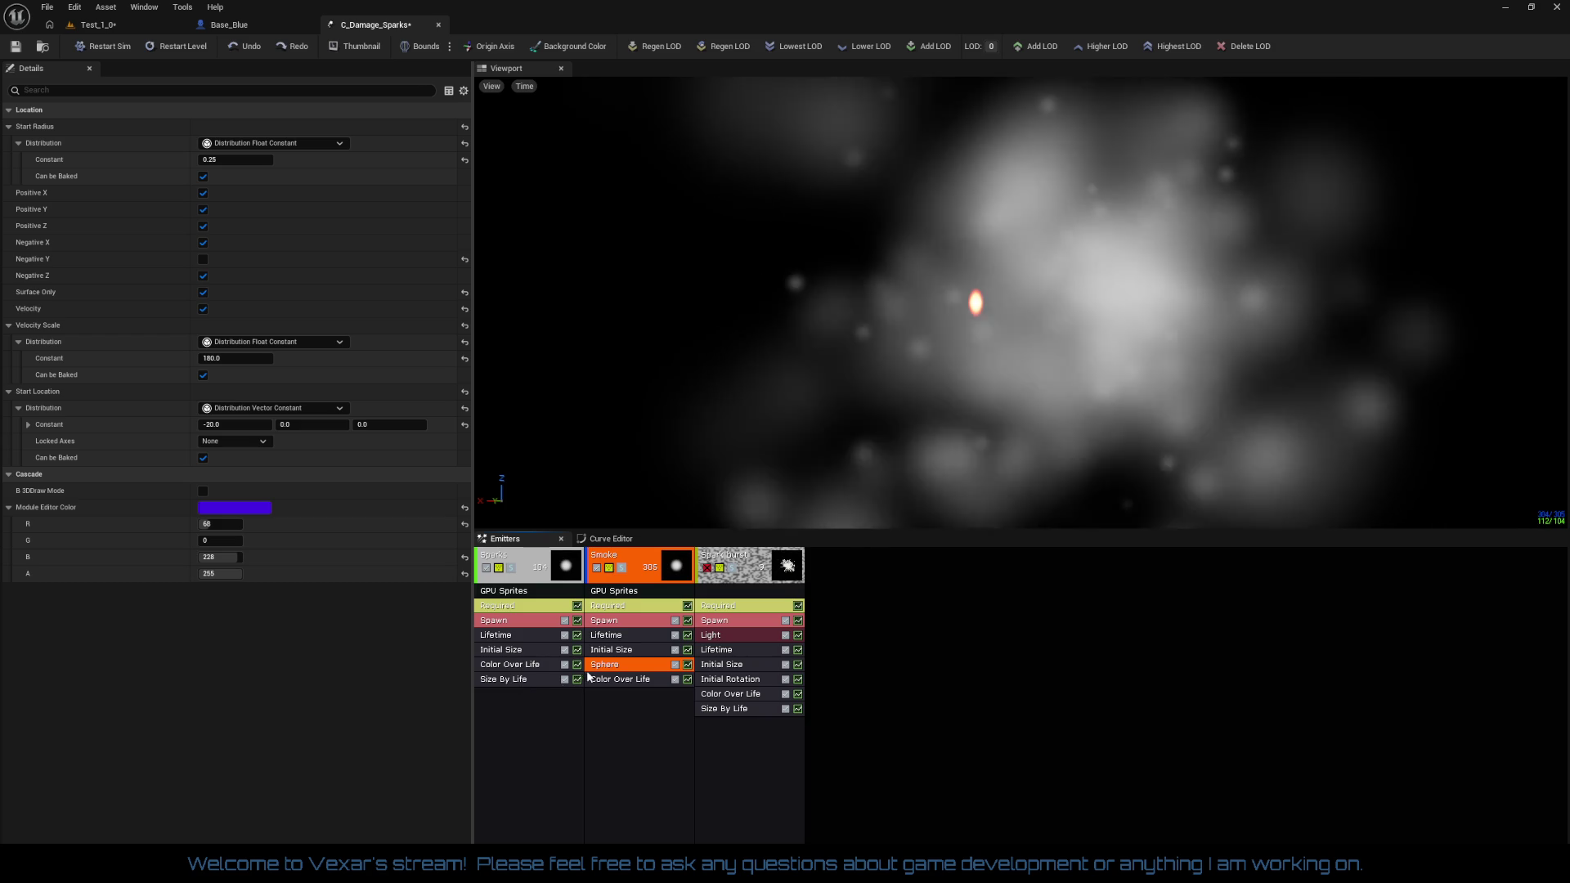
right_click(502, 717)
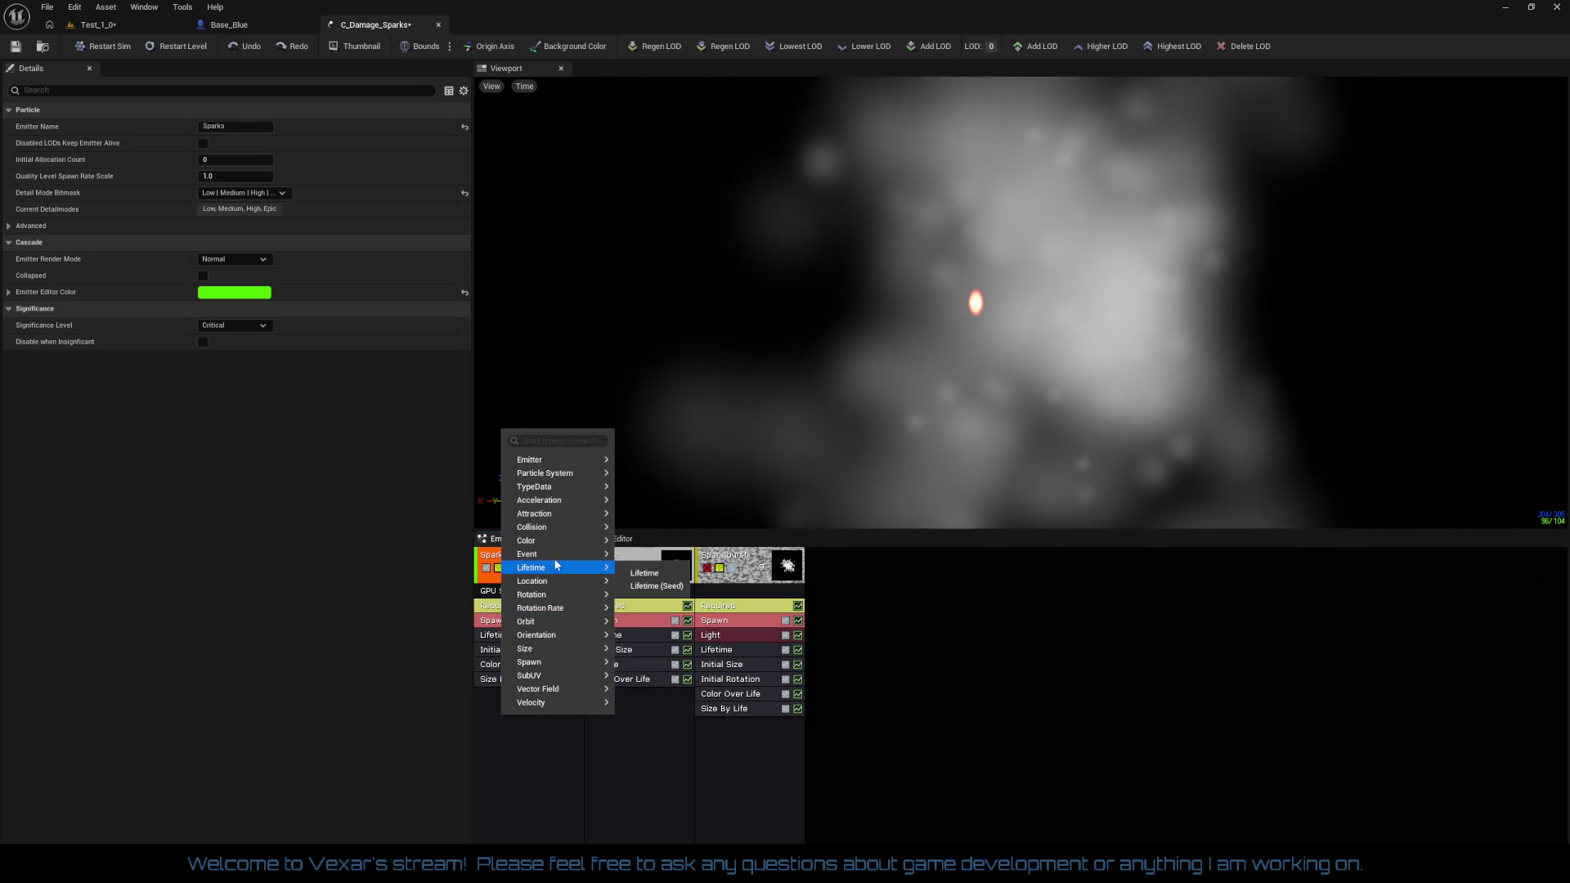
Add a Sphere location module to Sparks and reorder the stack, moving Color Over Life above Size By Life
mouse_move(560, 607)
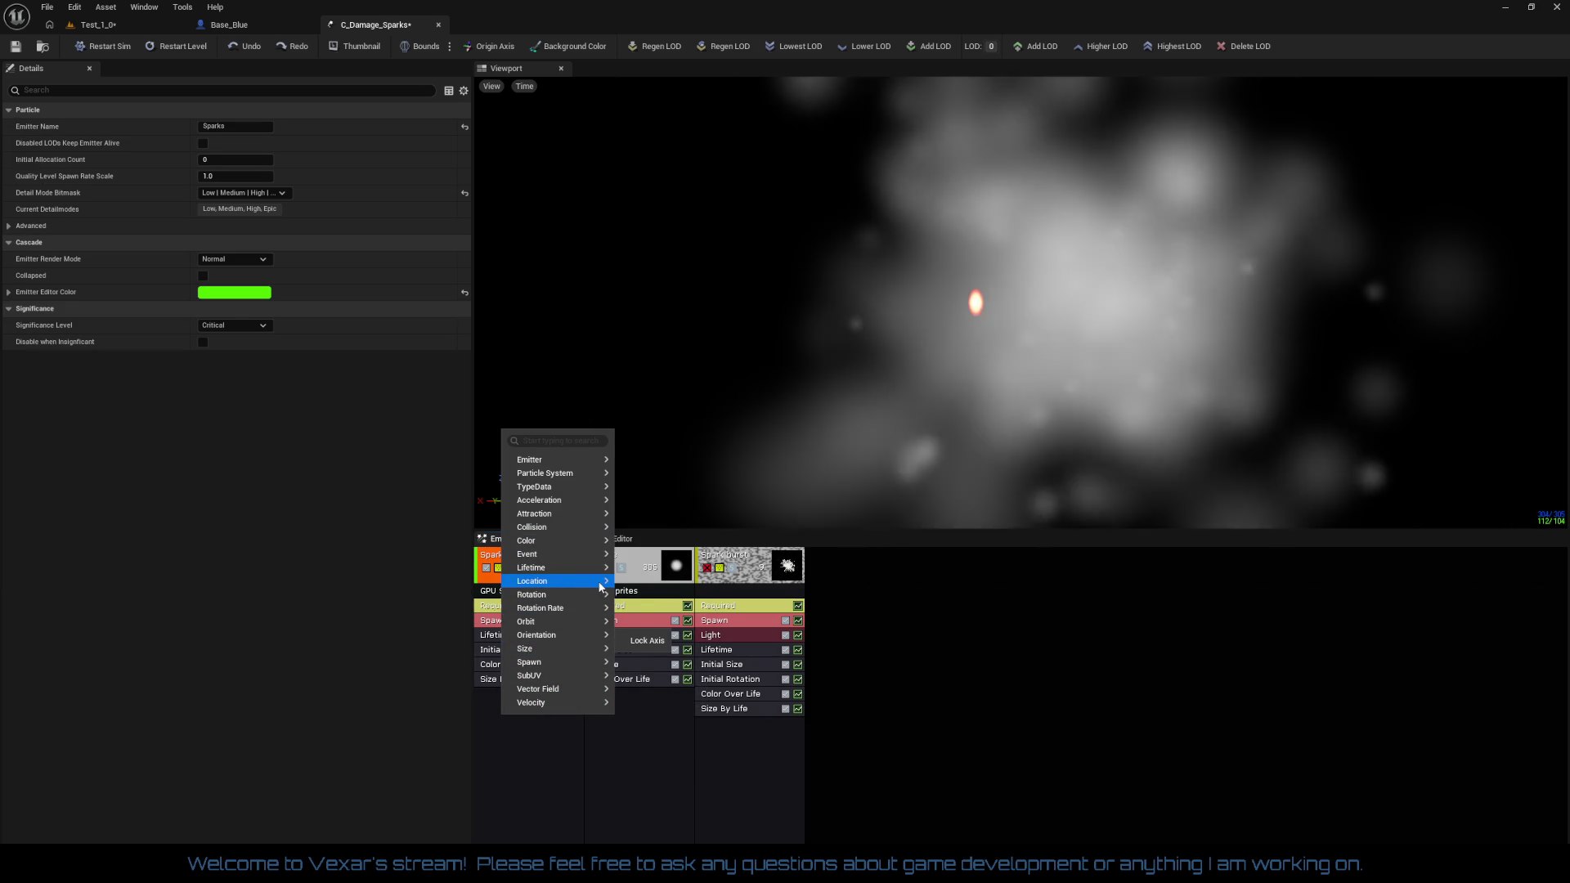
click(637, 606)
drag(513, 694, 518, 667)
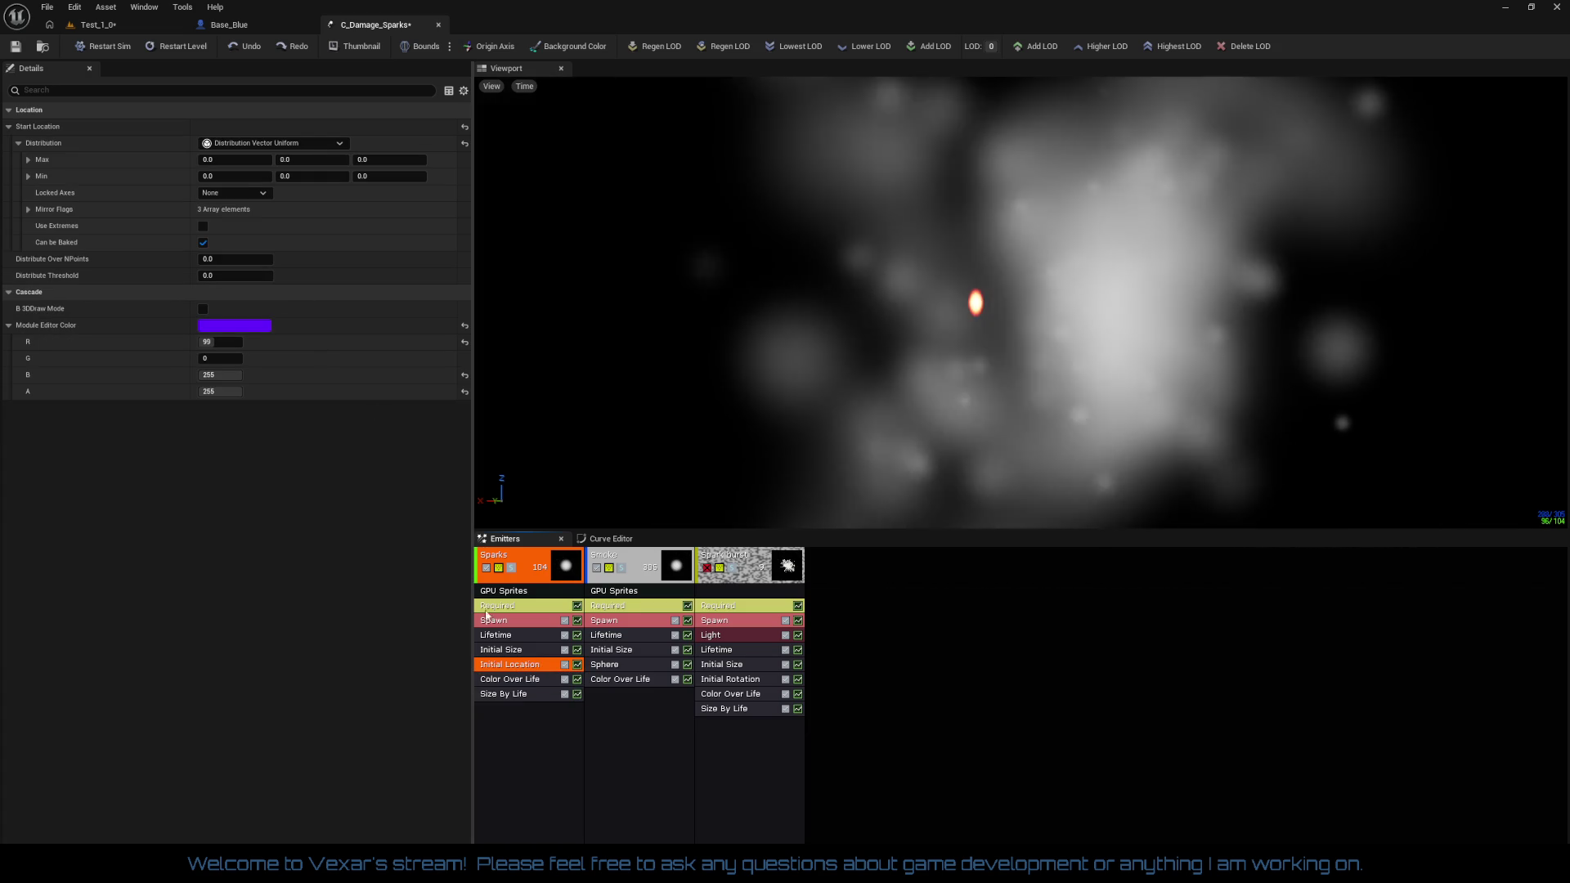
right_click(516, 665)
click(544, 676)
right_click(530, 693)
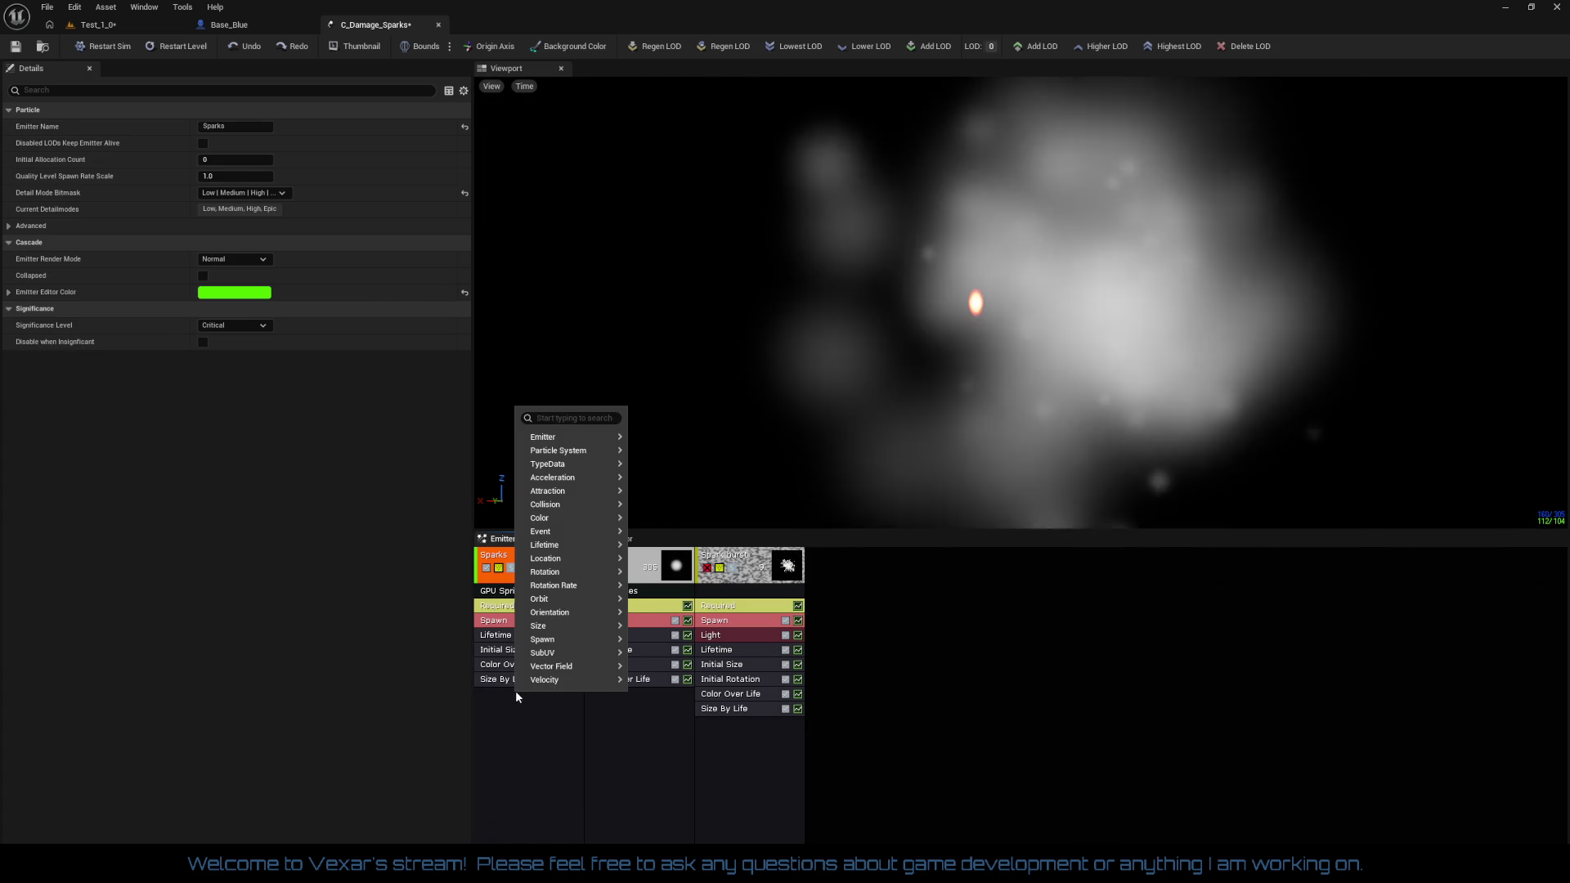
mouse_move(585, 561)
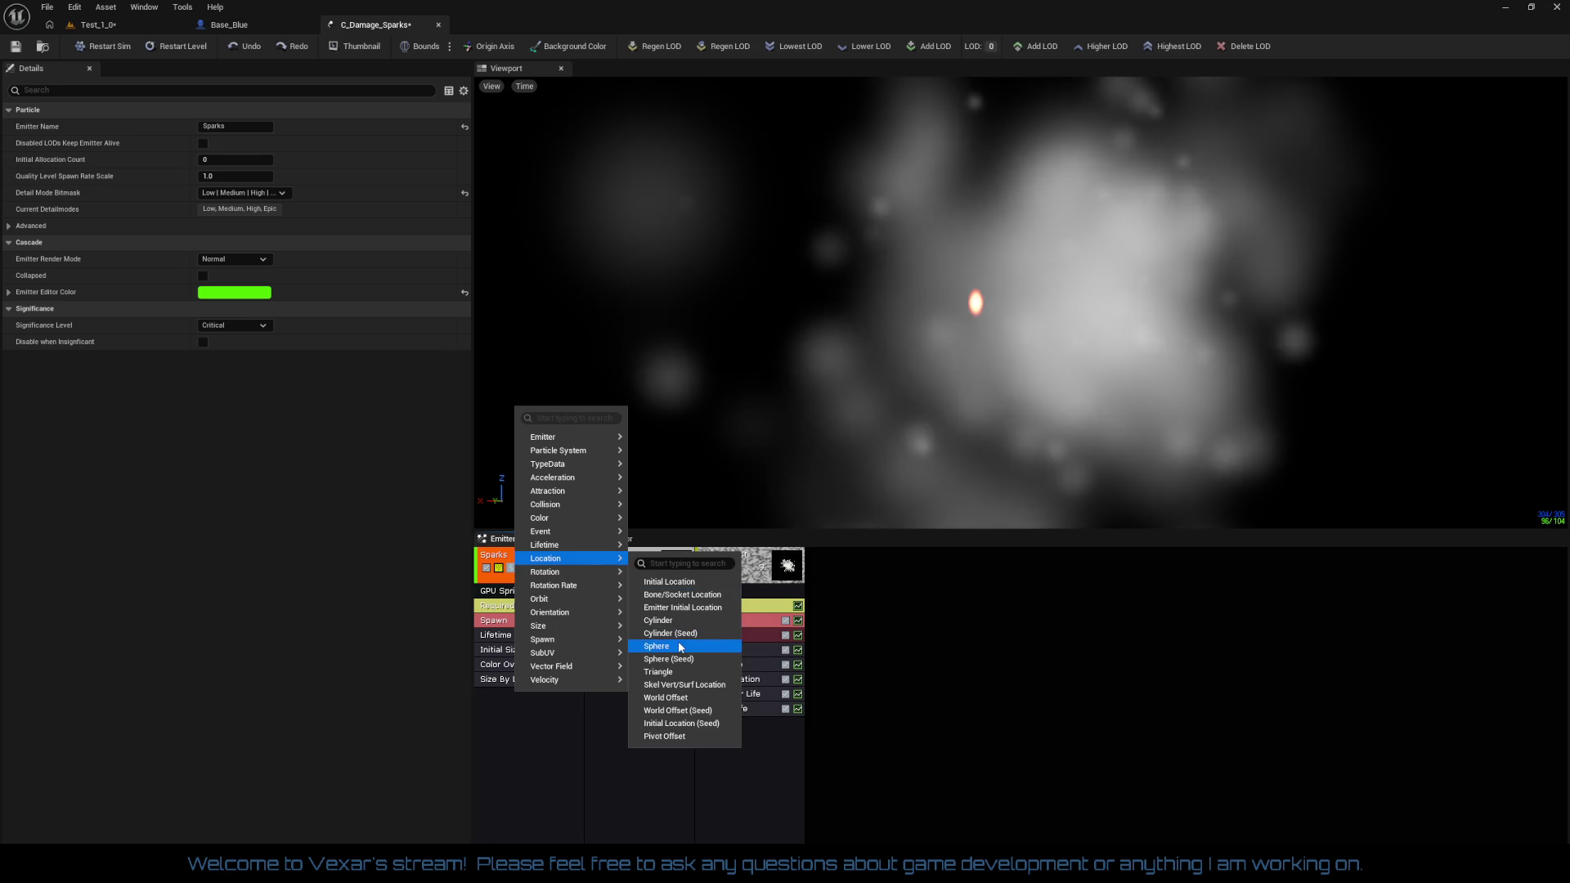
click(679, 643)
click(513, 682)
drag(513, 687, 532, 676)
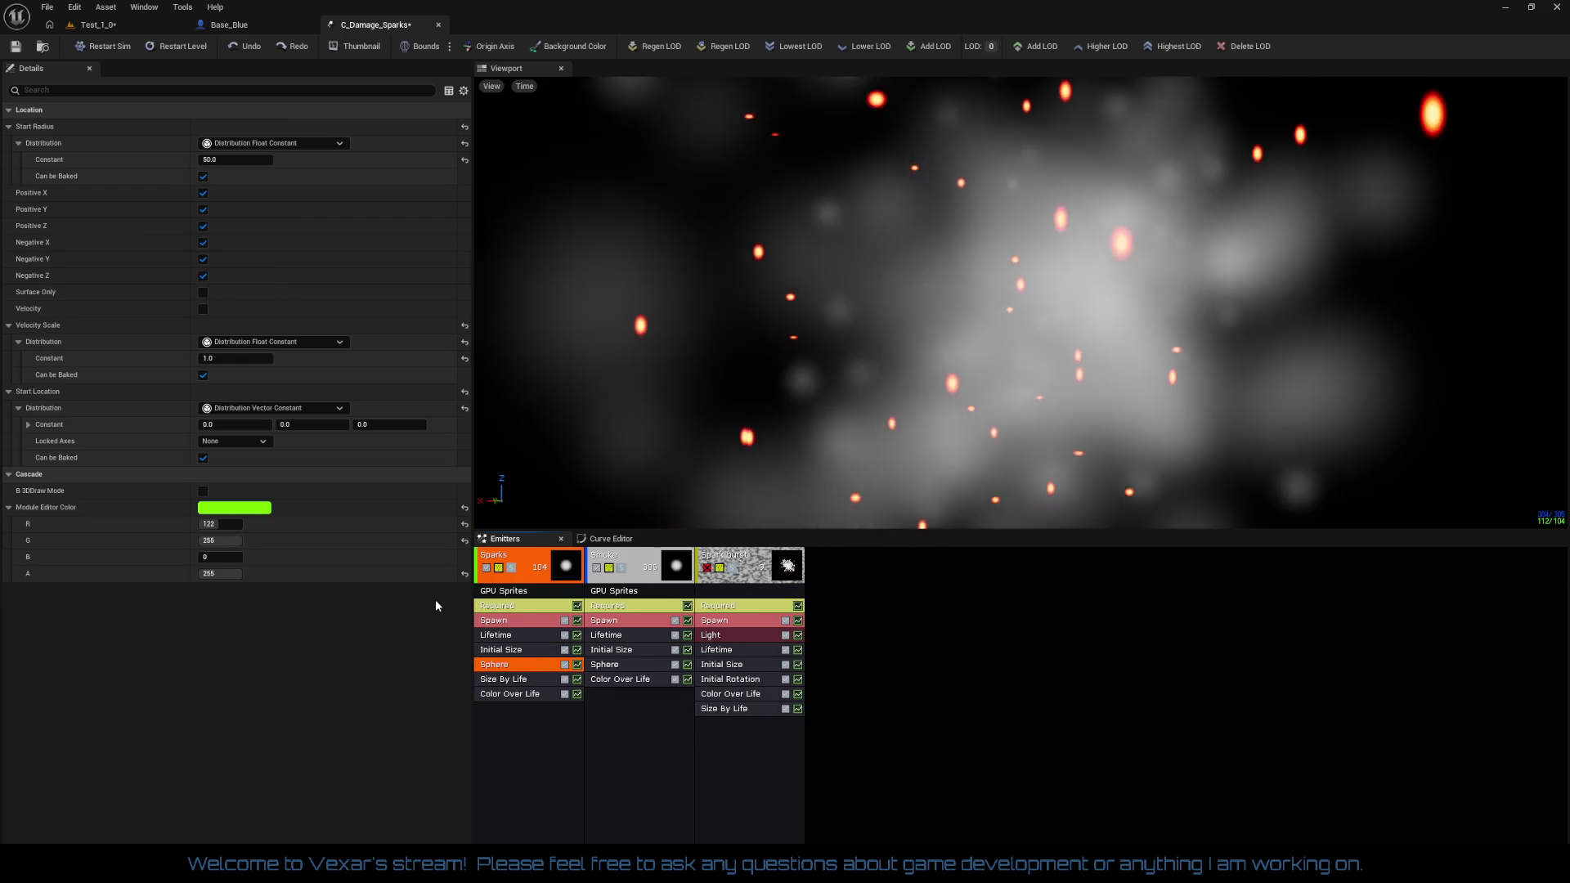
drag(531, 699, 536, 692)
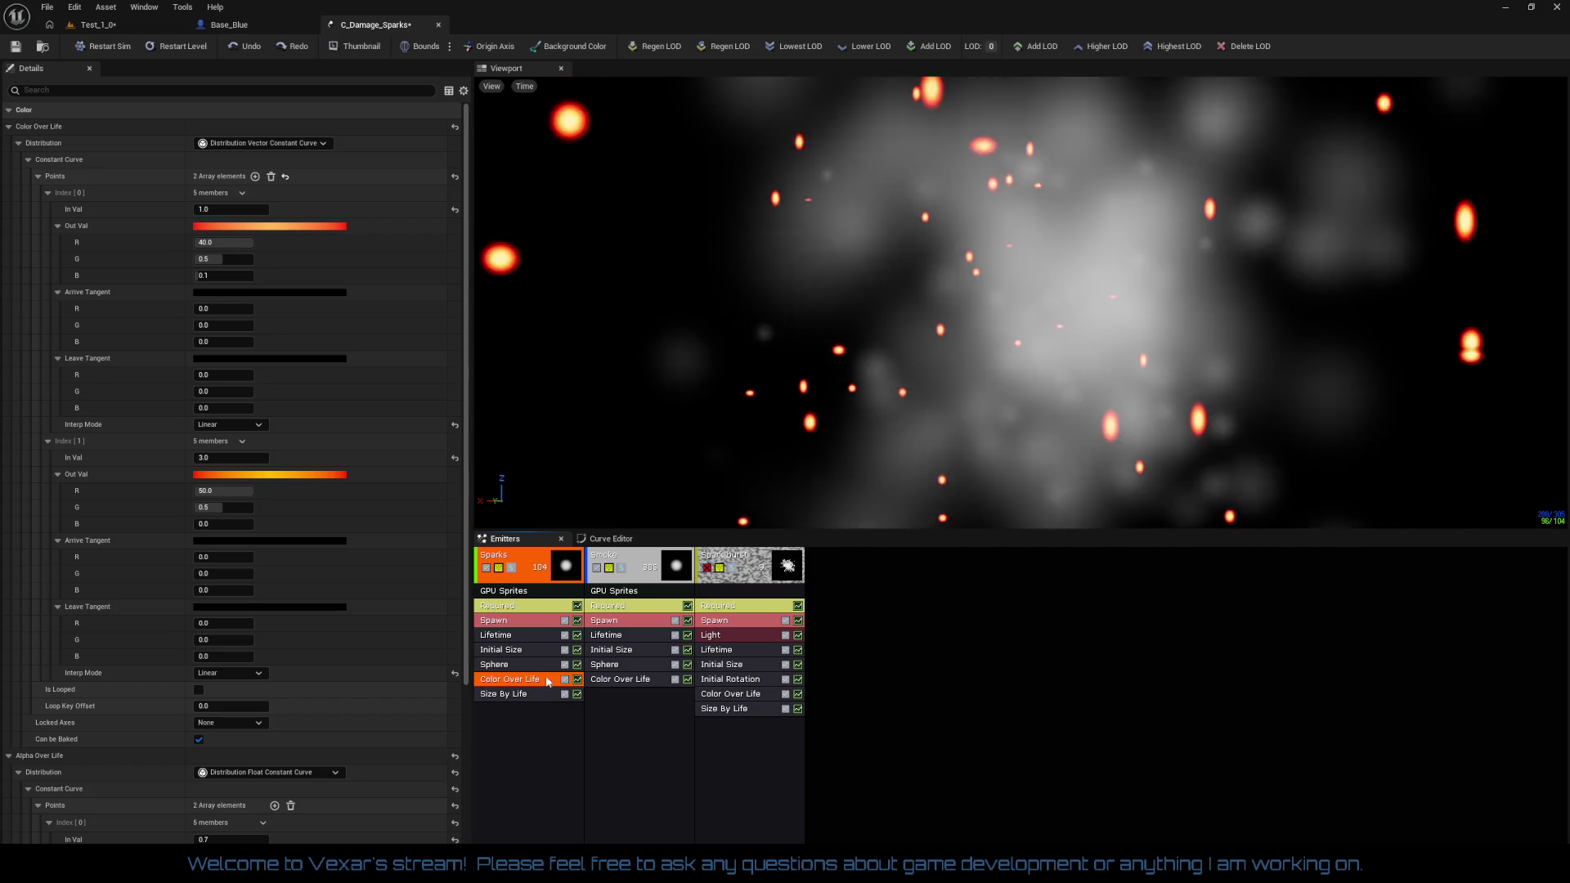
Give the Sparks Sphere module Start Radius 0.25, Velocity Scale 180, and Velocity enabled
click(536, 666)
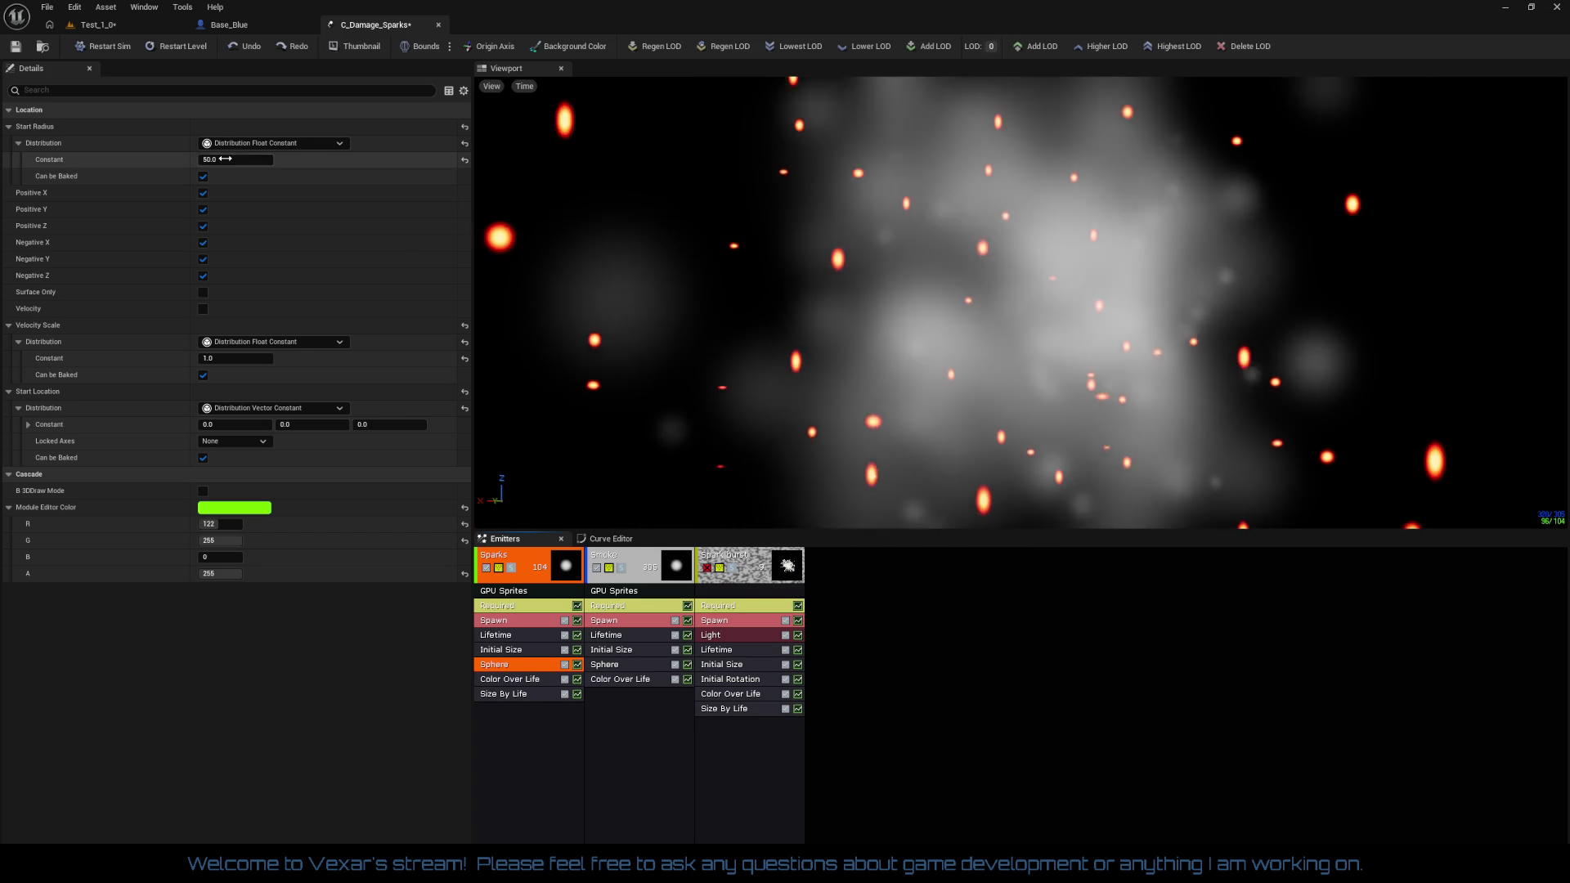
click(221, 159)
text(0.25)
key(Return)
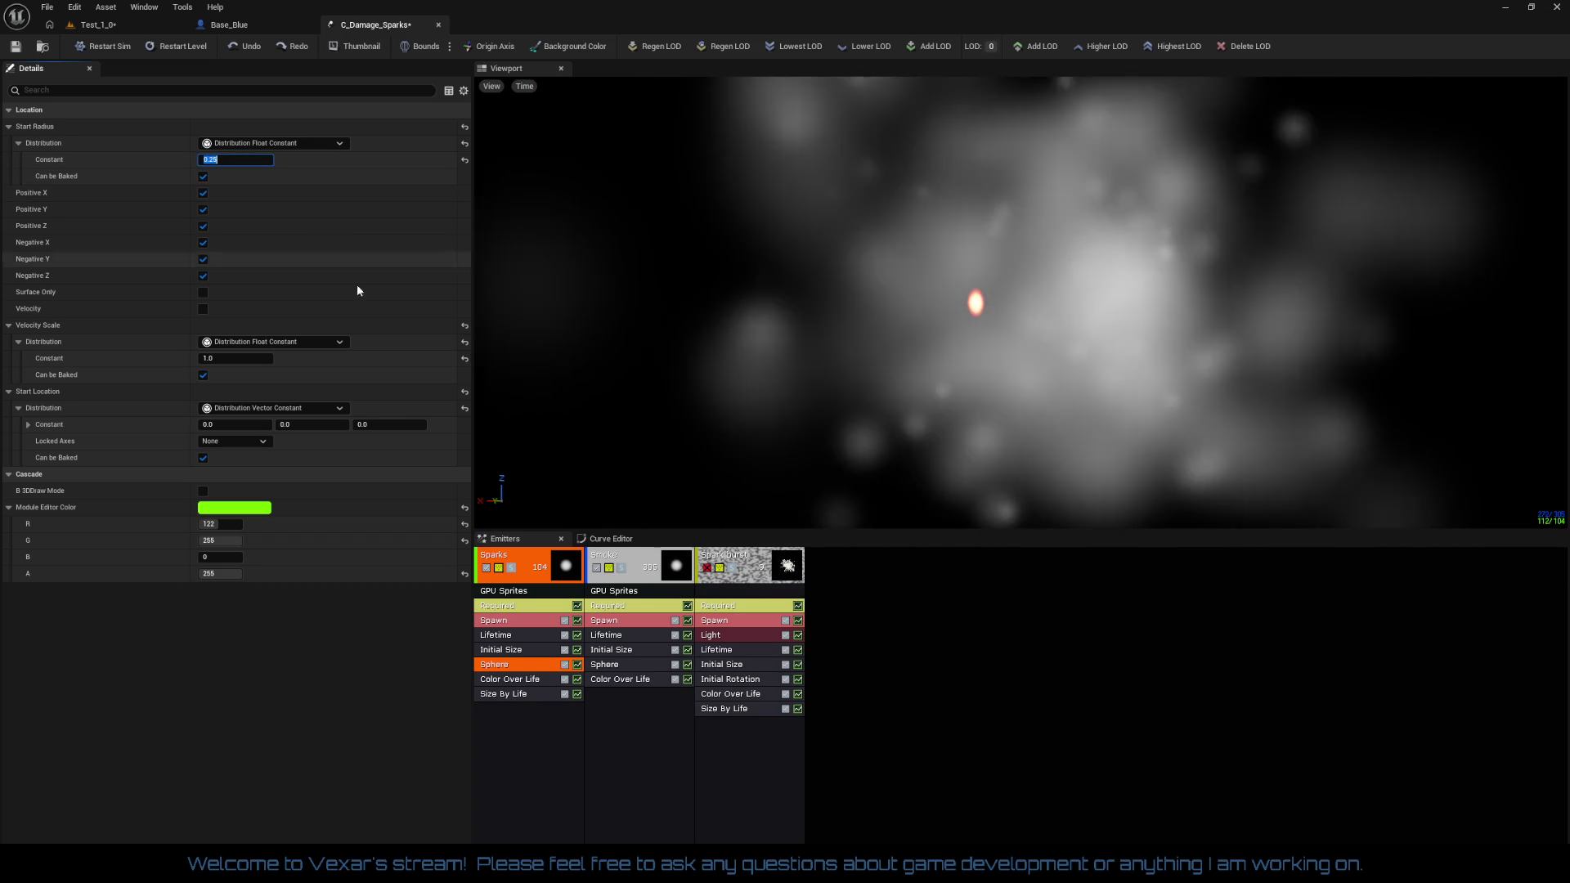
click(258, 360)
text(180)
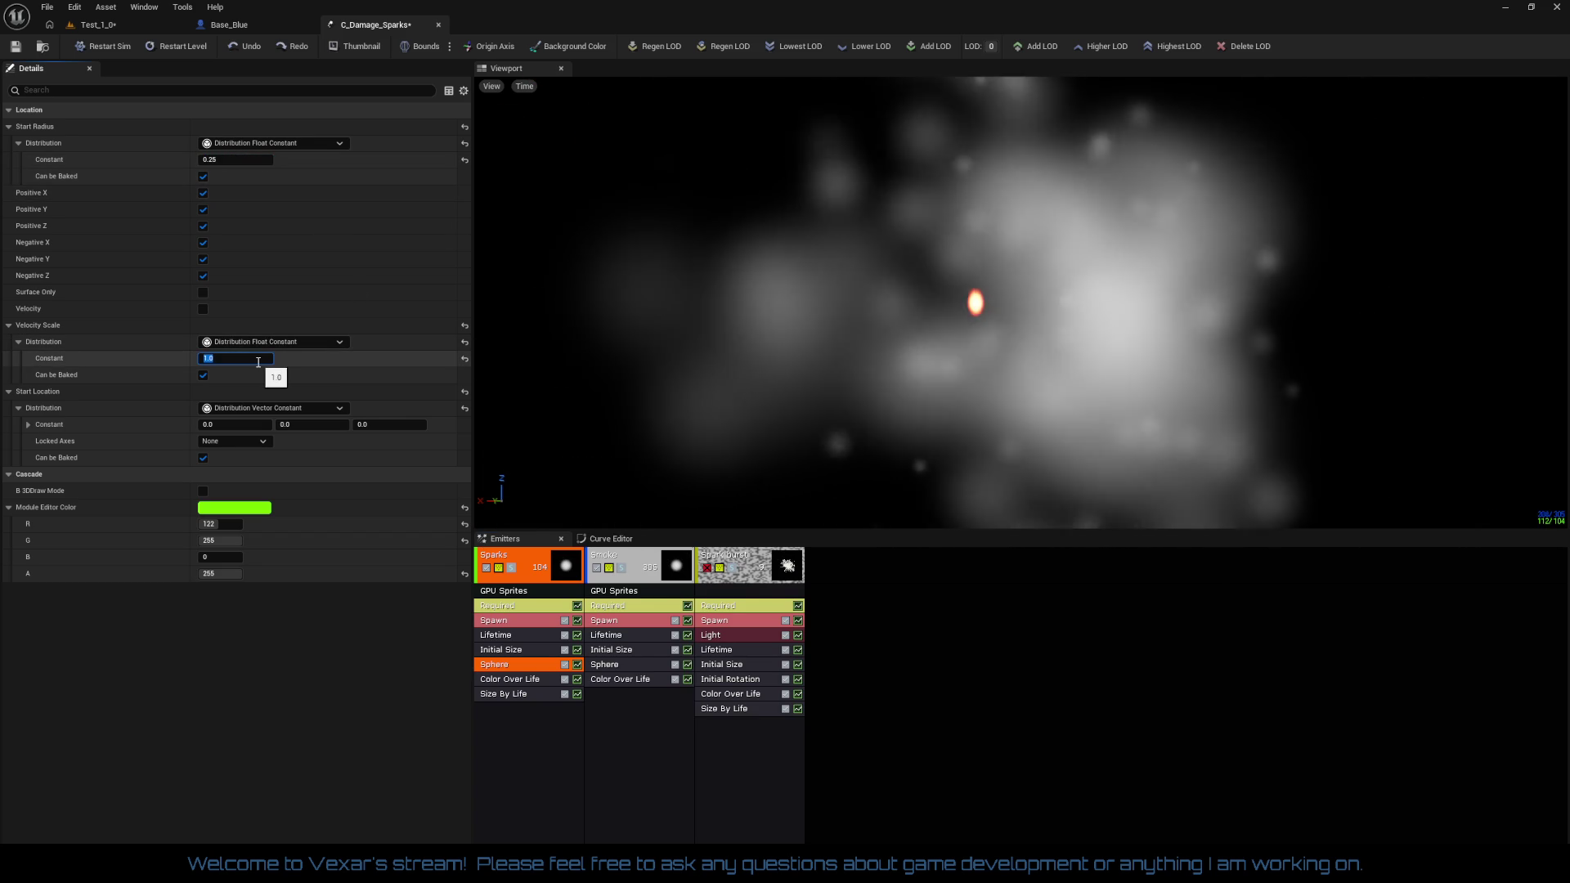
key(Return)
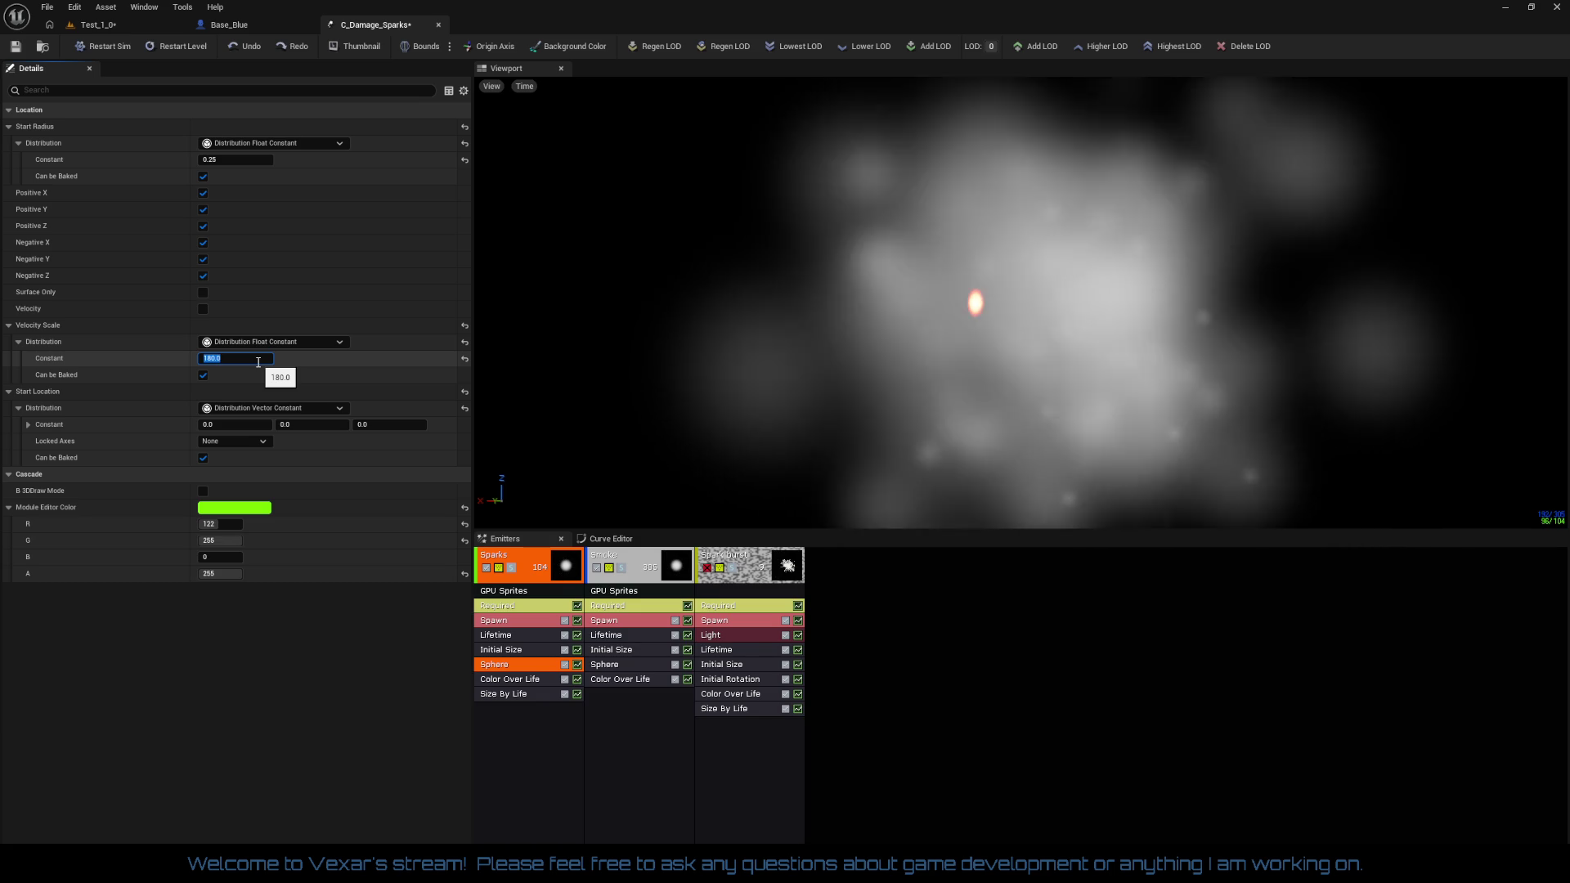
click(203, 309)
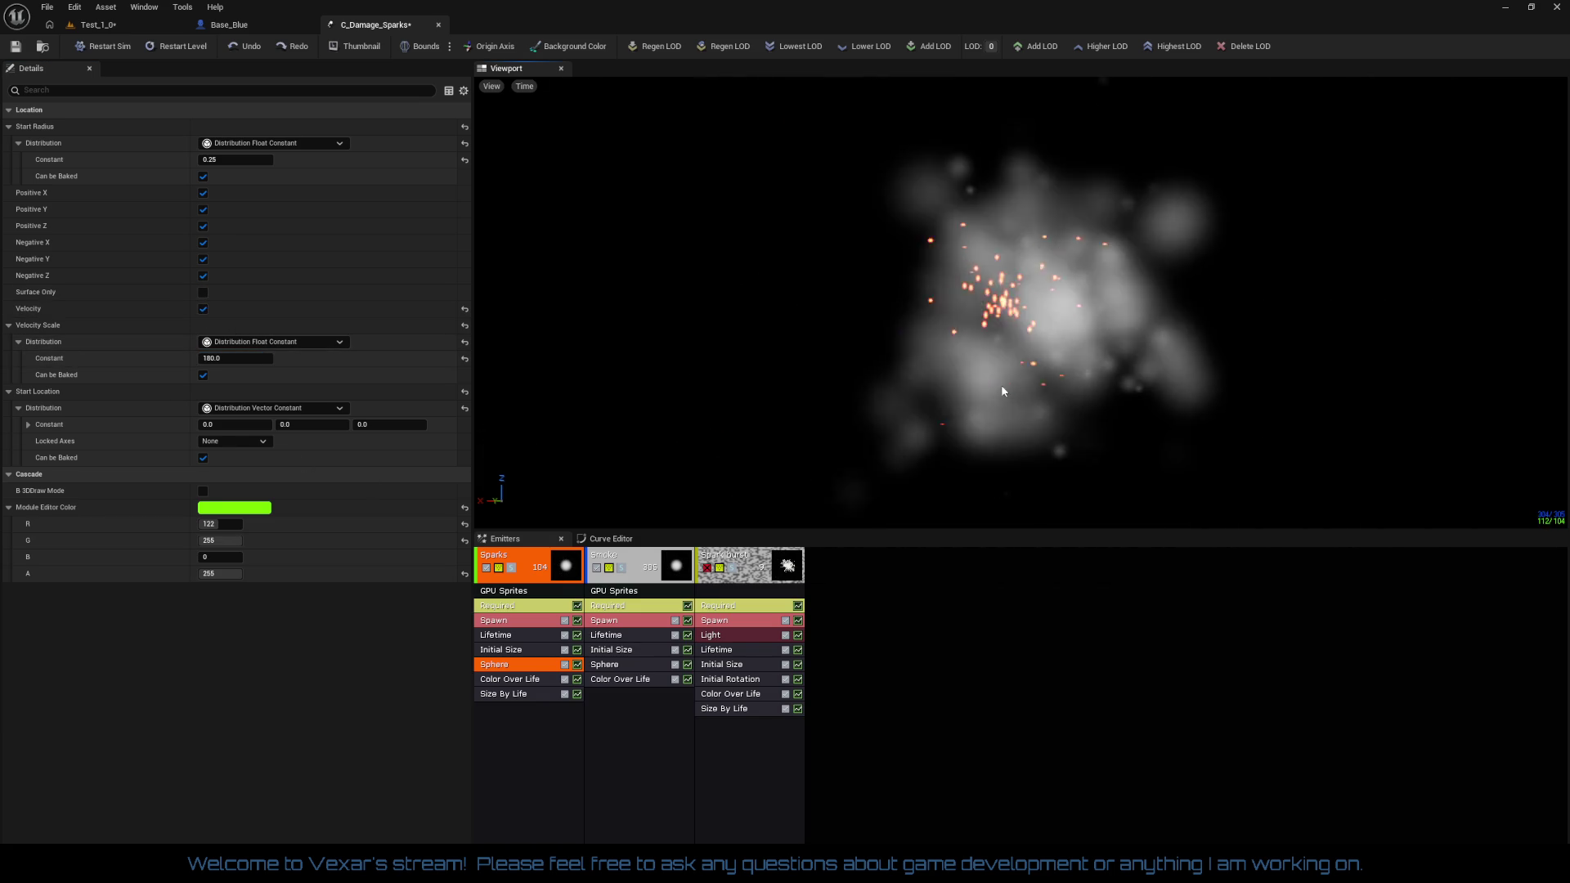
Set the Sparks Sphere module's Start Location X to -20
click(614, 678)
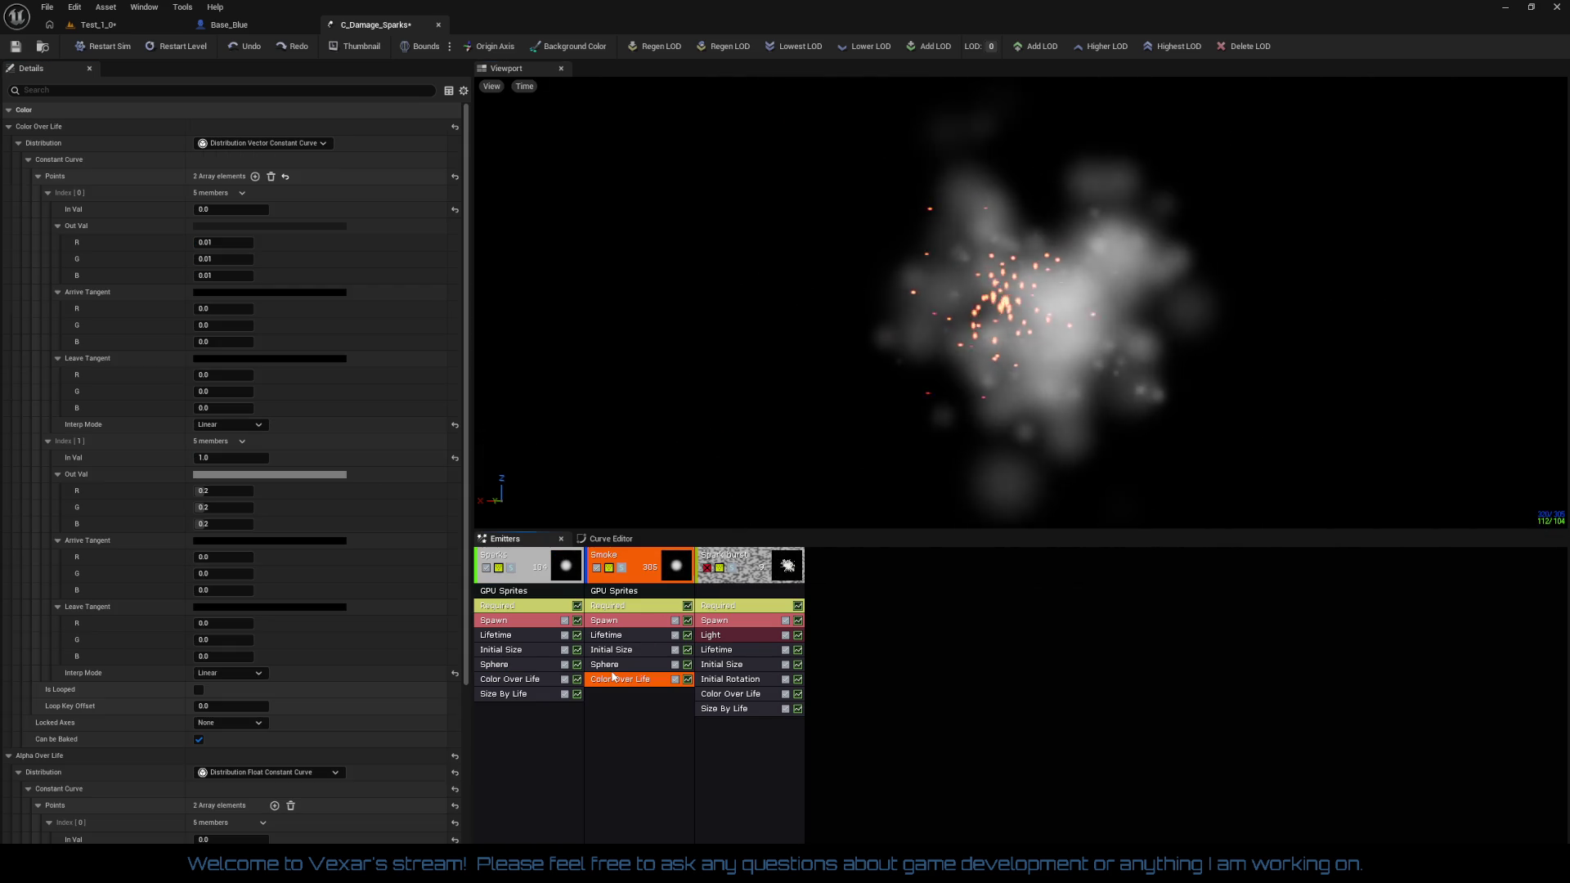
click(615, 666)
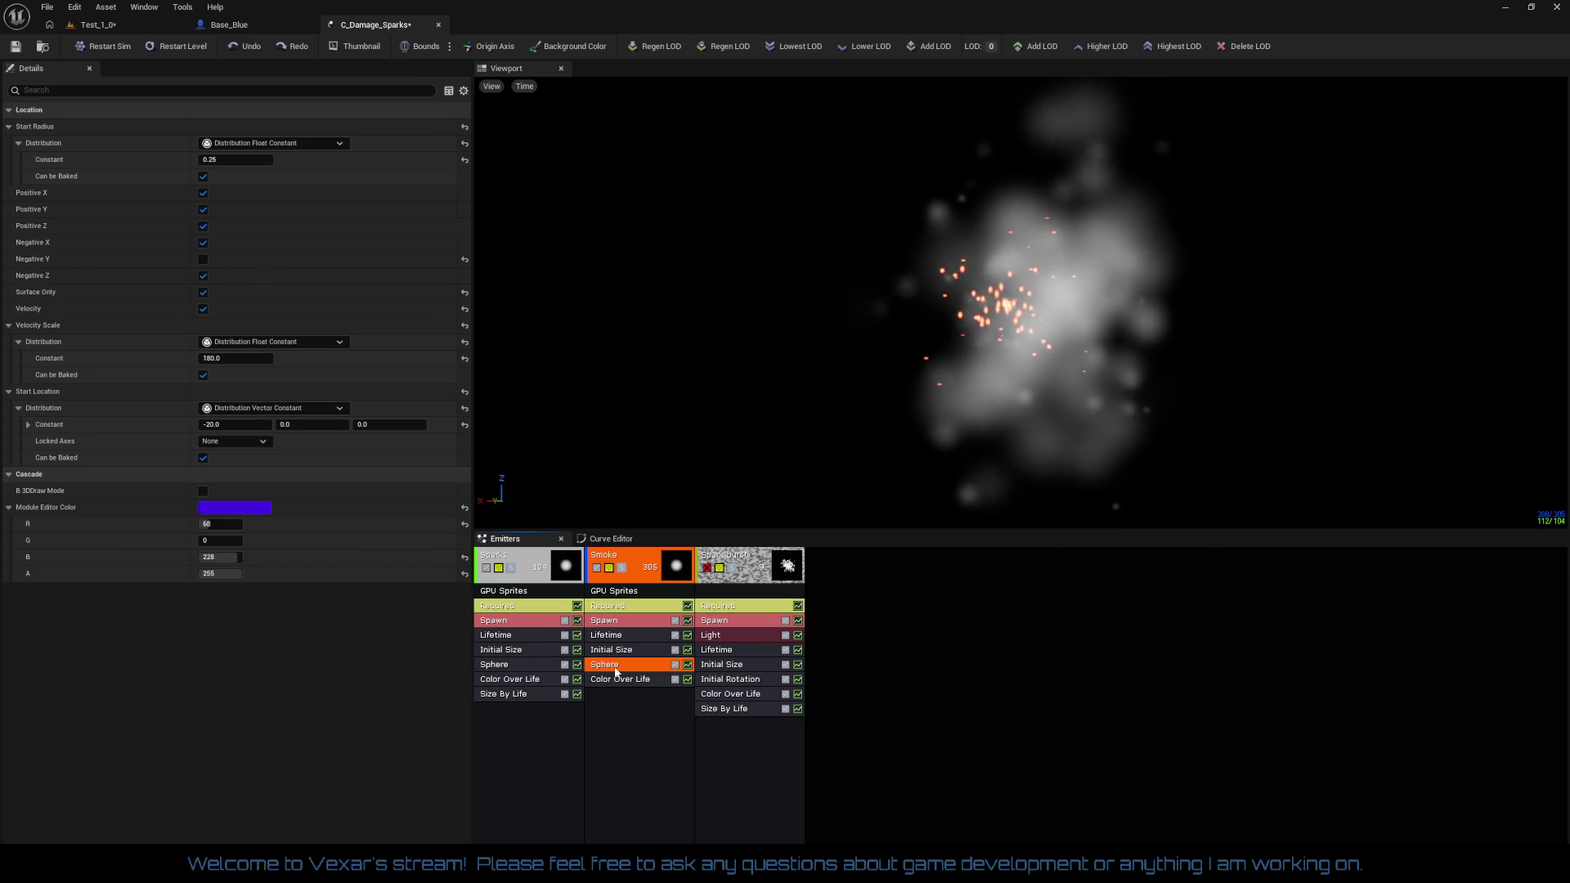
click(522, 652)
click(521, 666)
click(222, 425)
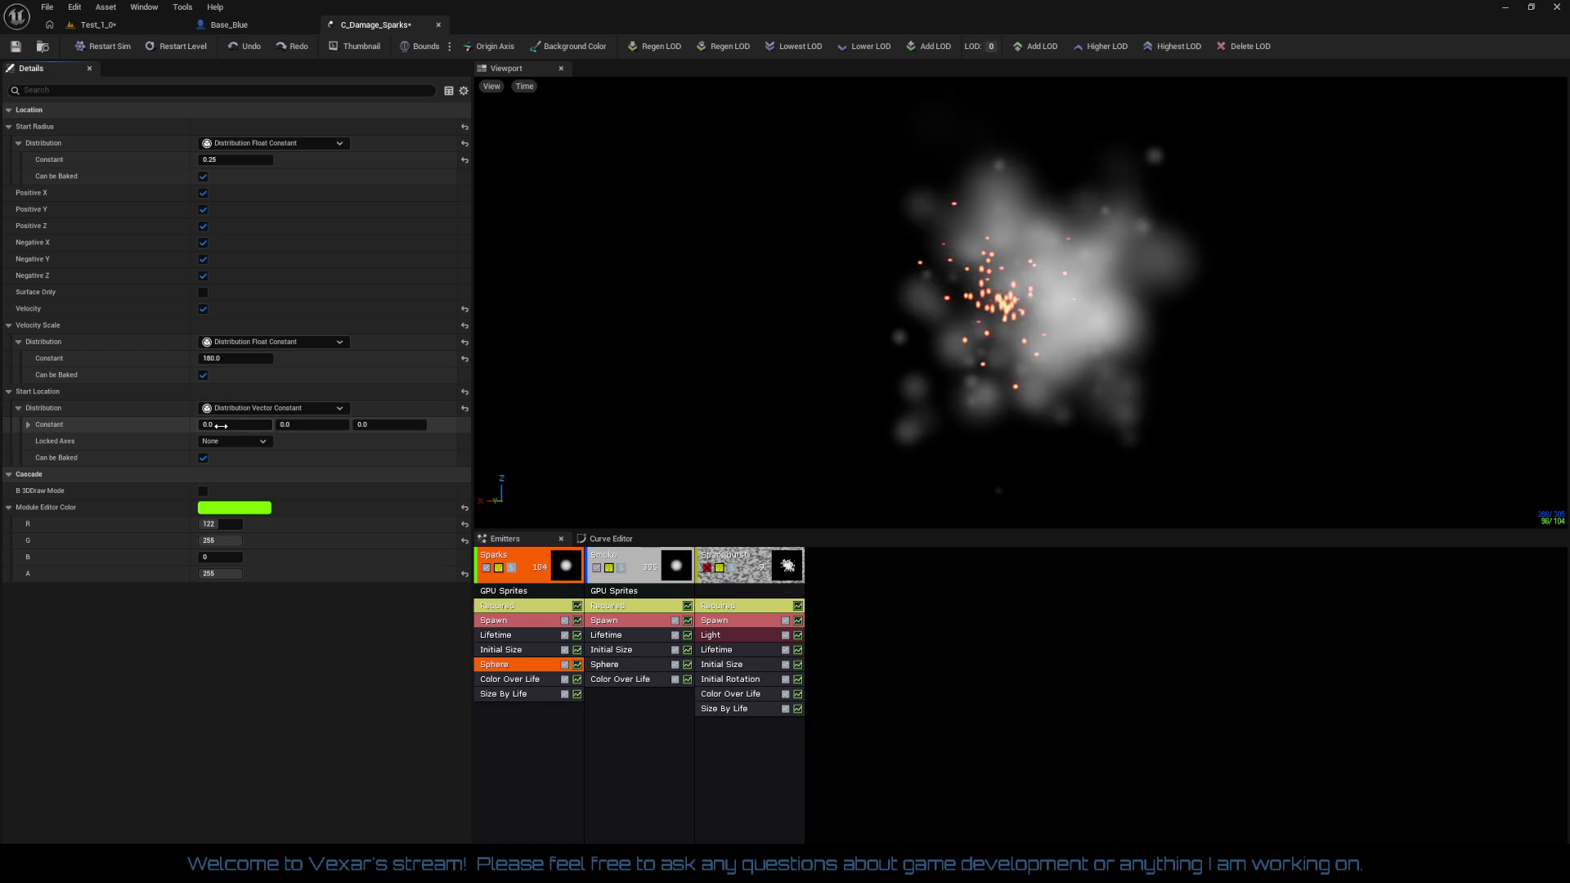
text(-2)
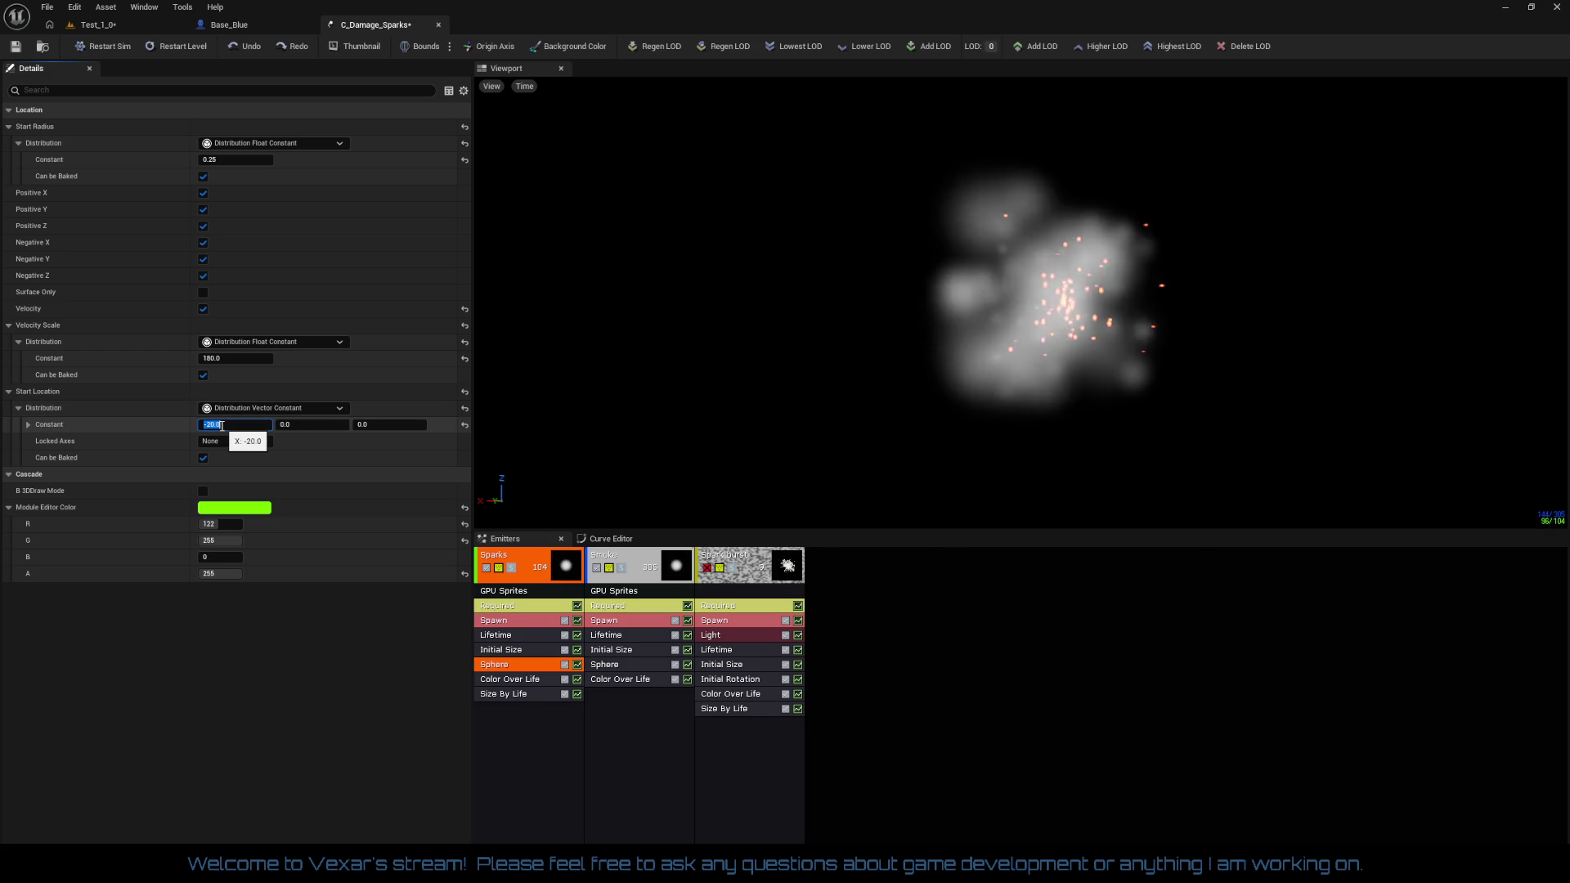
click(800, 404)
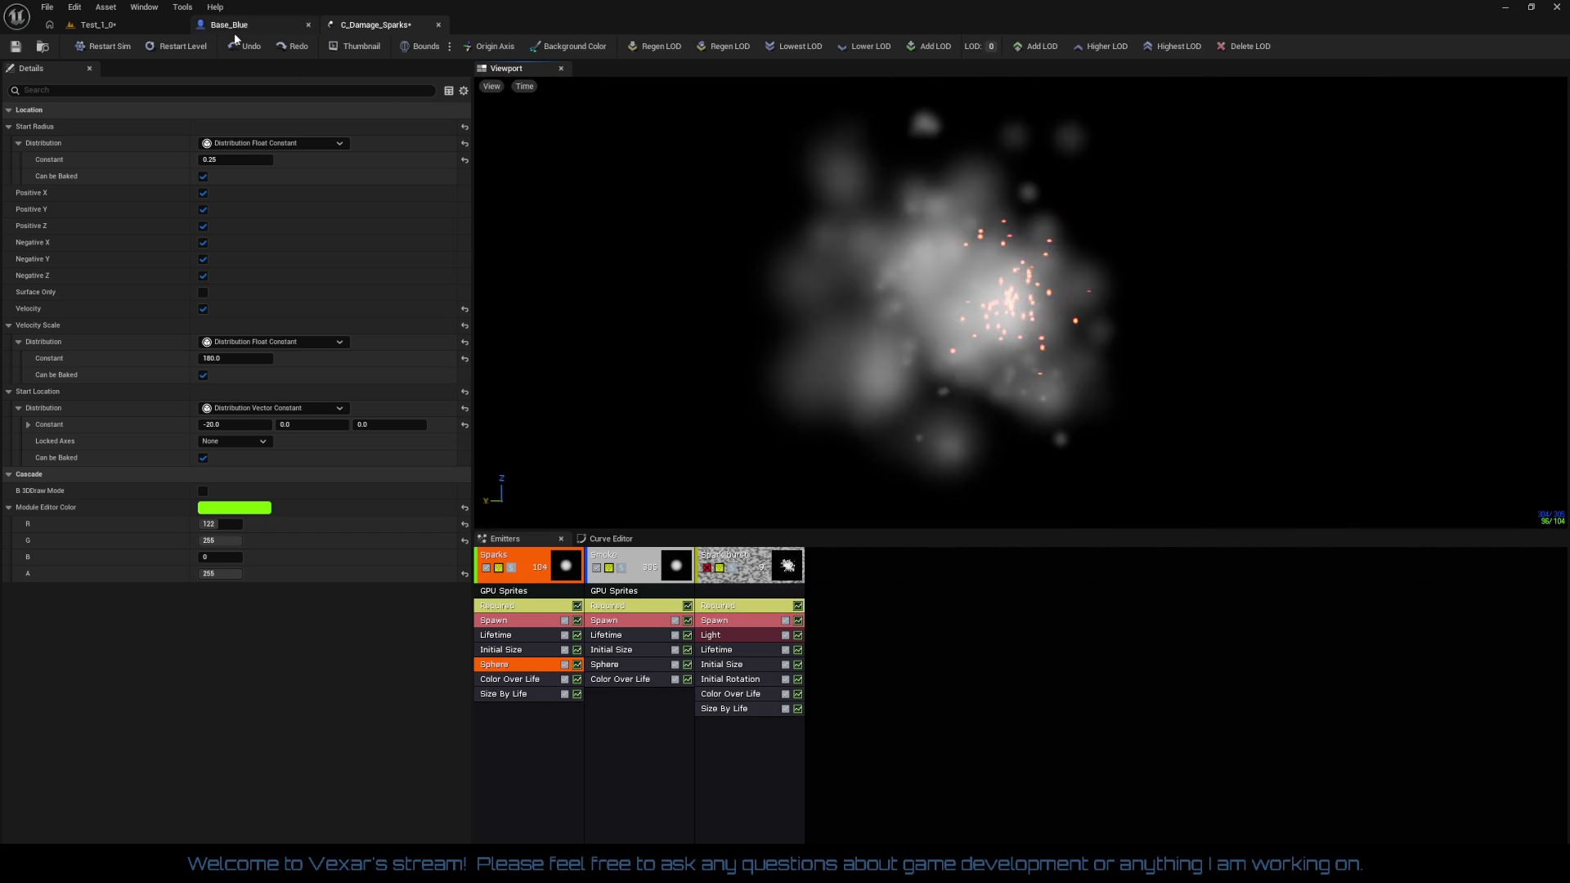
Save the Test_1_0 level and fly the camera toward the space station
click(126, 22)
click(15, 47)
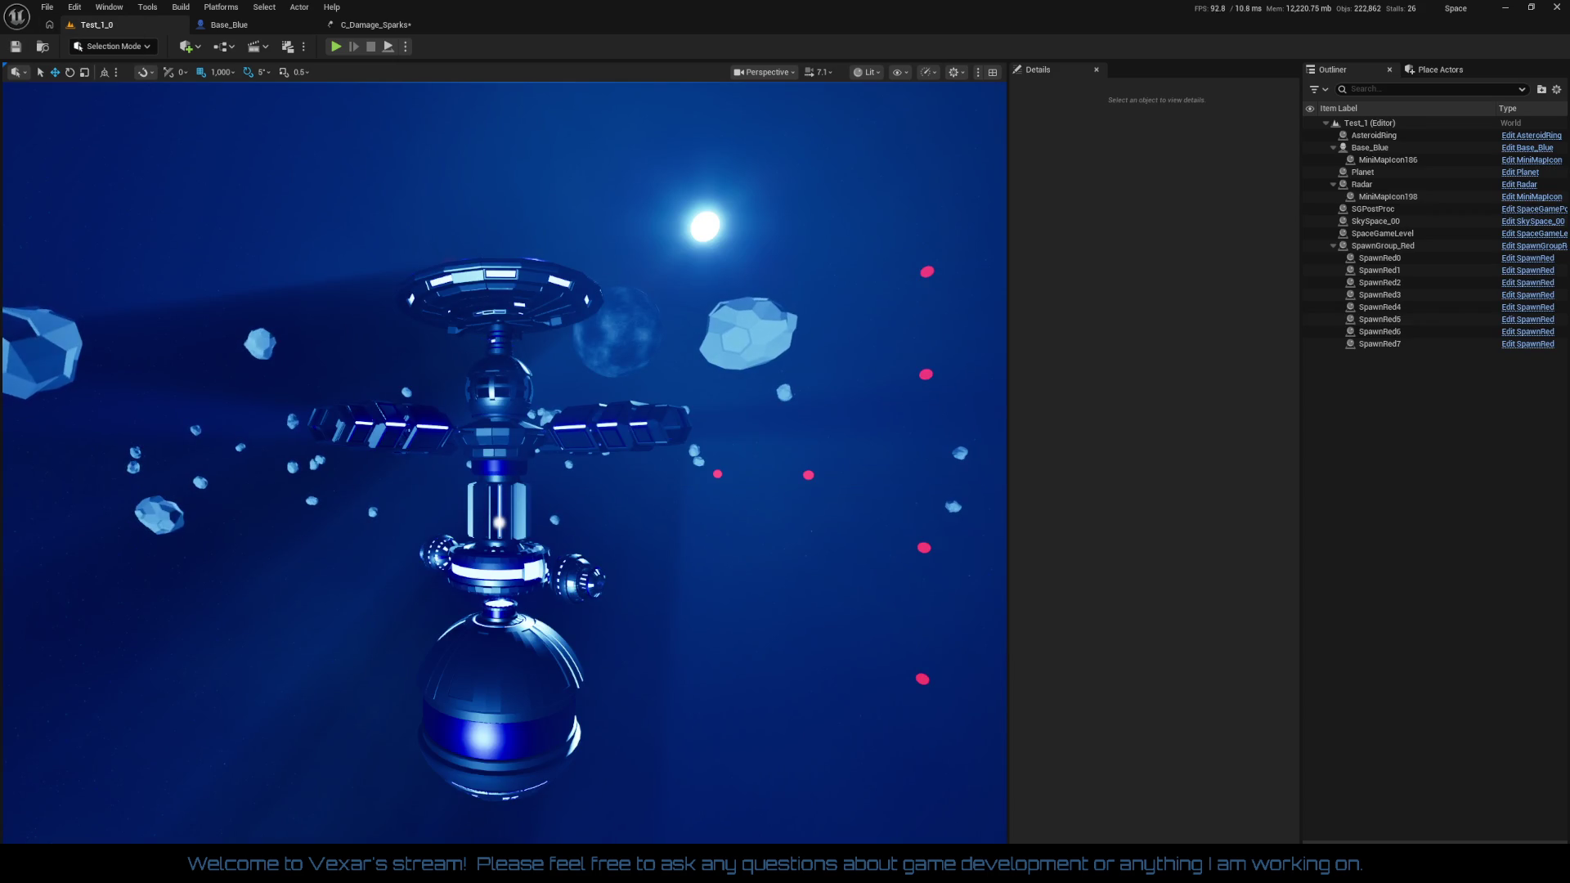
mouse_move(573, 458)
mouse_down()
mouse_move(572, 279)
mouse_move(671, 279)
mouse_move(572, 286)
mouse_move(558, 439)
mouse_up()
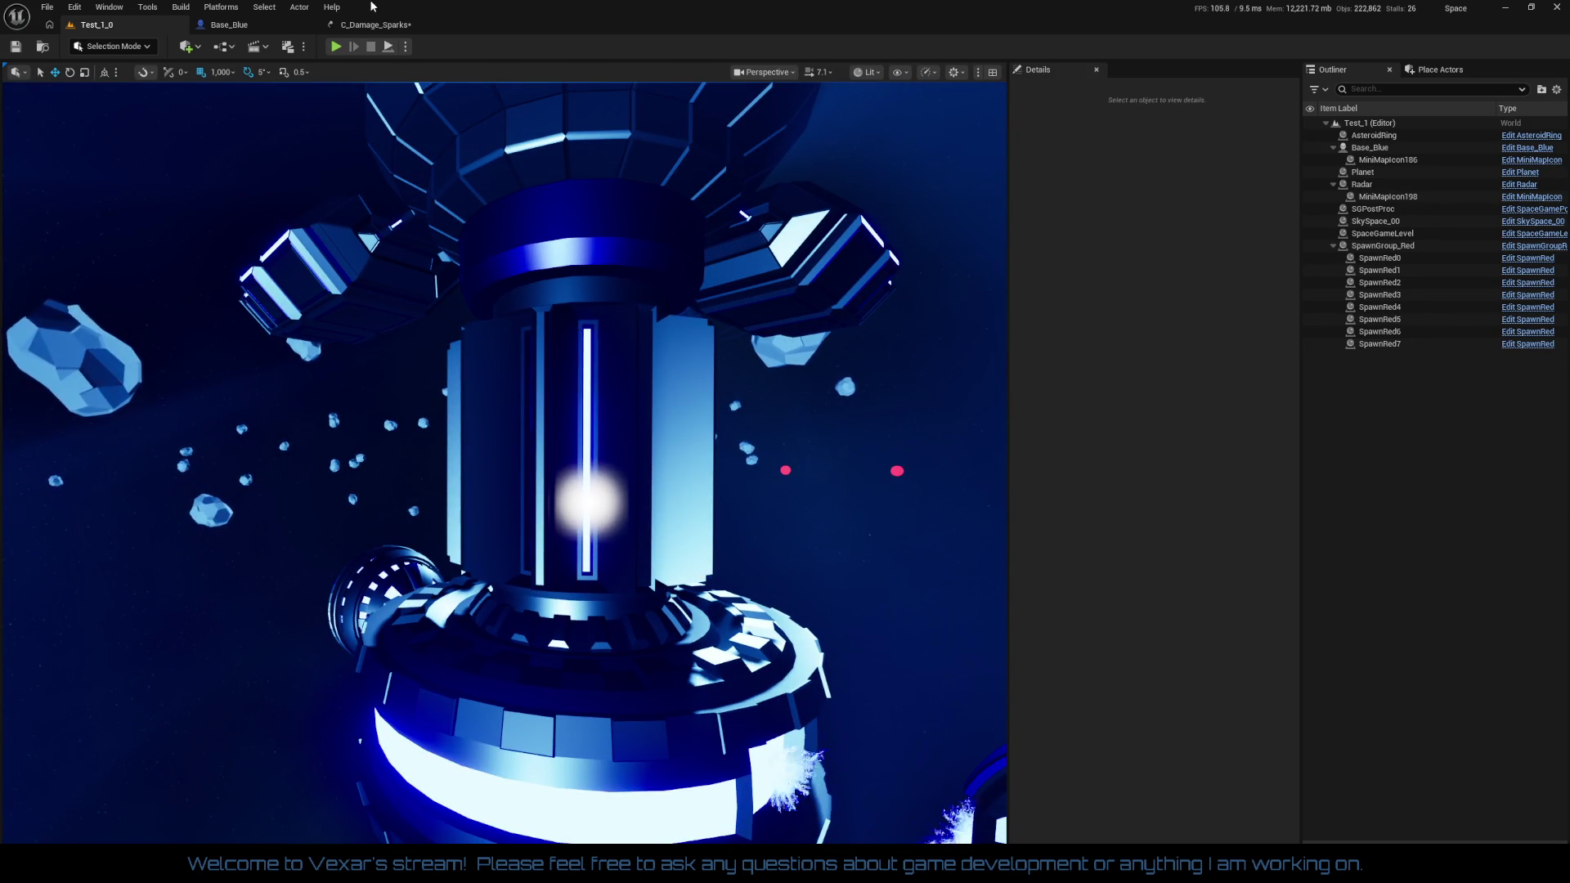
Save the C_Damage_Sparks asset and open the Base_Blue blueprint
click(375, 25)
click(16, 49)
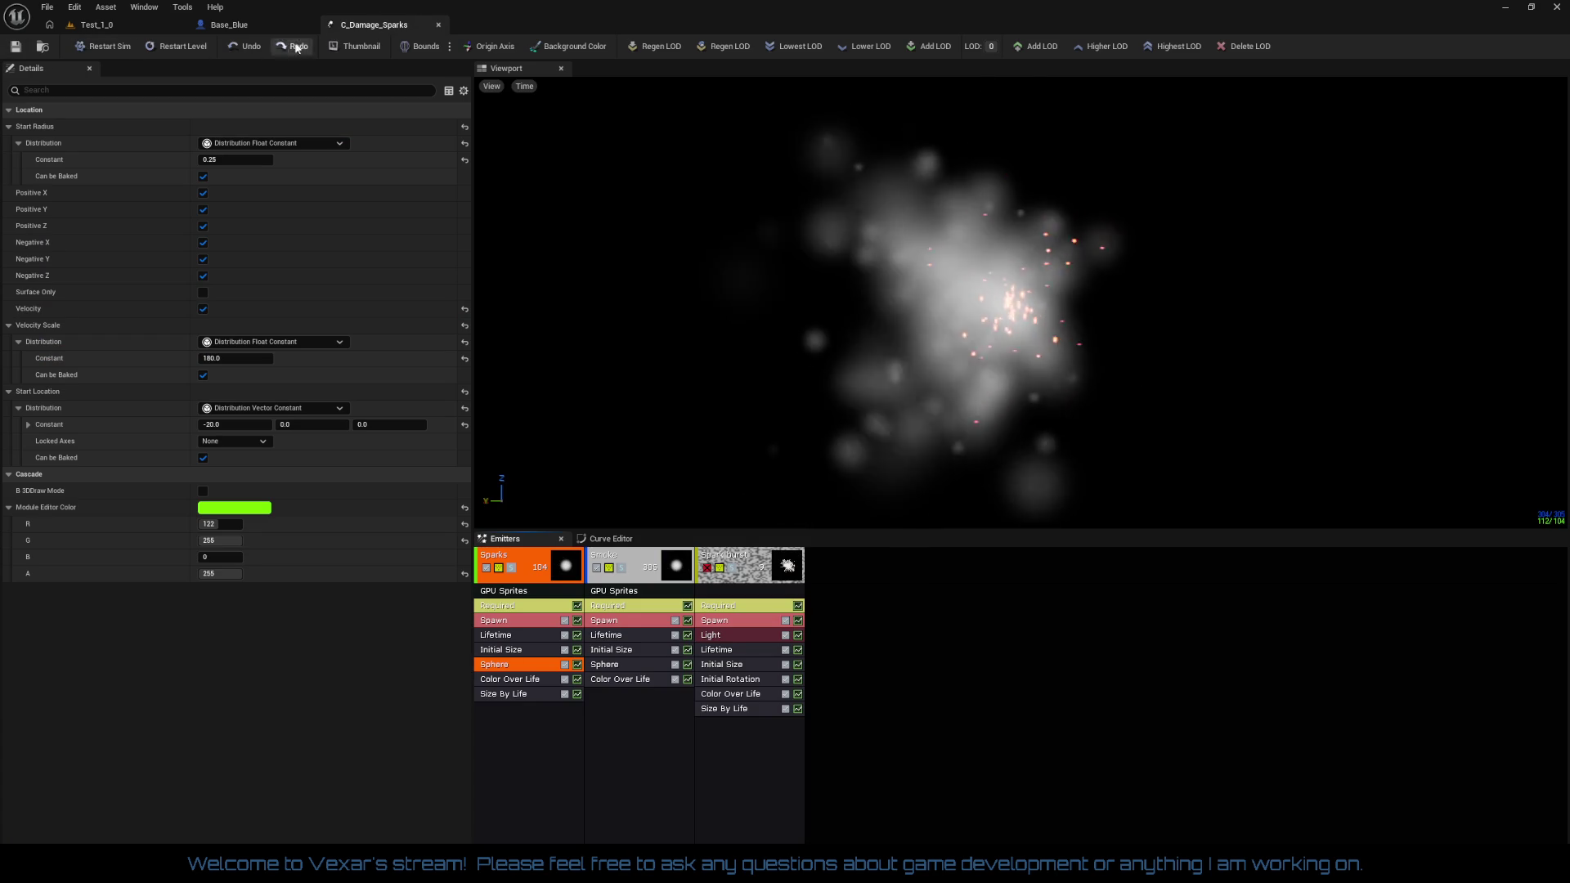
click(113, 29)
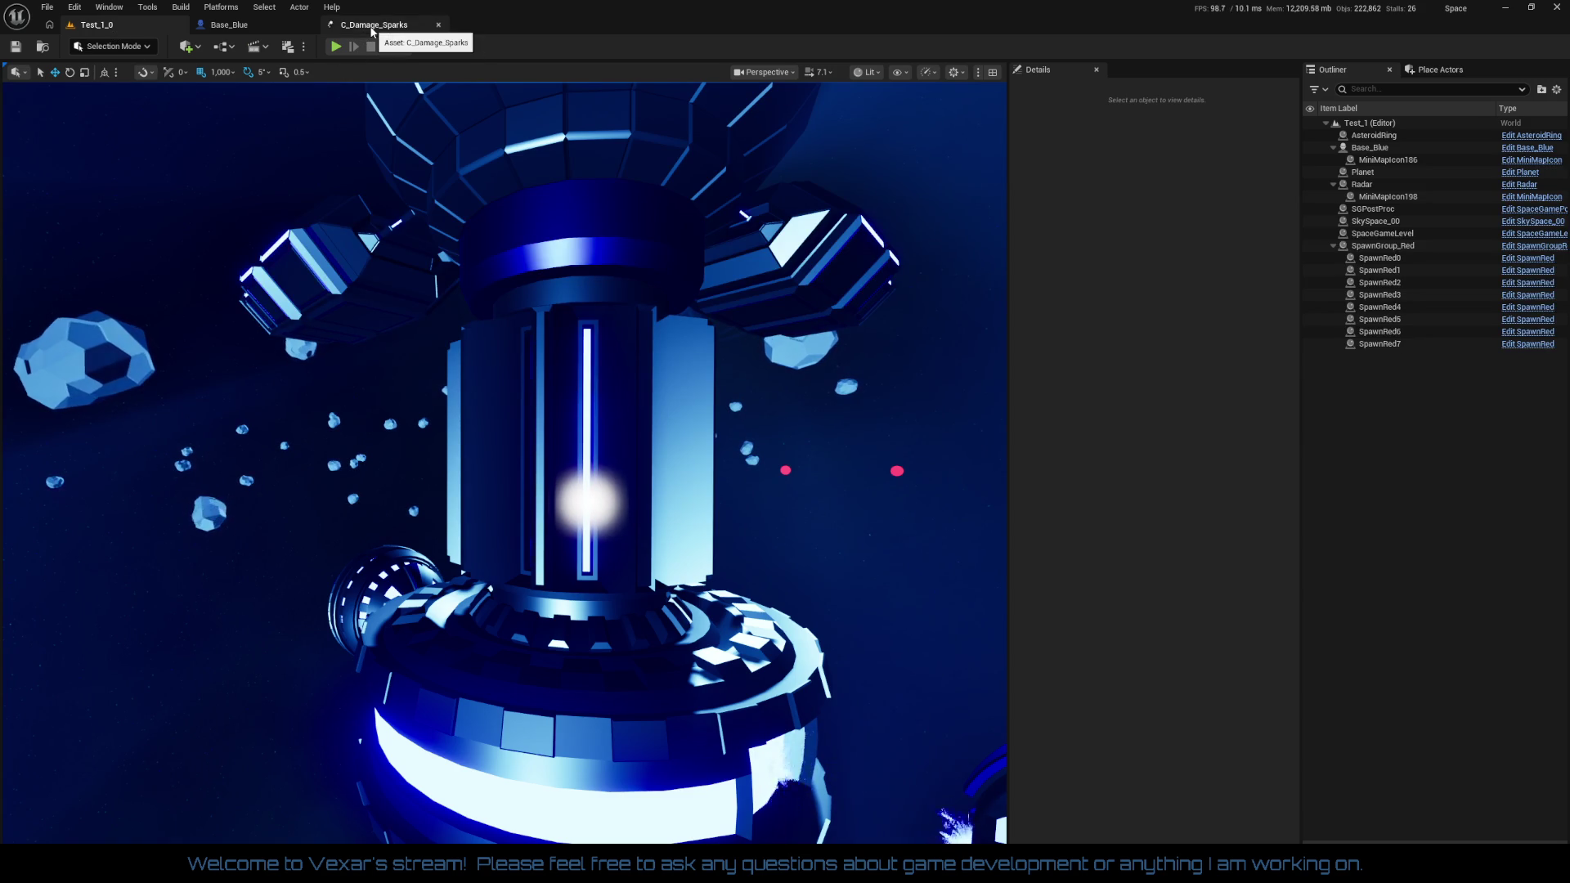
click(268, 28)
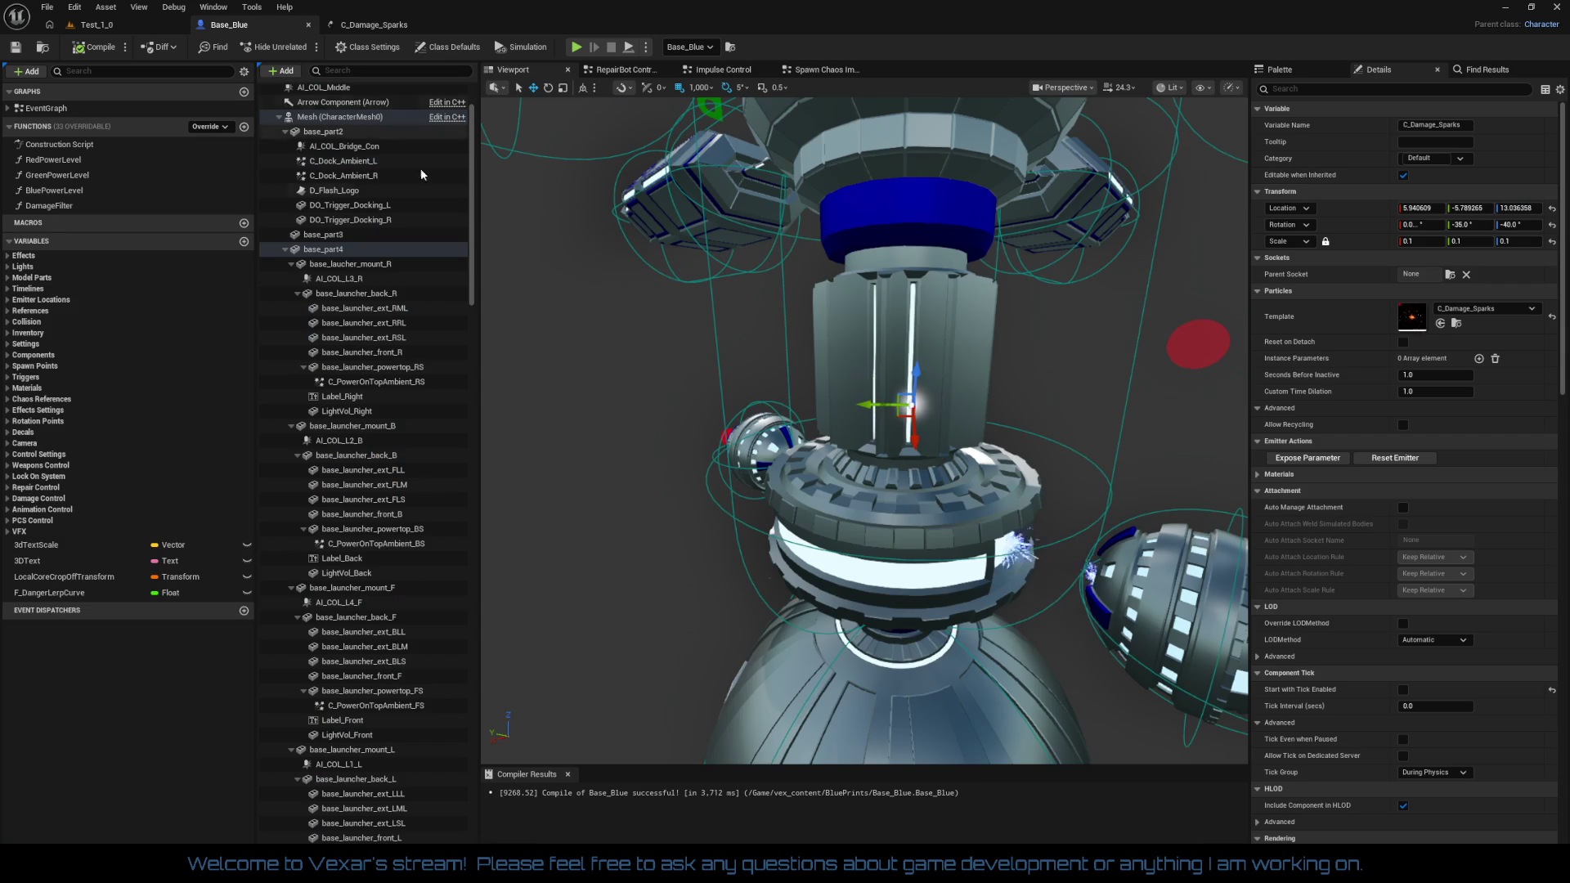
Focus the C_Damage_Sparks component, reset its Location to 0, 0, 0, and deselect it
key(f)
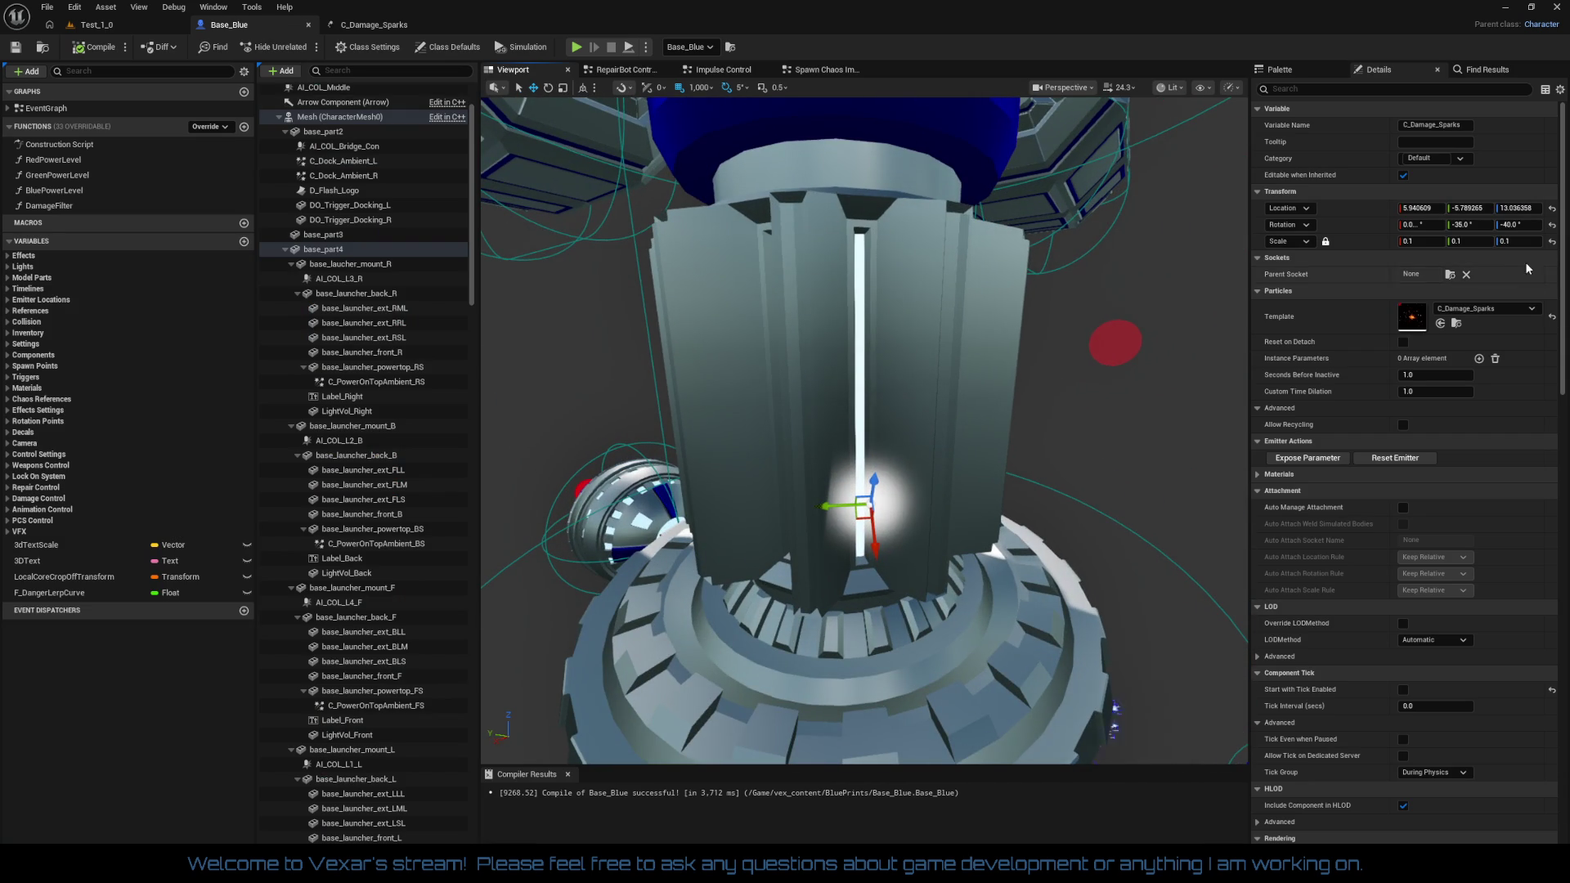
click(1552, 211)
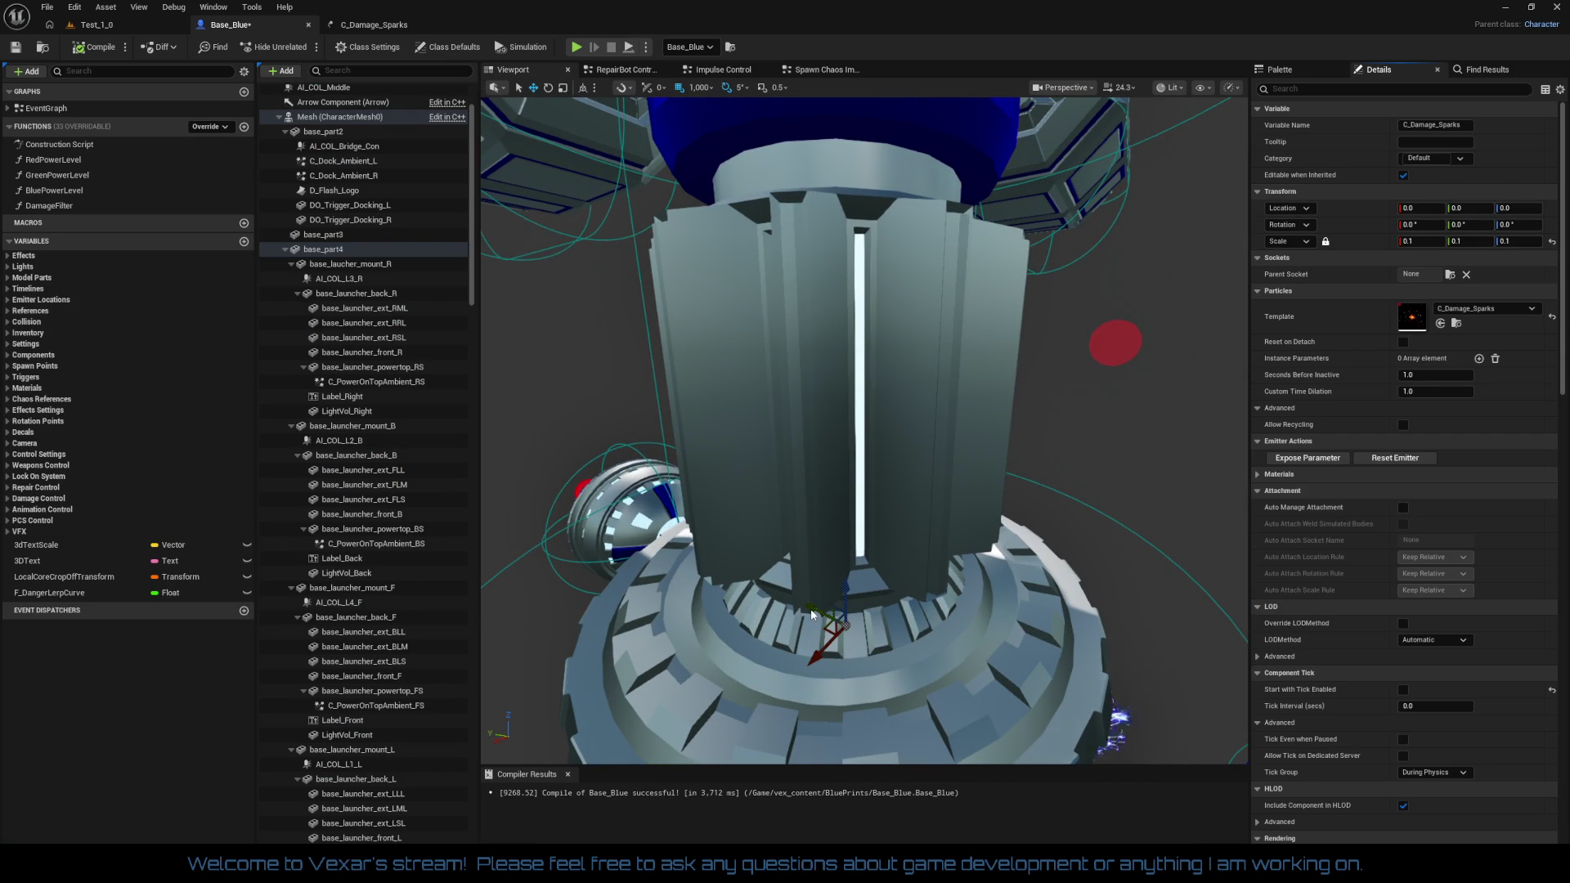
click(813, 610)
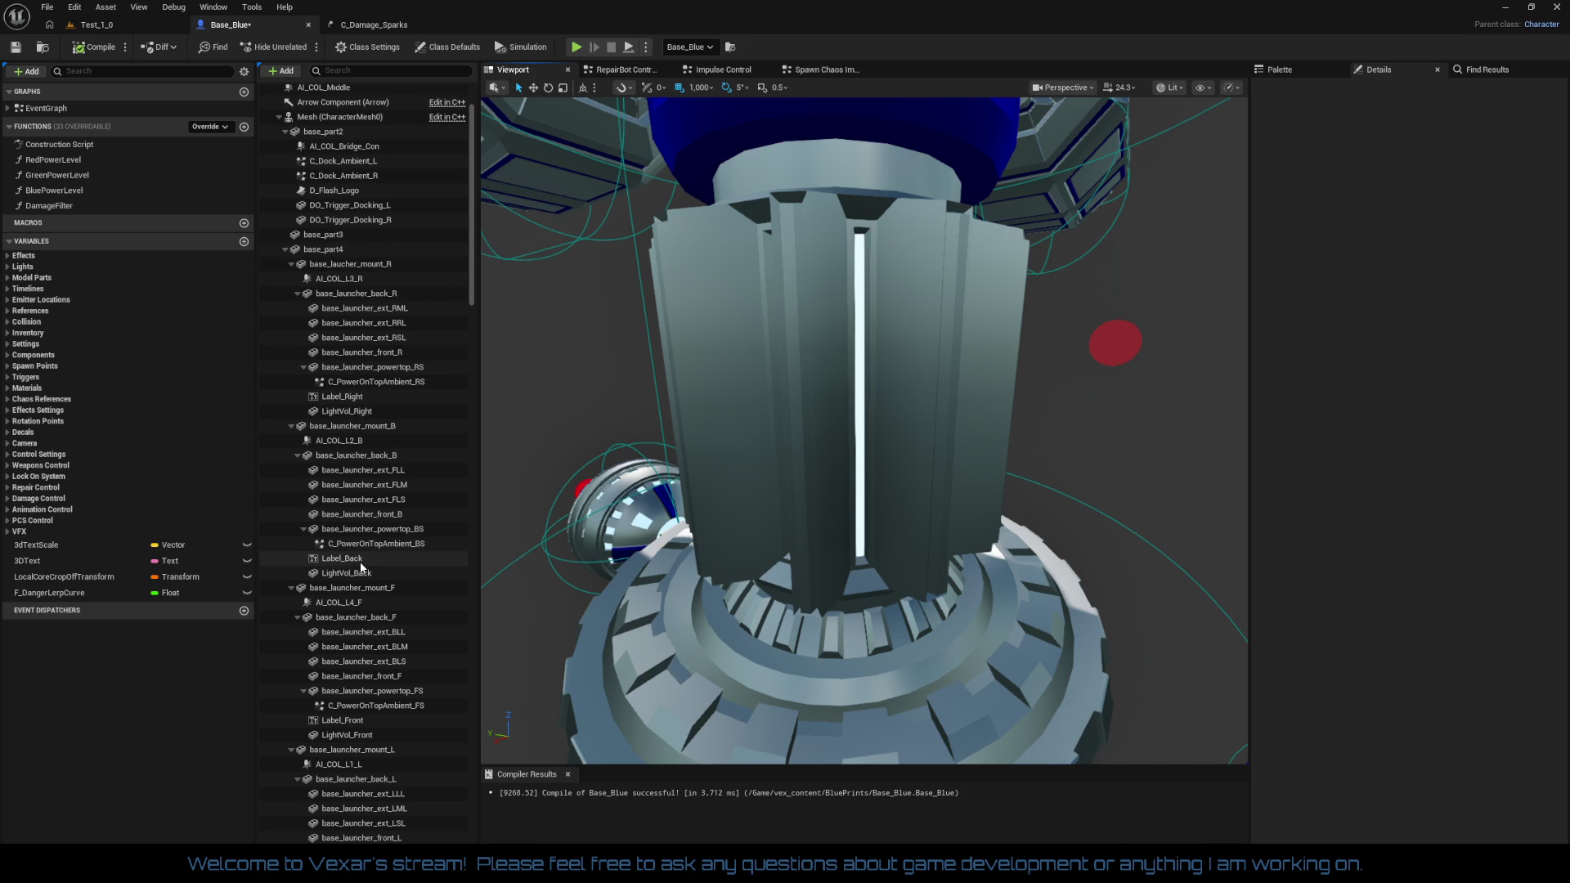
scroll(379, 730, down, 5)
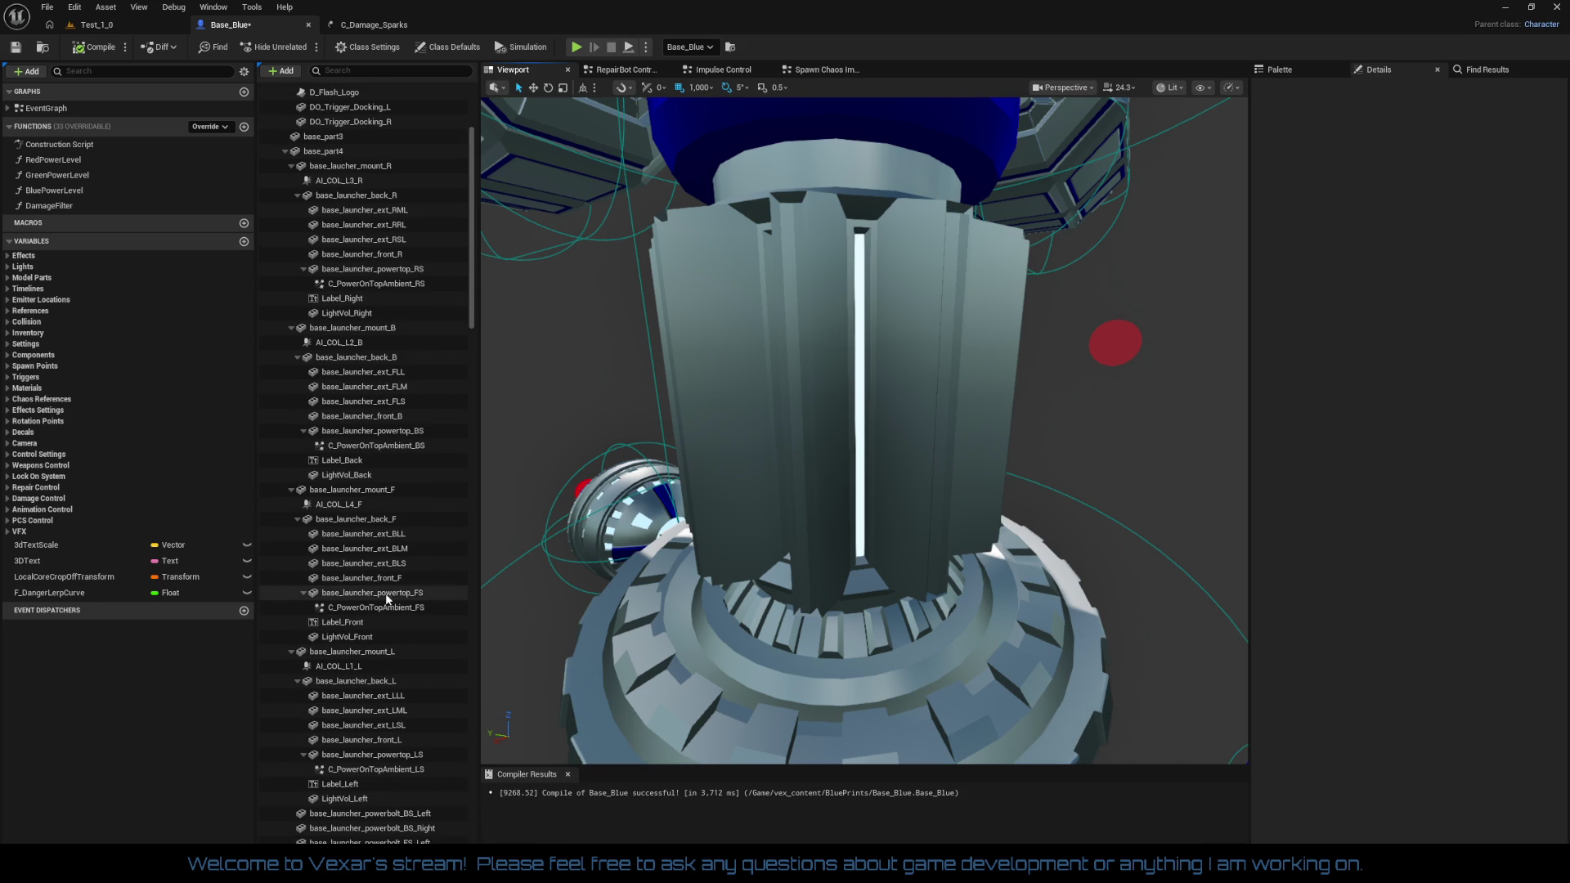
scroll(385, 578, down, 4)
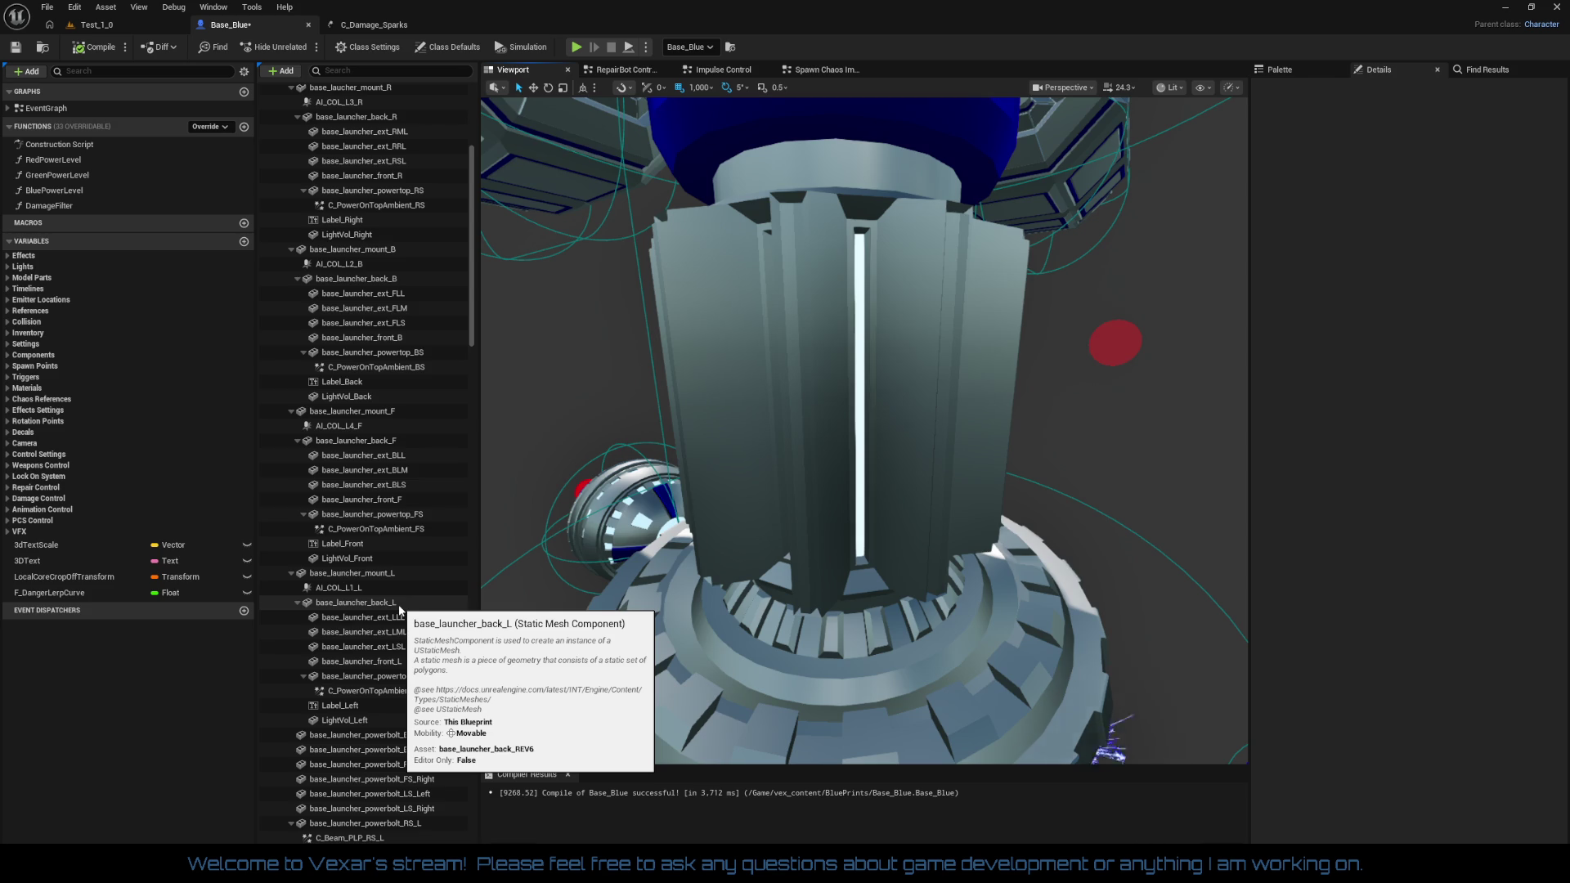
scroll(405, 615, down, 4)
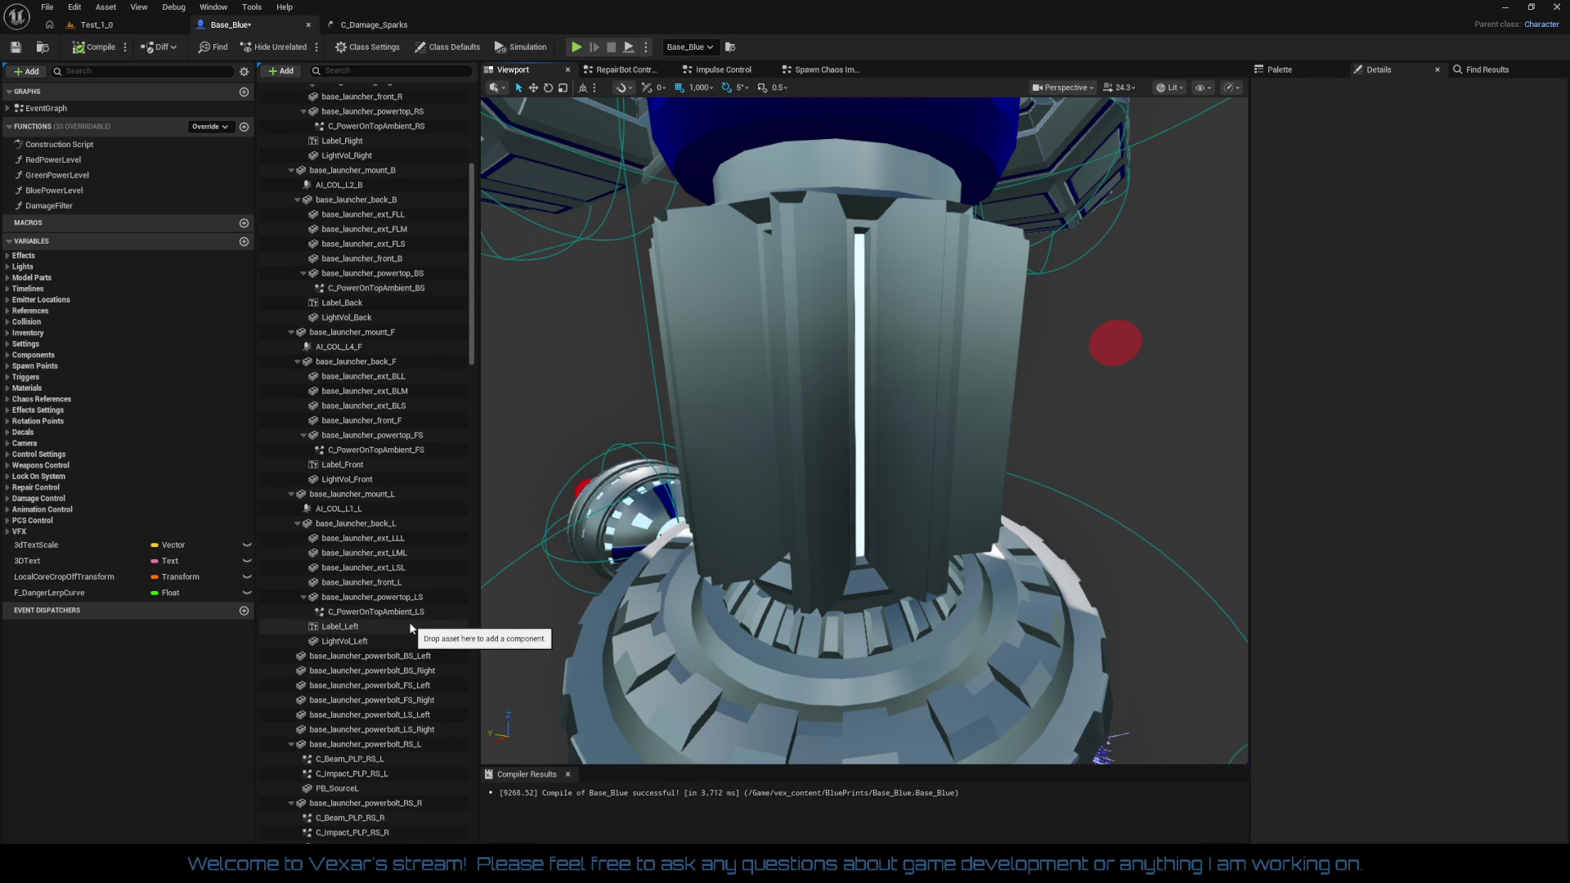
scroll(409, 615, down, 6)
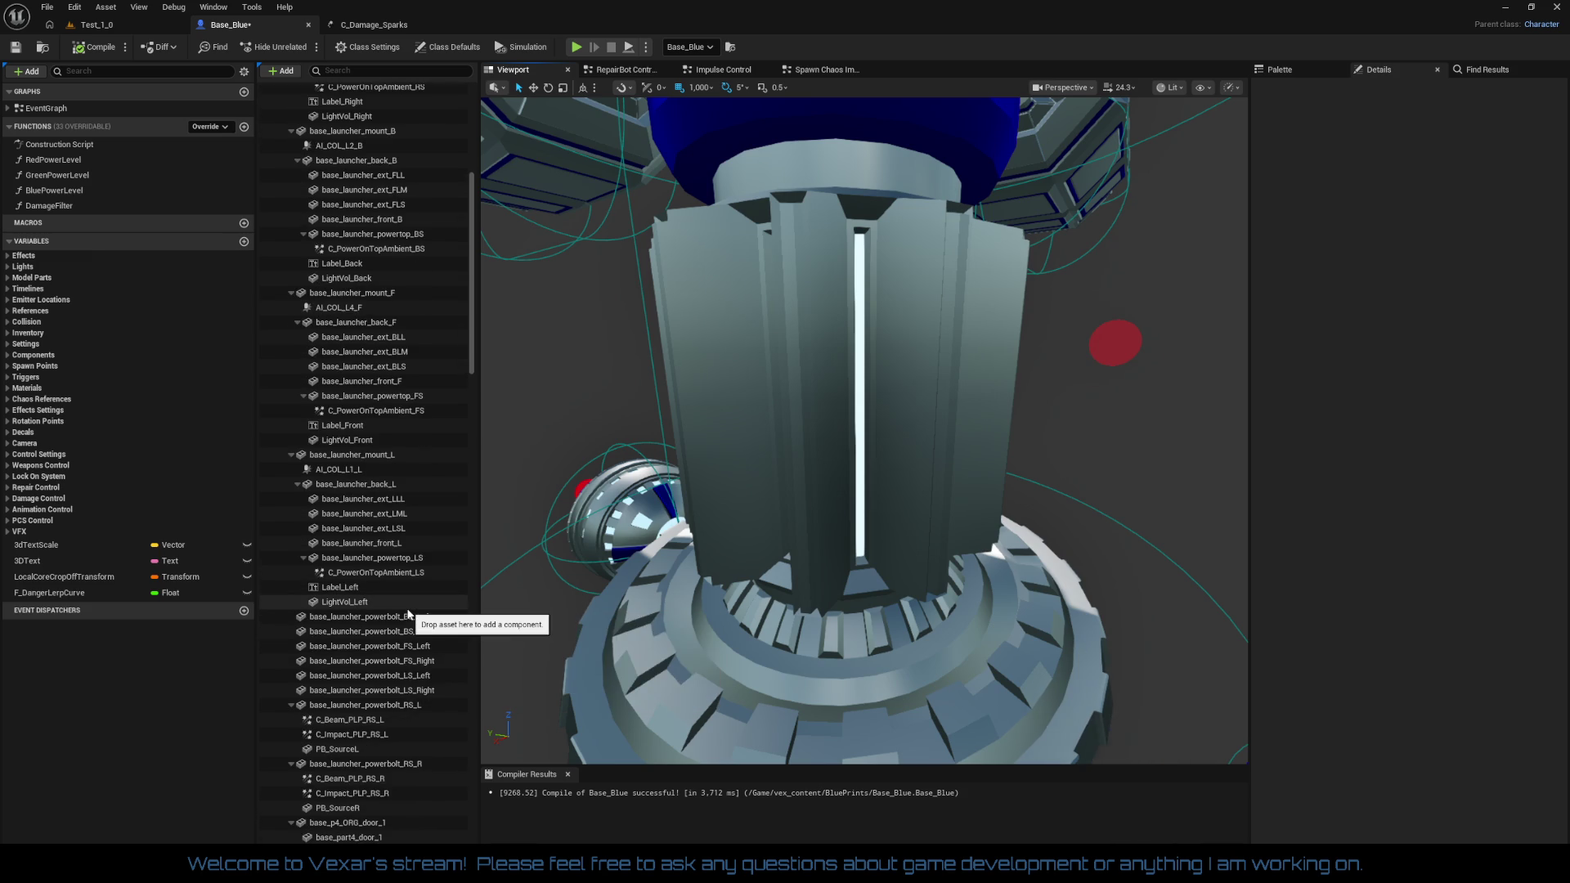
scroll(401, 398, up, 3)
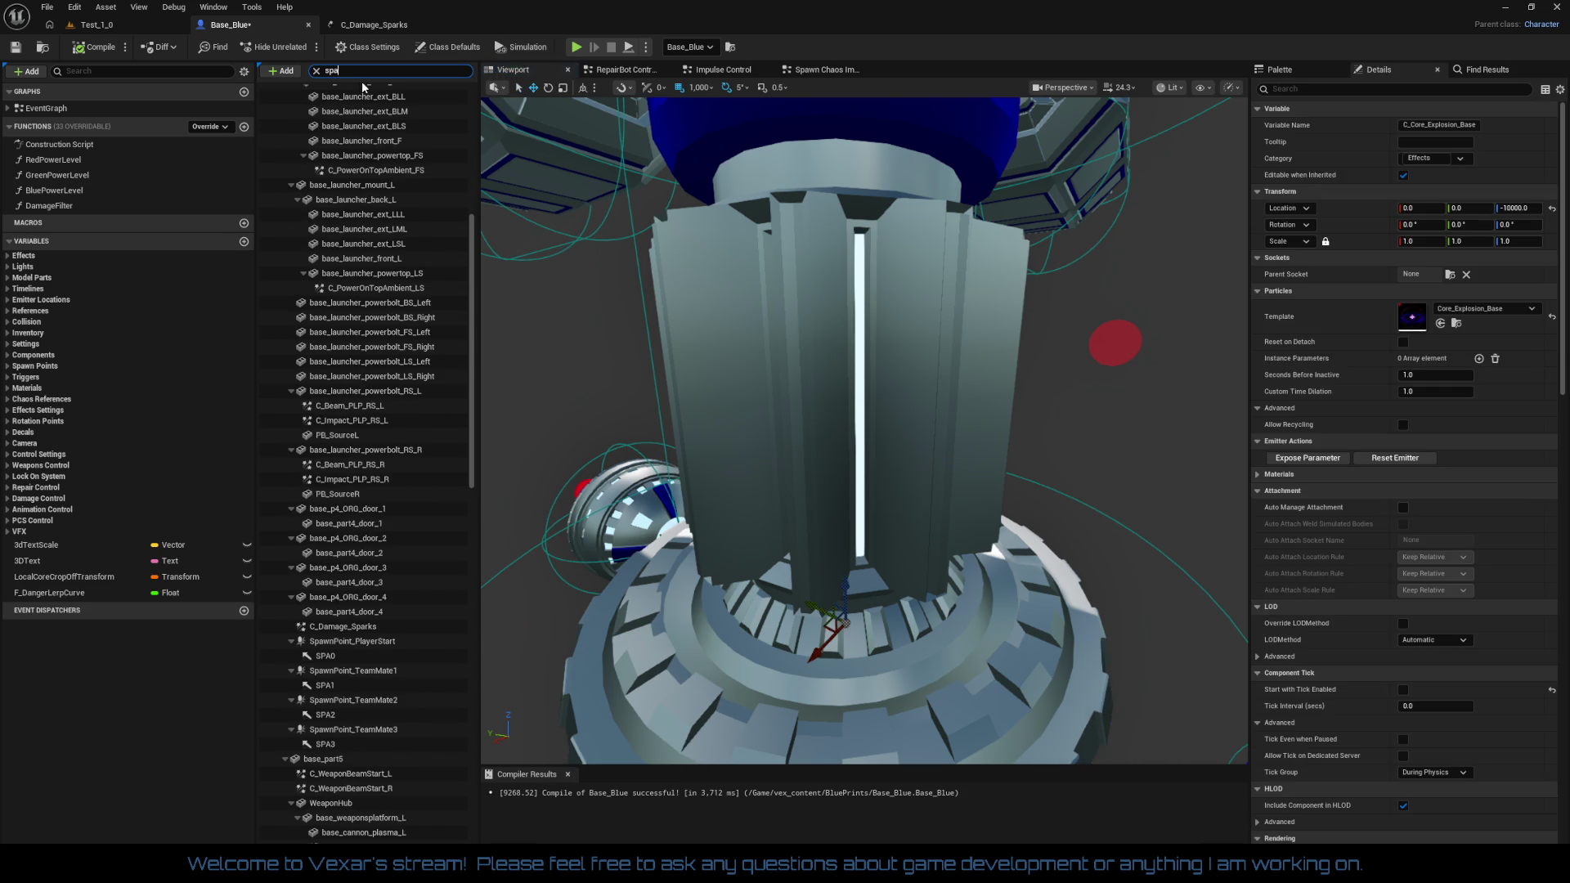
Find the C_Damage_Sparks component by searching 'park' and delete it from Base_Blue
text(park)
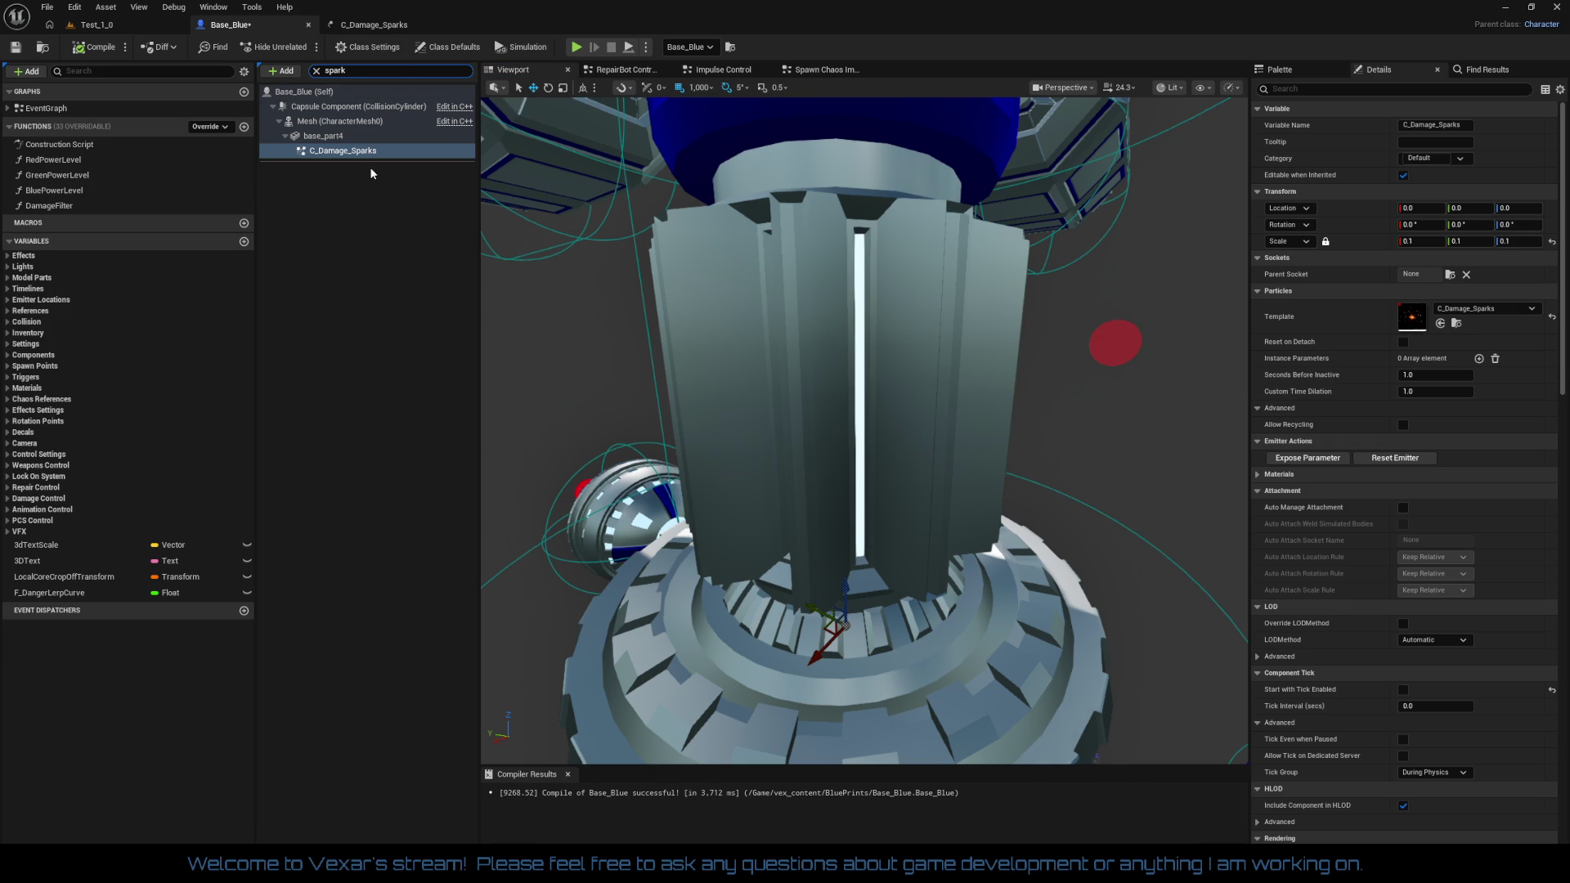
key(Delete)
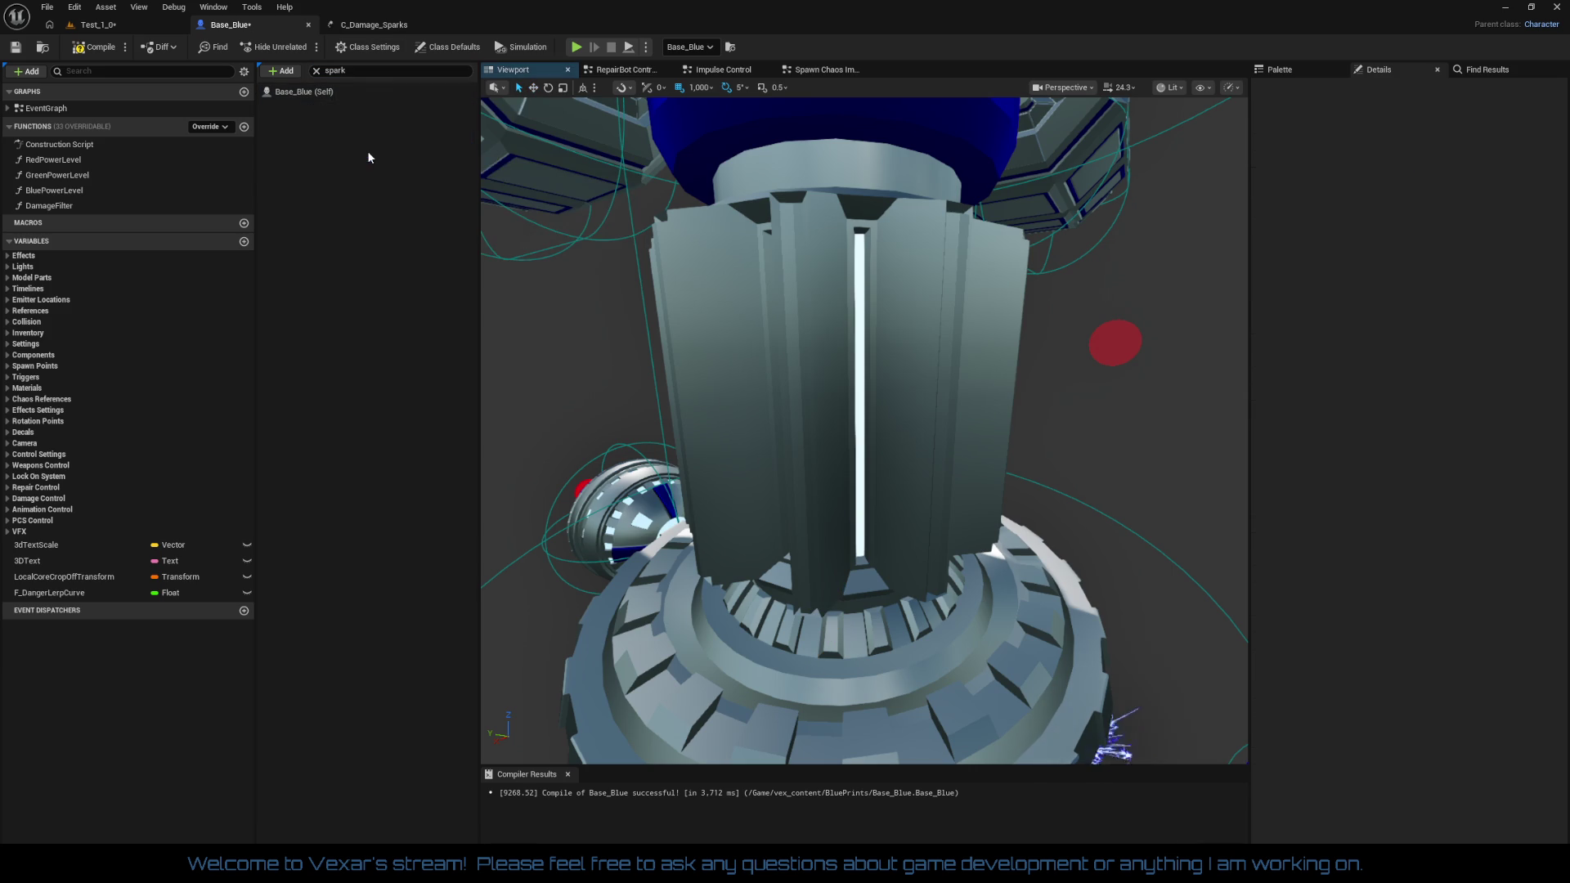
click(318, 72)
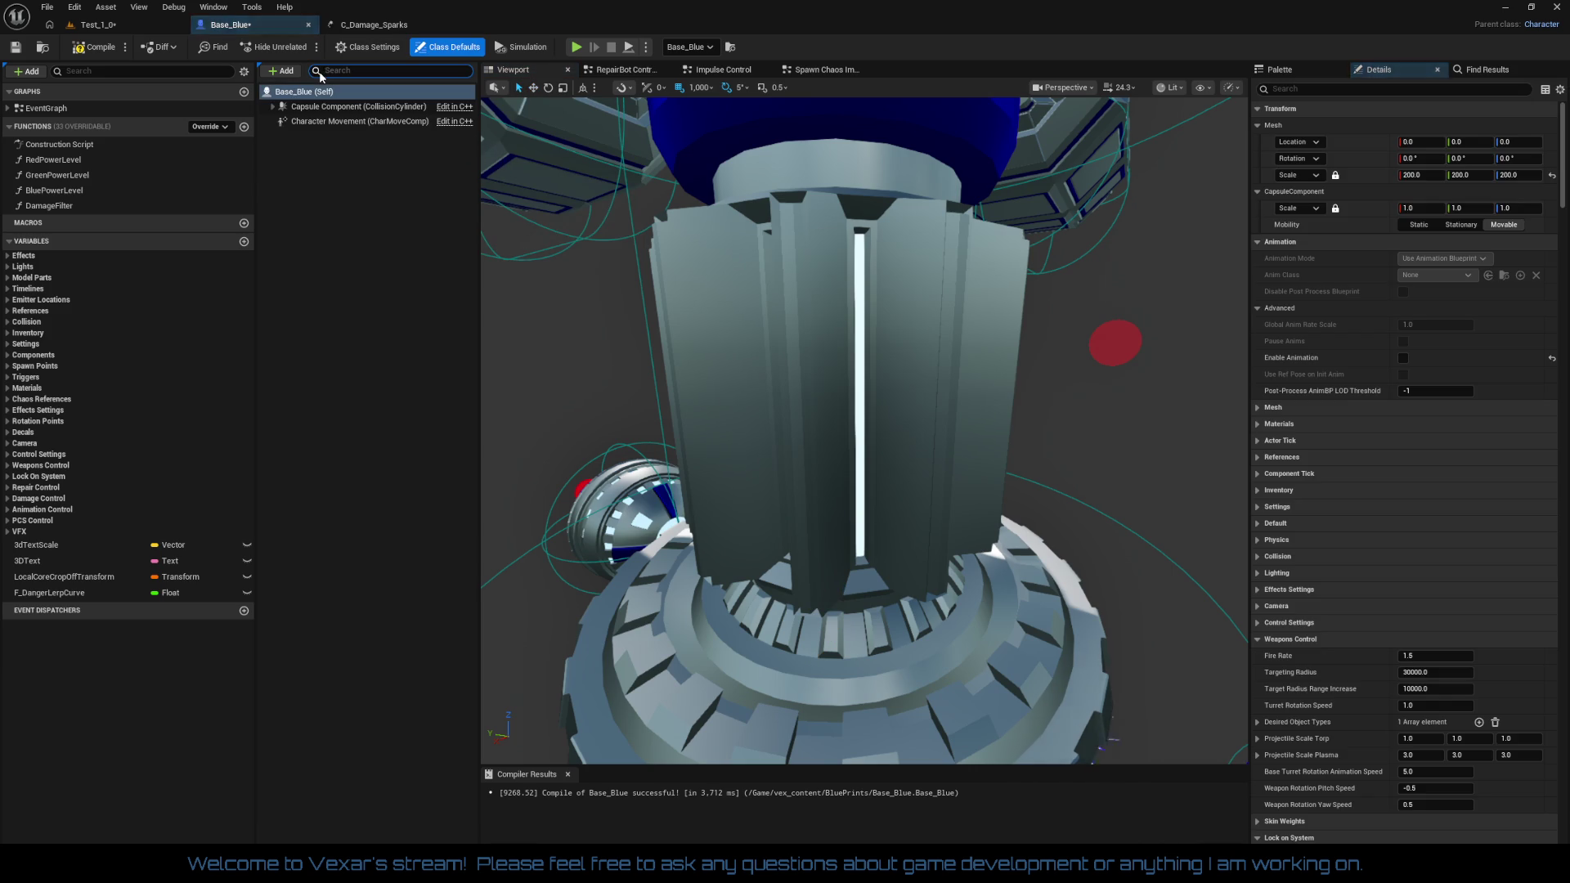
Compile and save the Base_Blue blueprint, then close it
click(97, 49)
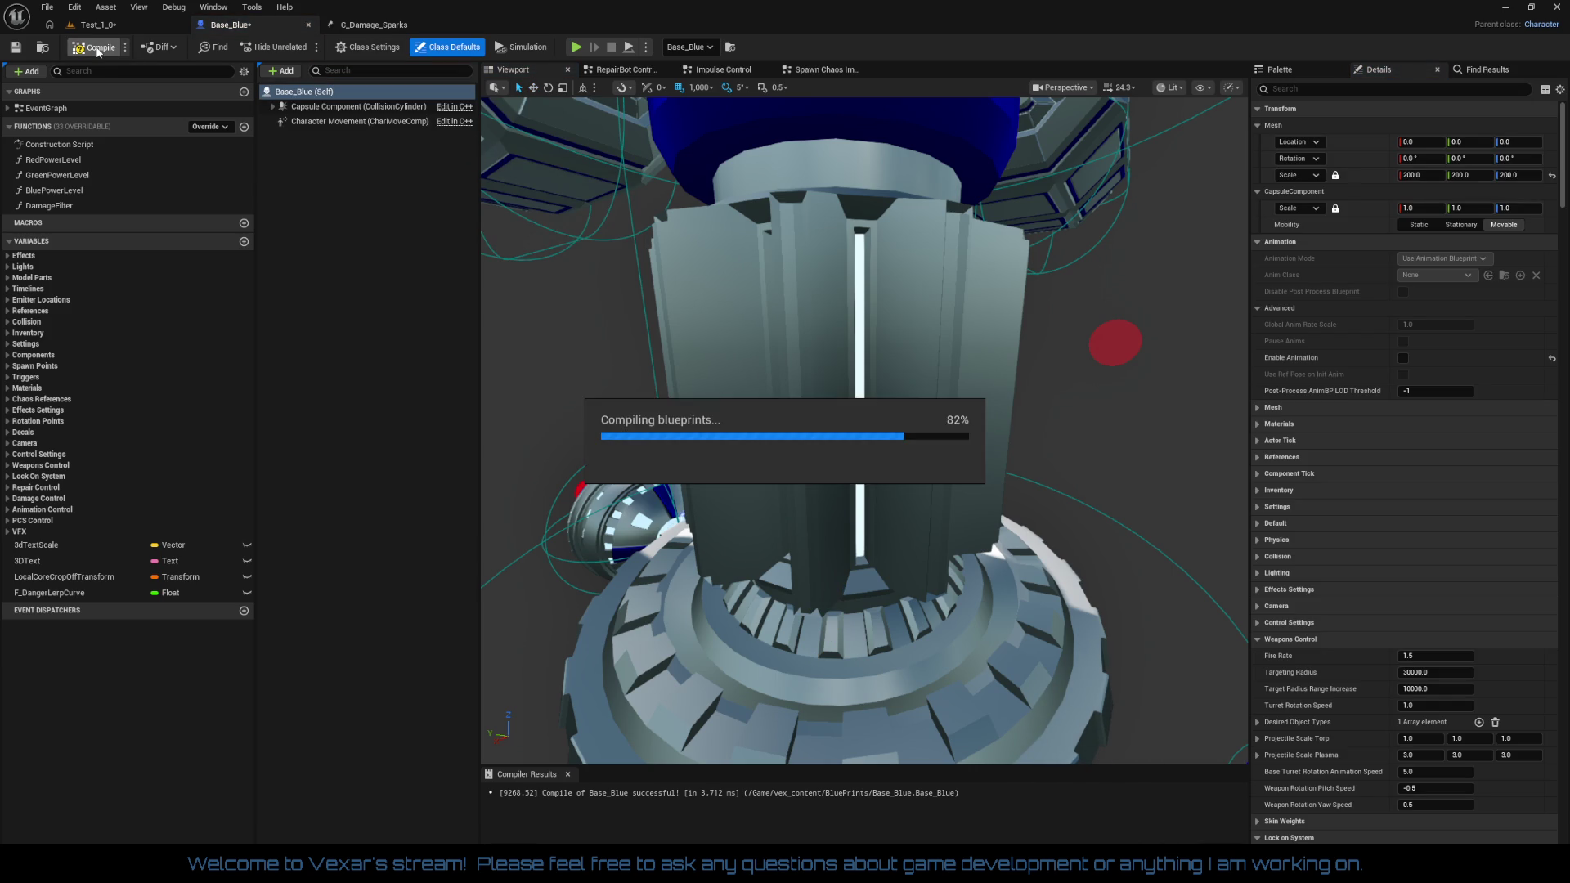
click(273, 106)
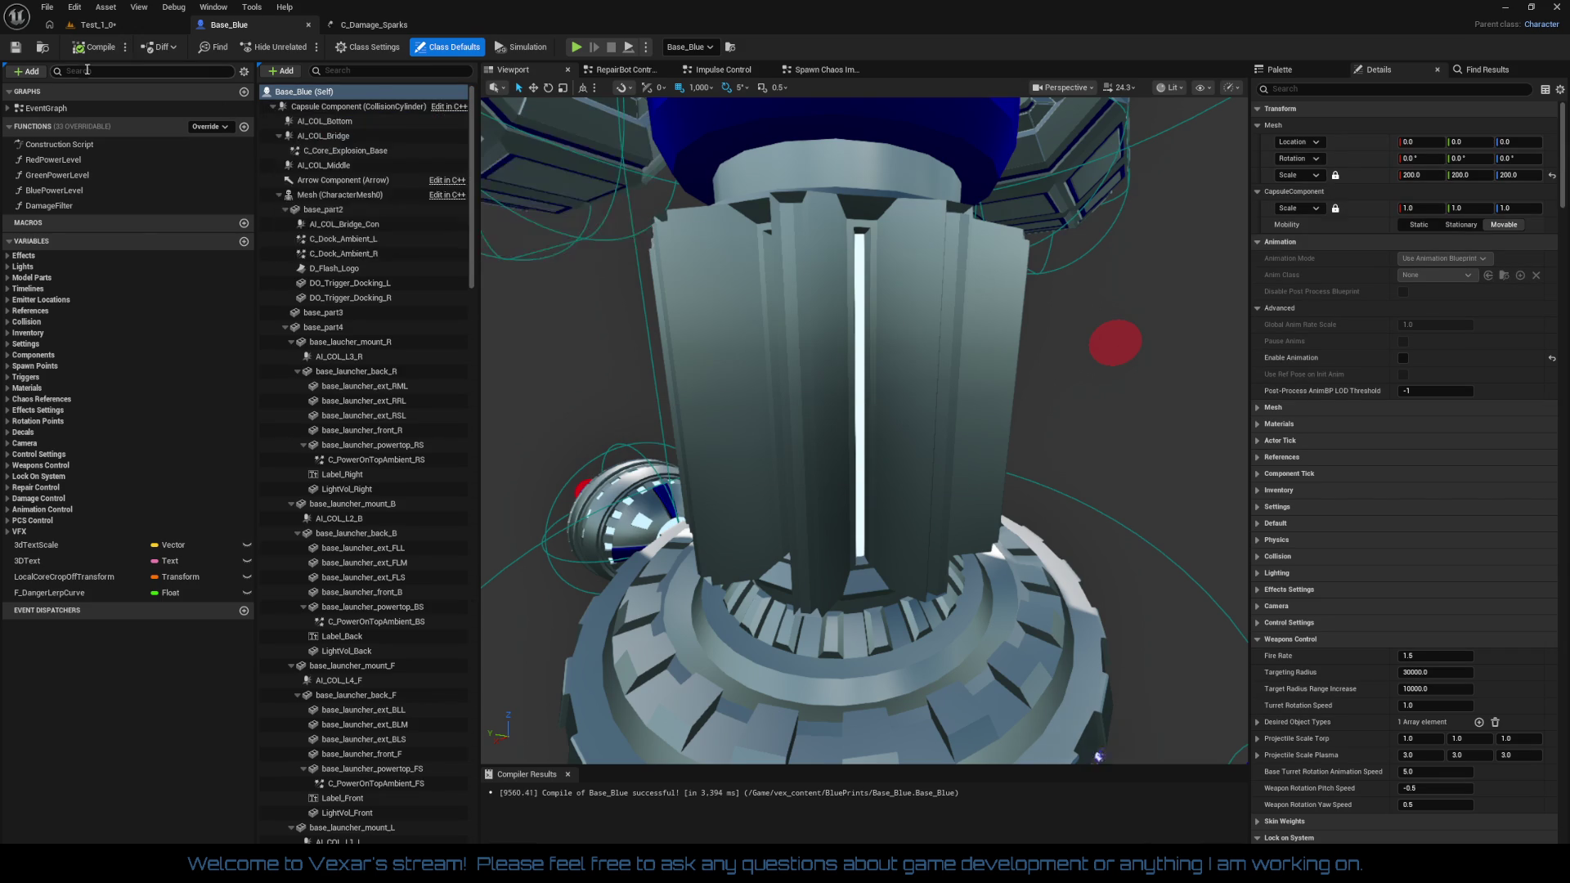
click(14, 48)
click(310, 27)
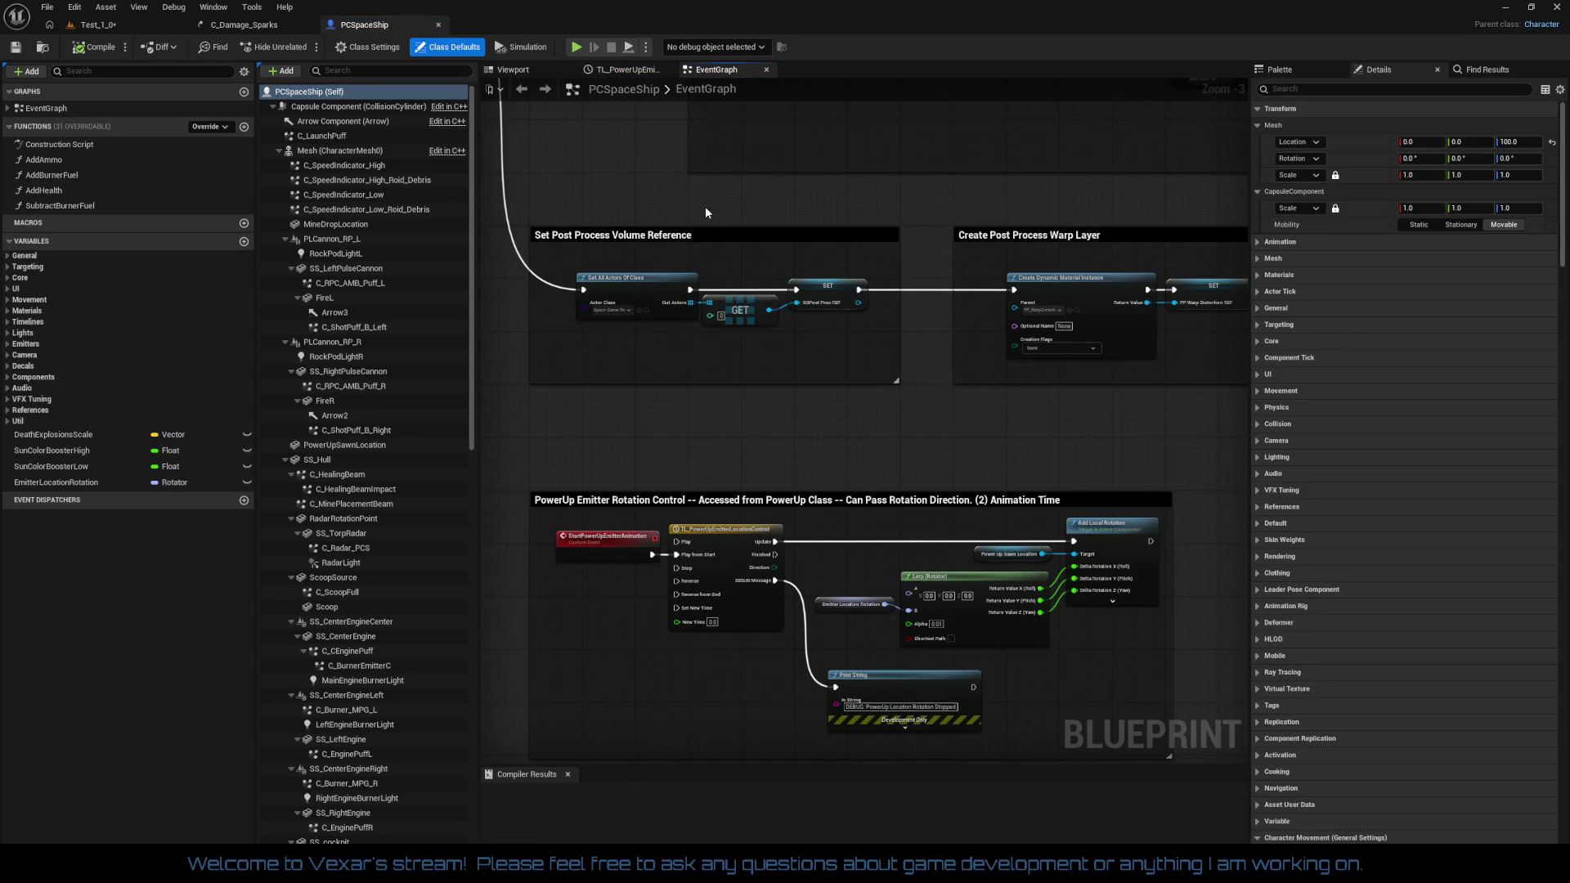
Show the PCSpaceShip ship in its viewport and select the C_TopTail particle component
click(536, 70)
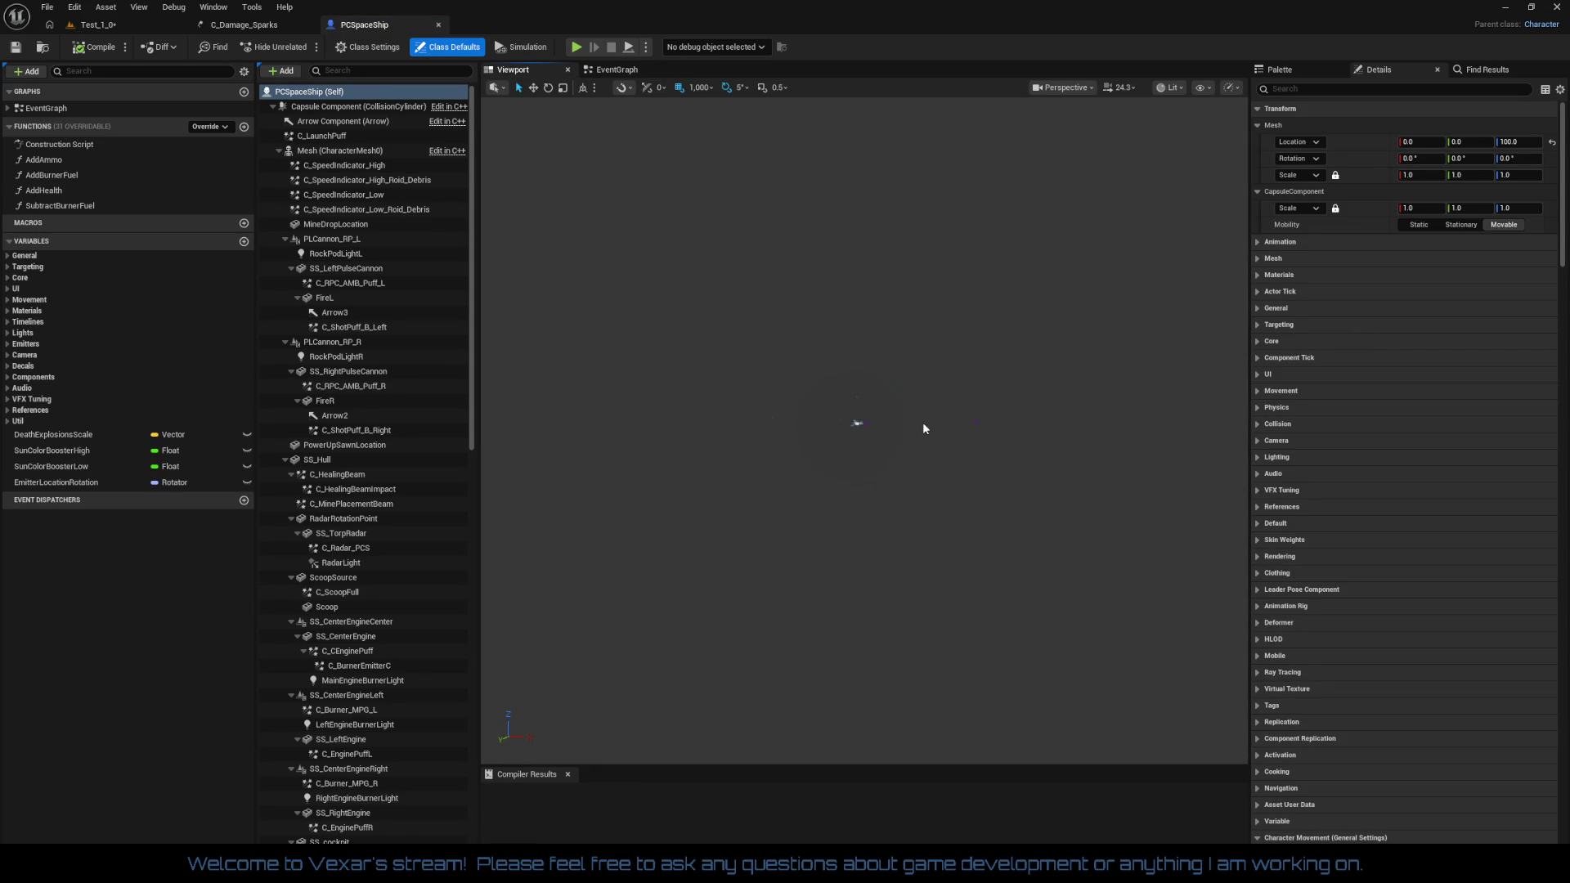
click(854, 419)
click(857, 422)
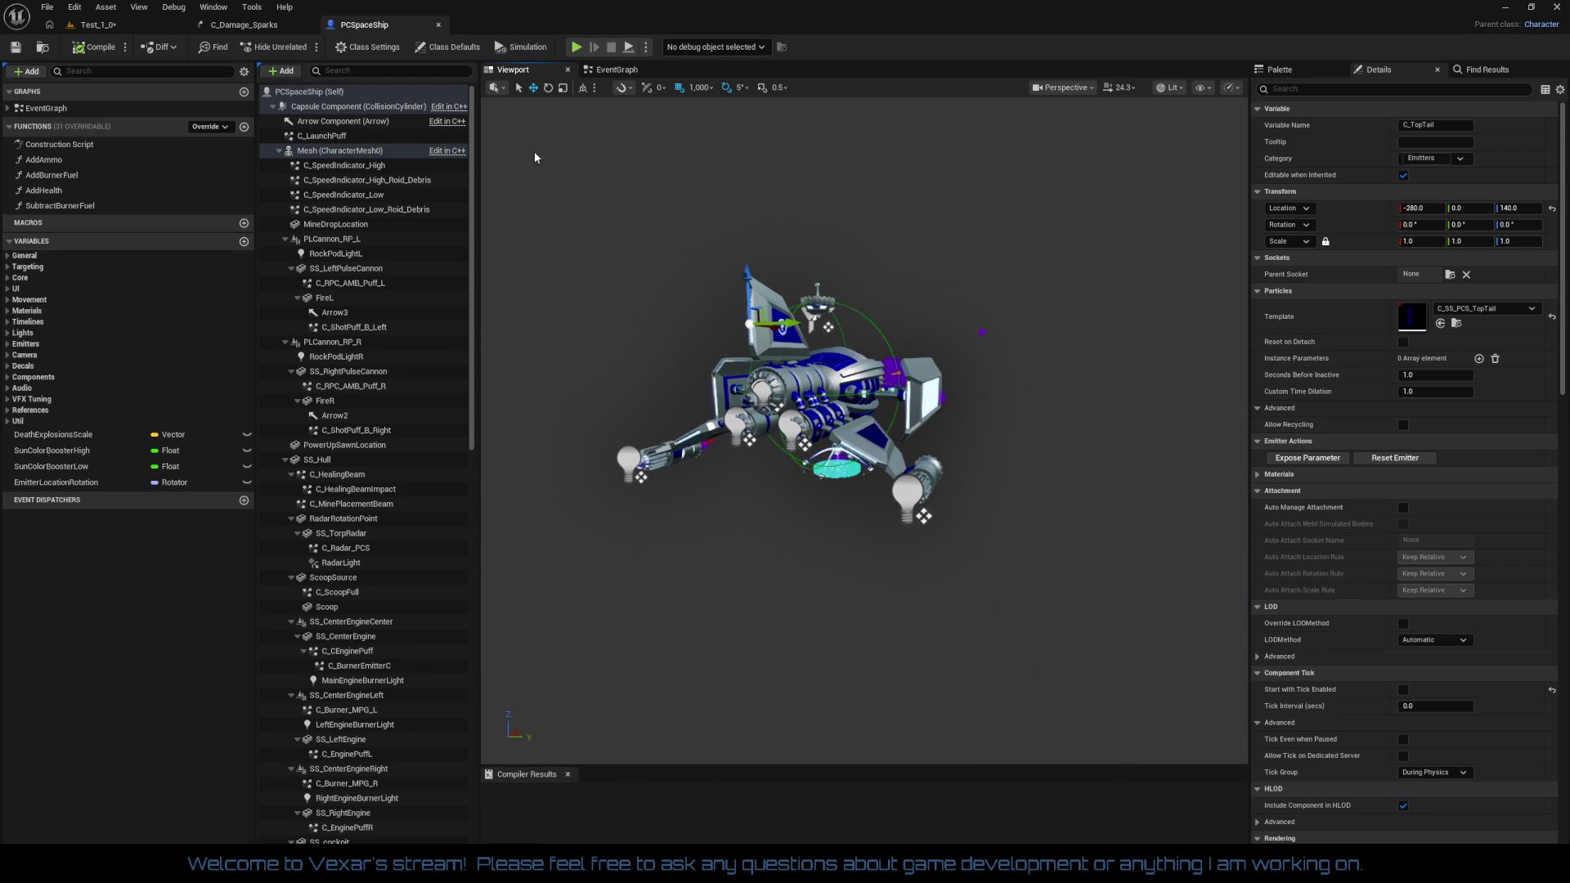
Close the C_Damage_Sparks and PCSpaceShip editors and show the AI_Figher_Master ship's viewport
click(311, 25)
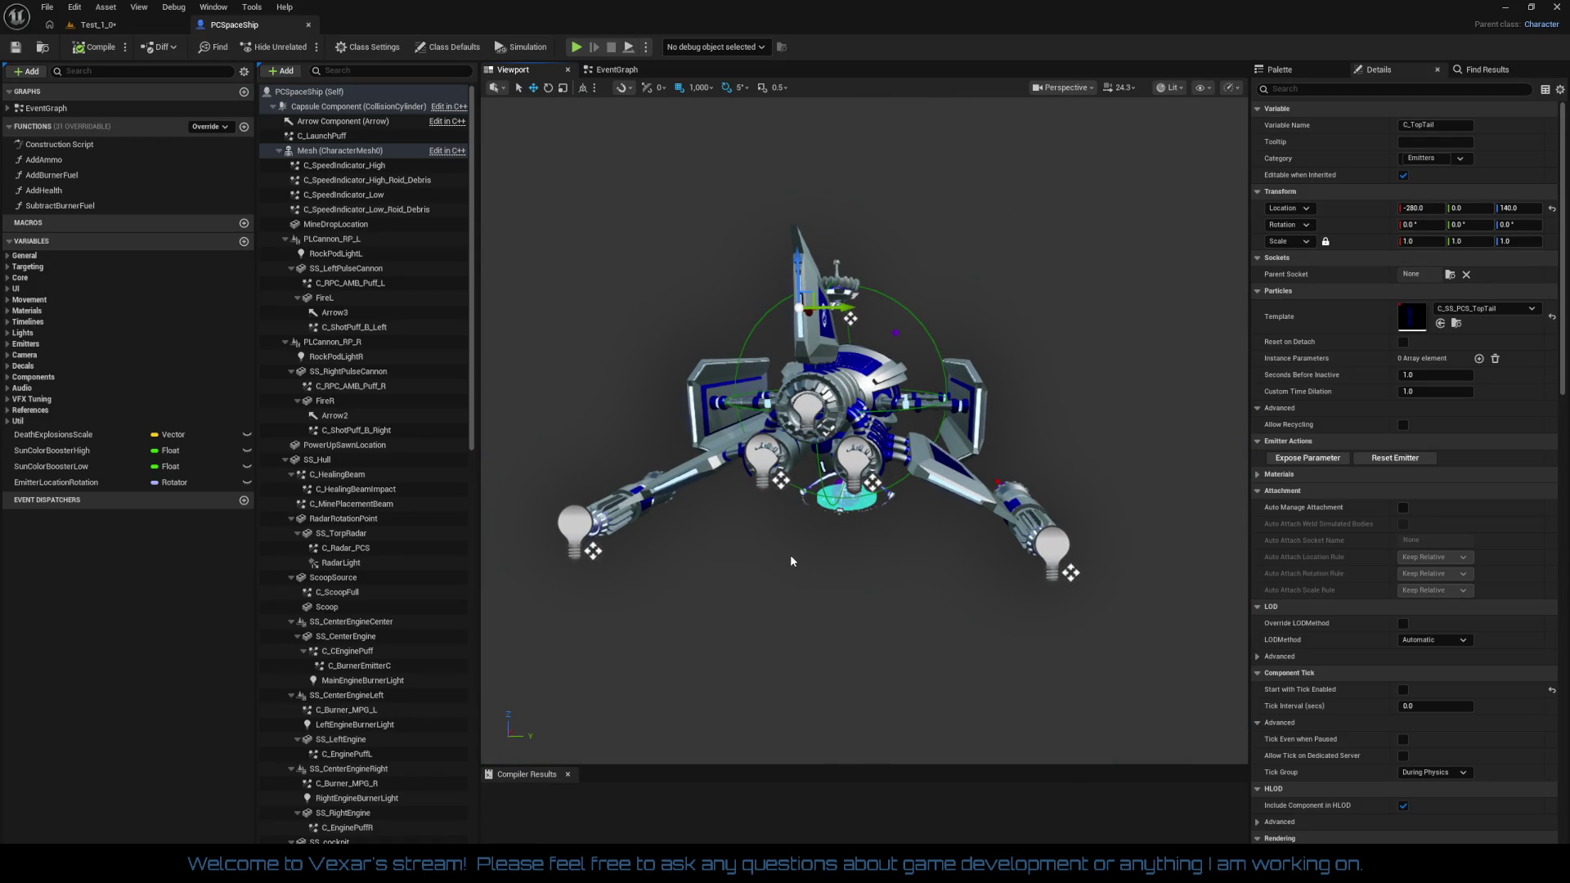
click(309, 25)
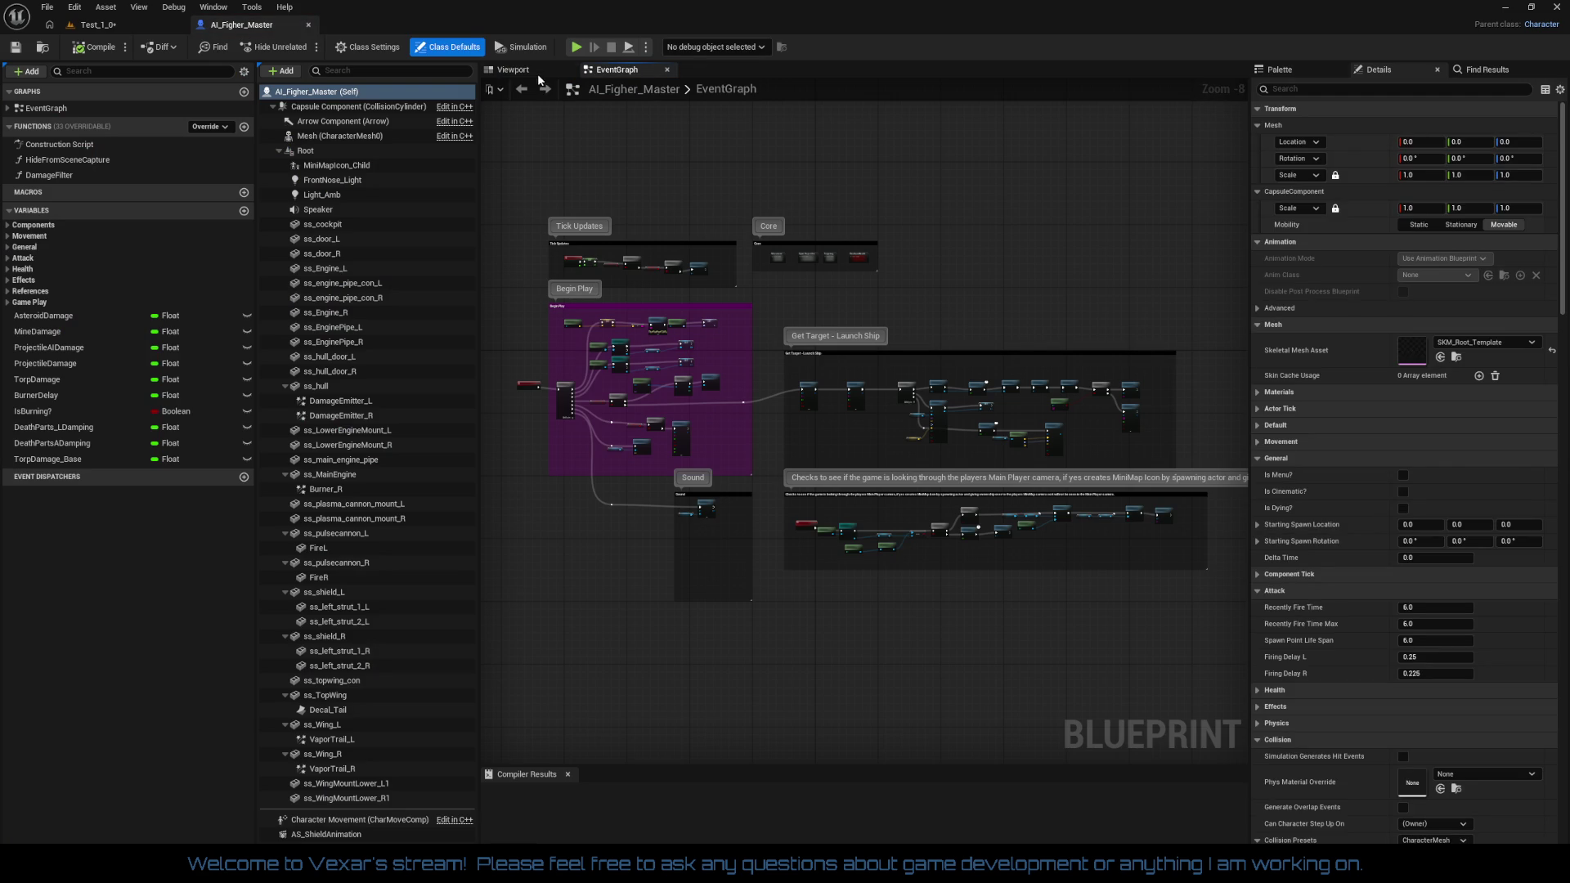
click(514, 70)
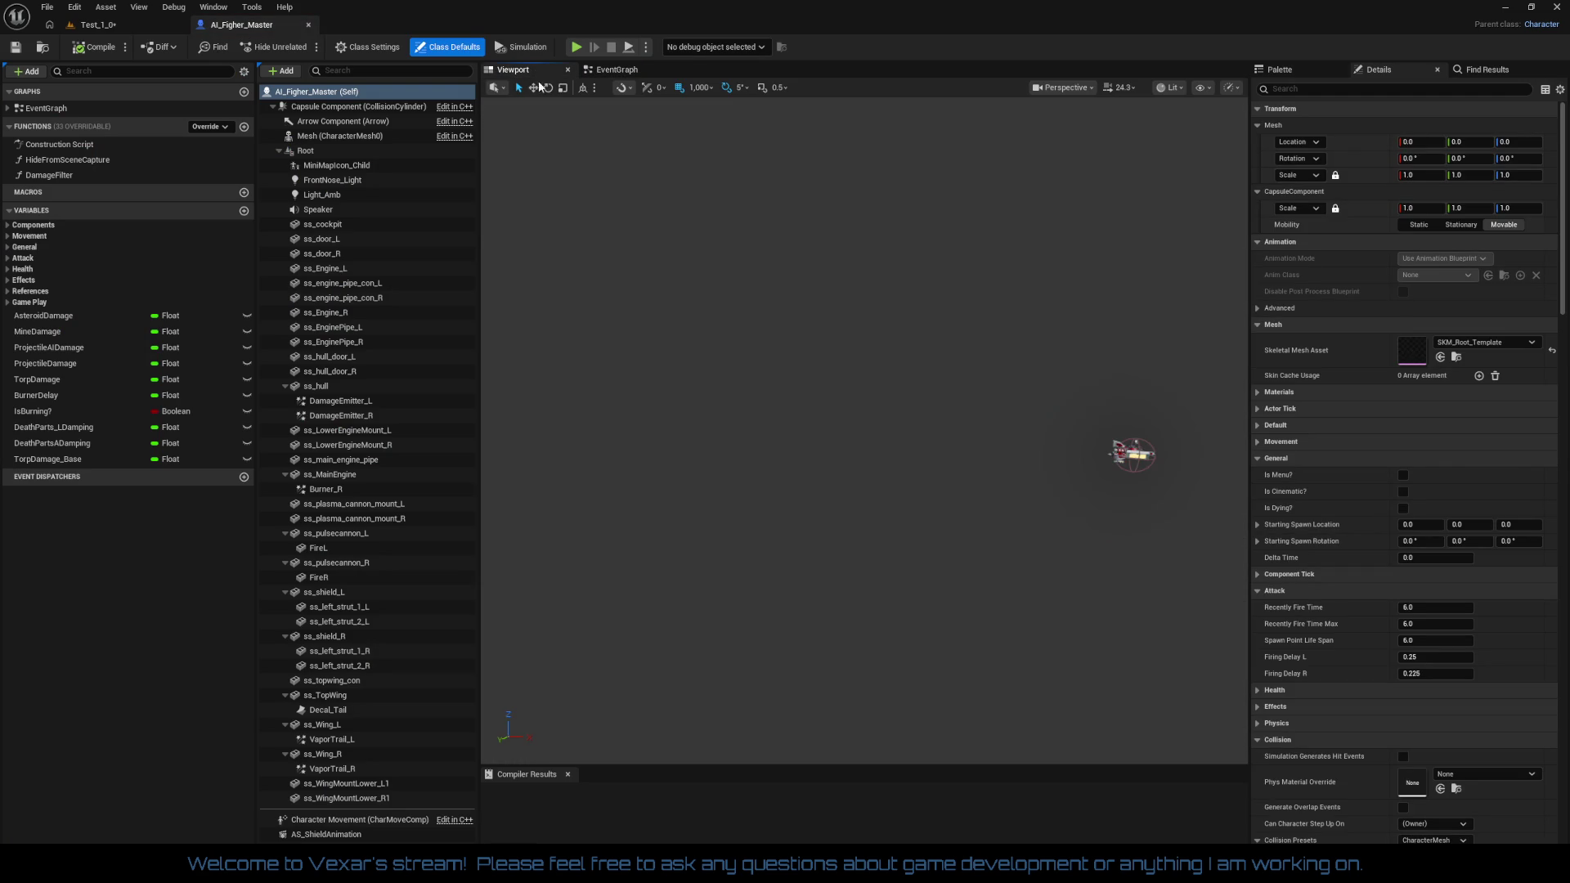
Lower the viewport camera speed to 5.5 and select the FrontNose_Light component
scroll(887, 358, up, 10)
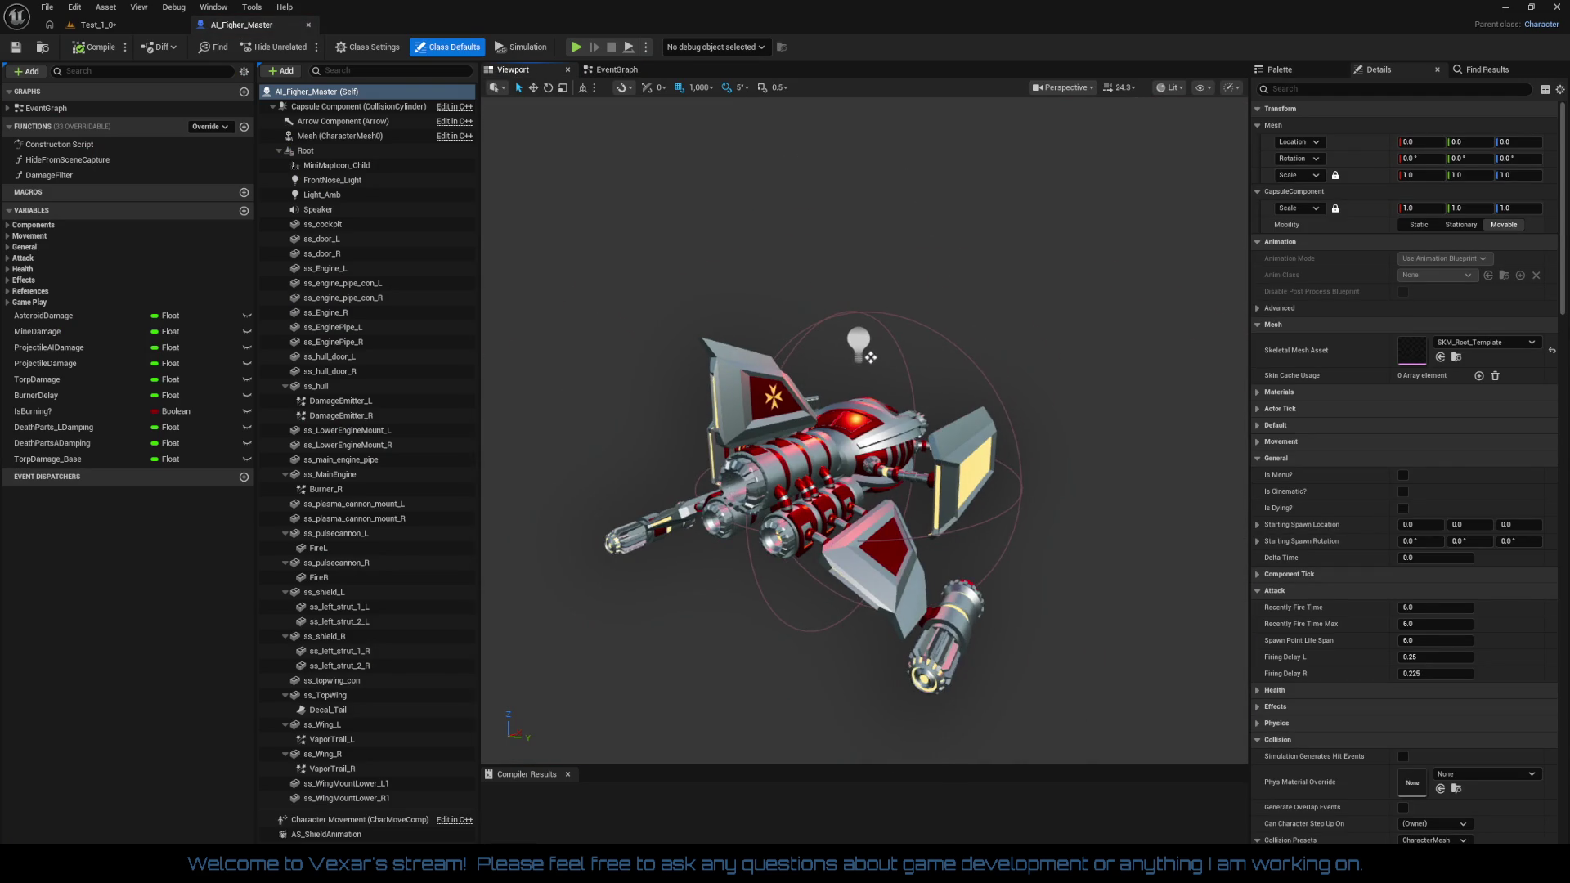
drag(887, 358, 890, 98)
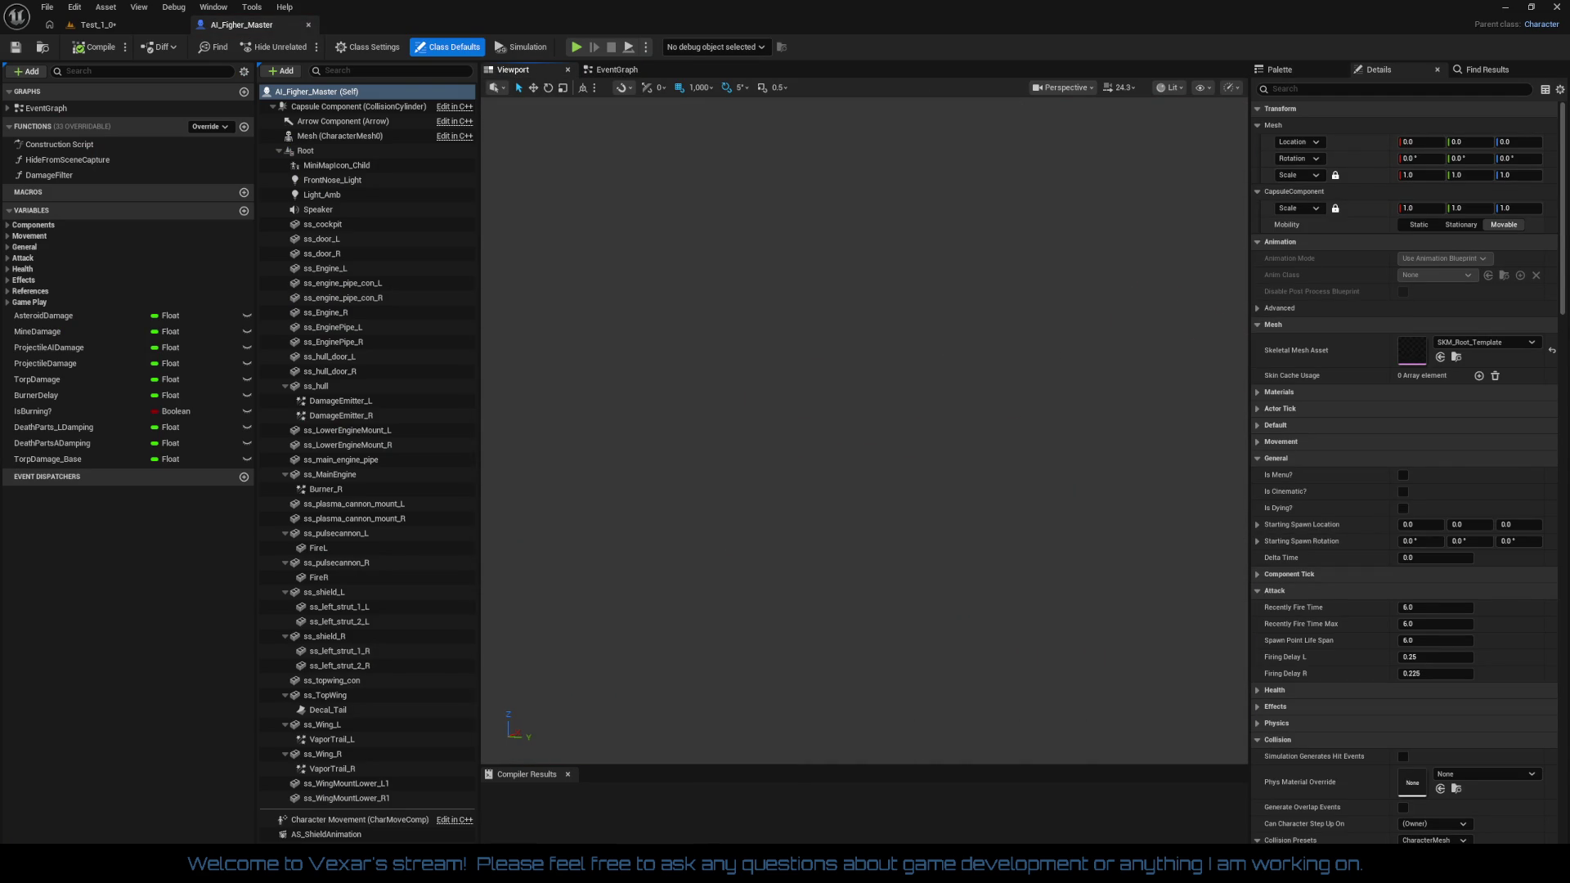
click(1130, 88)
drag(1096, 123, 1055, 123)
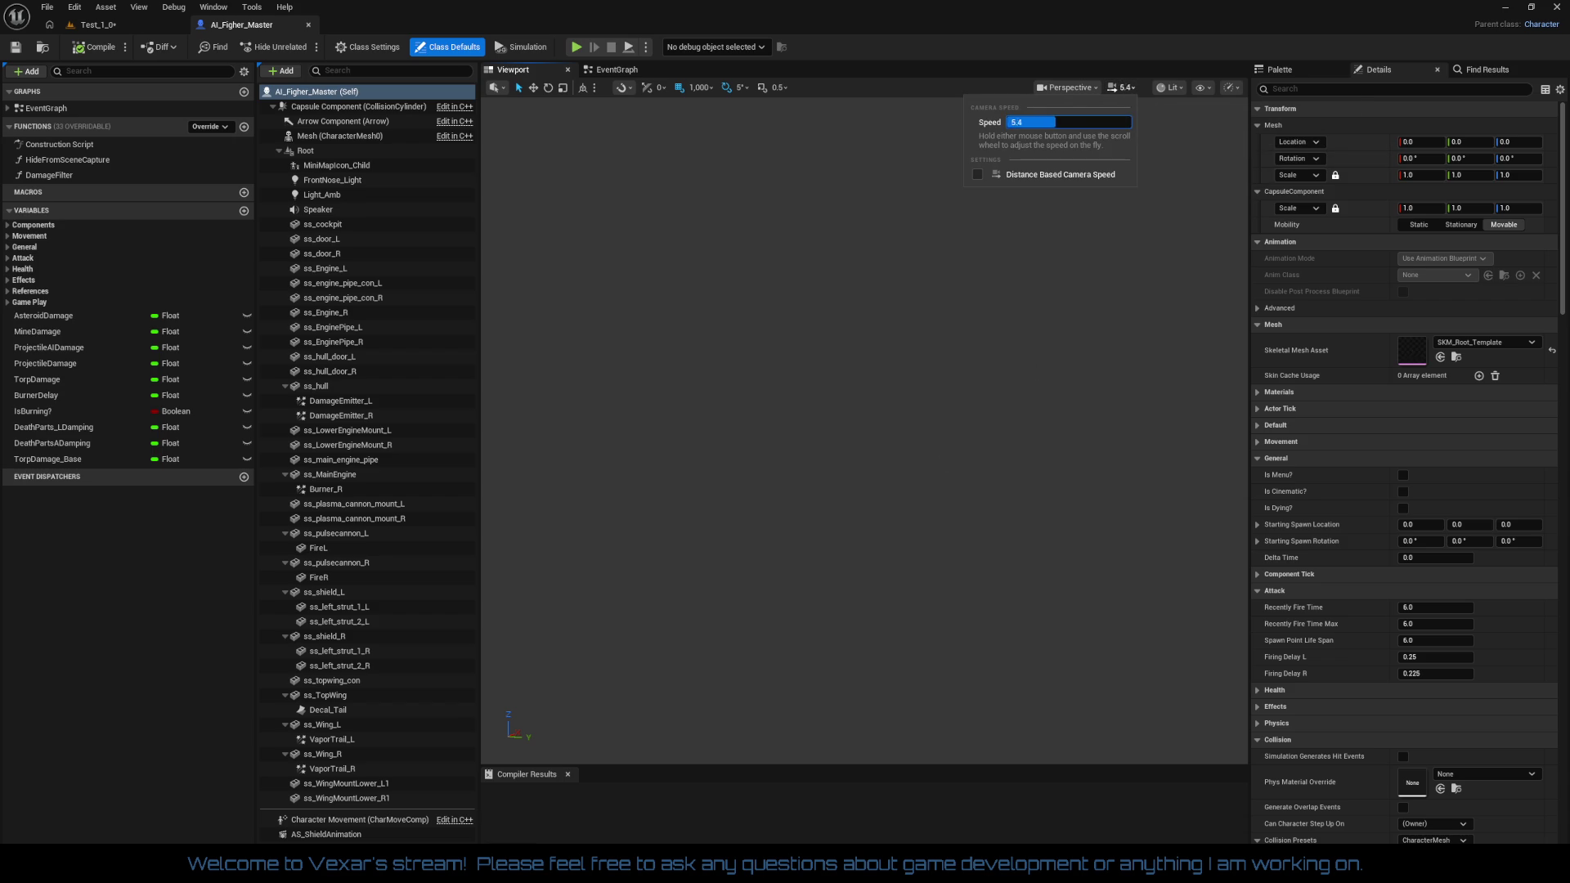
click(333, 182)
Reduce the camera speed to about 0.96 and fly in above the ship's nose
scroll(826, 430, down, 5)
scroll(924, 314, up, 8)
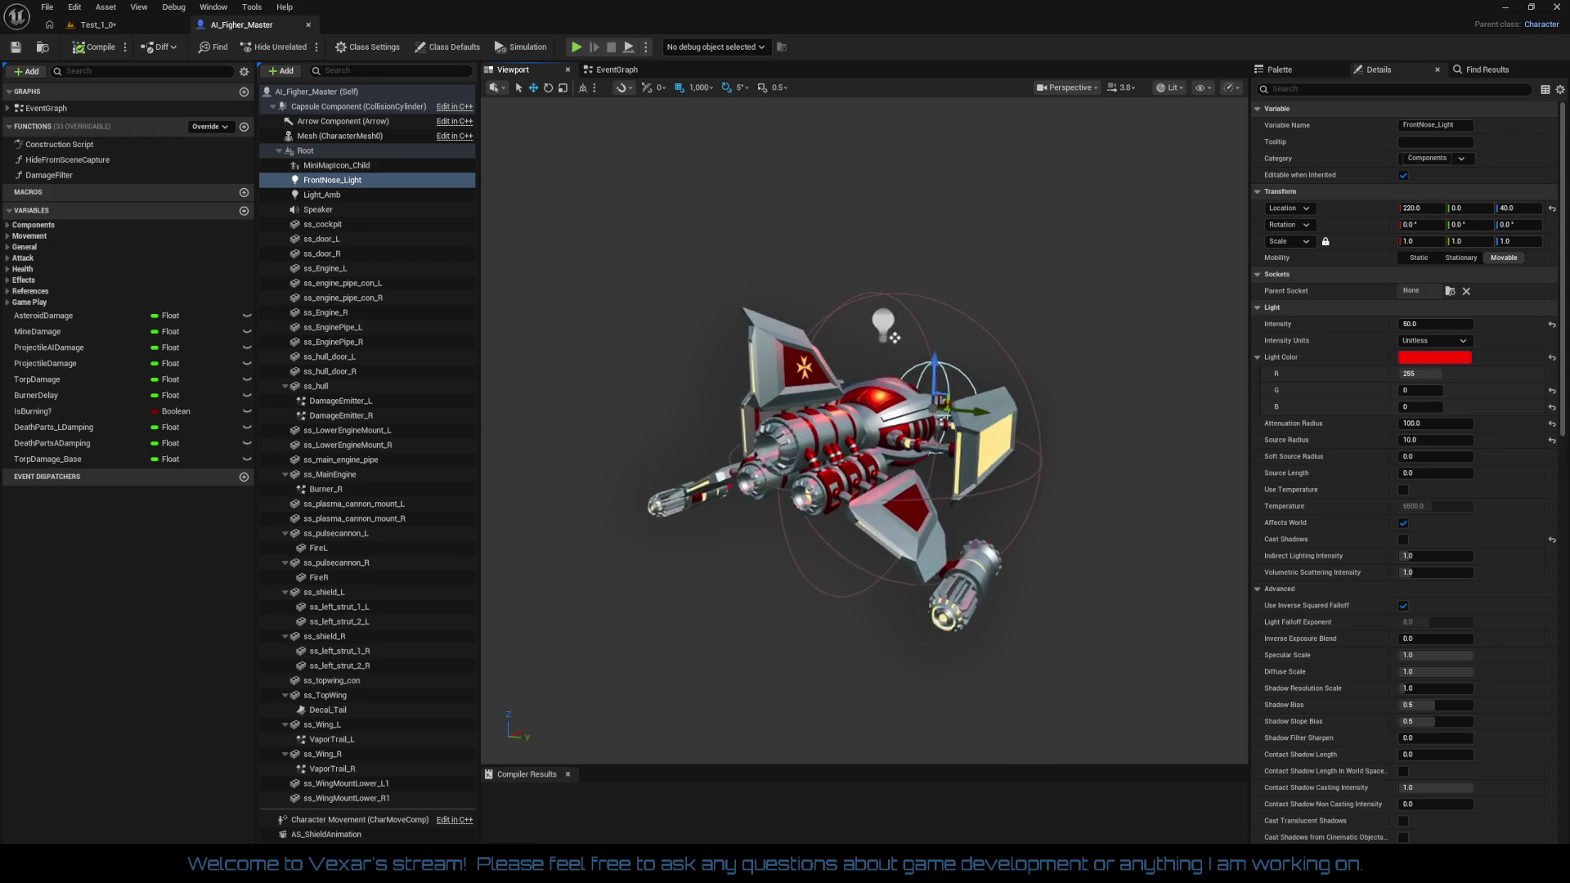
drag(961, 200, 961, 103)
click(1133, 88)
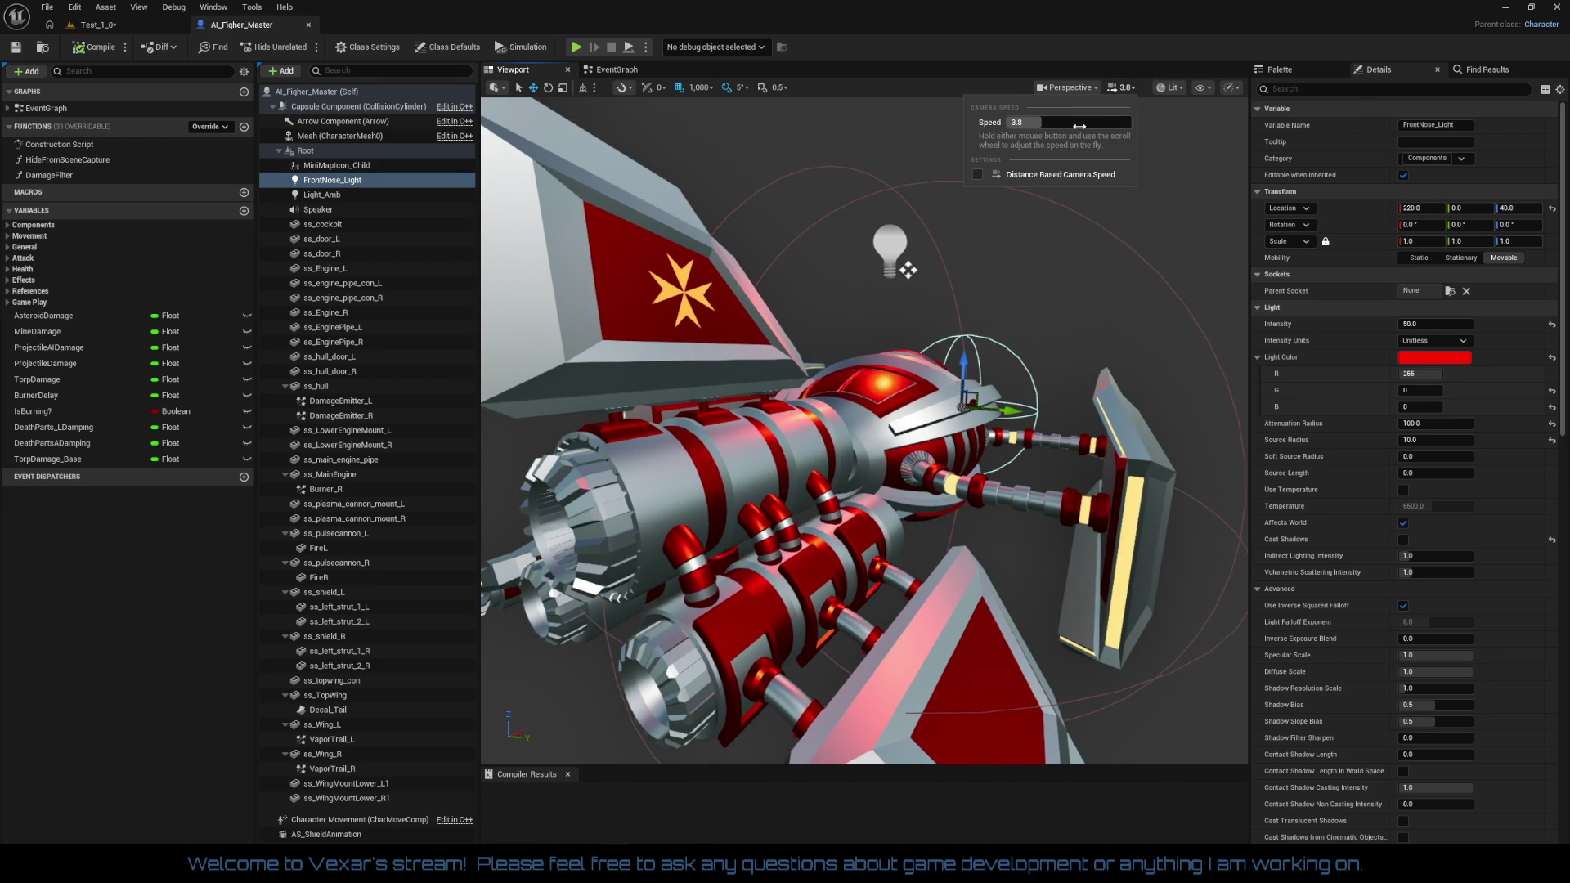
mouse_move(1065, 186)
mouse_down()
mouse_move(1022, 196)
mouse_move(1055, 213)
mouse_move(1039, 205)
mouse_up()
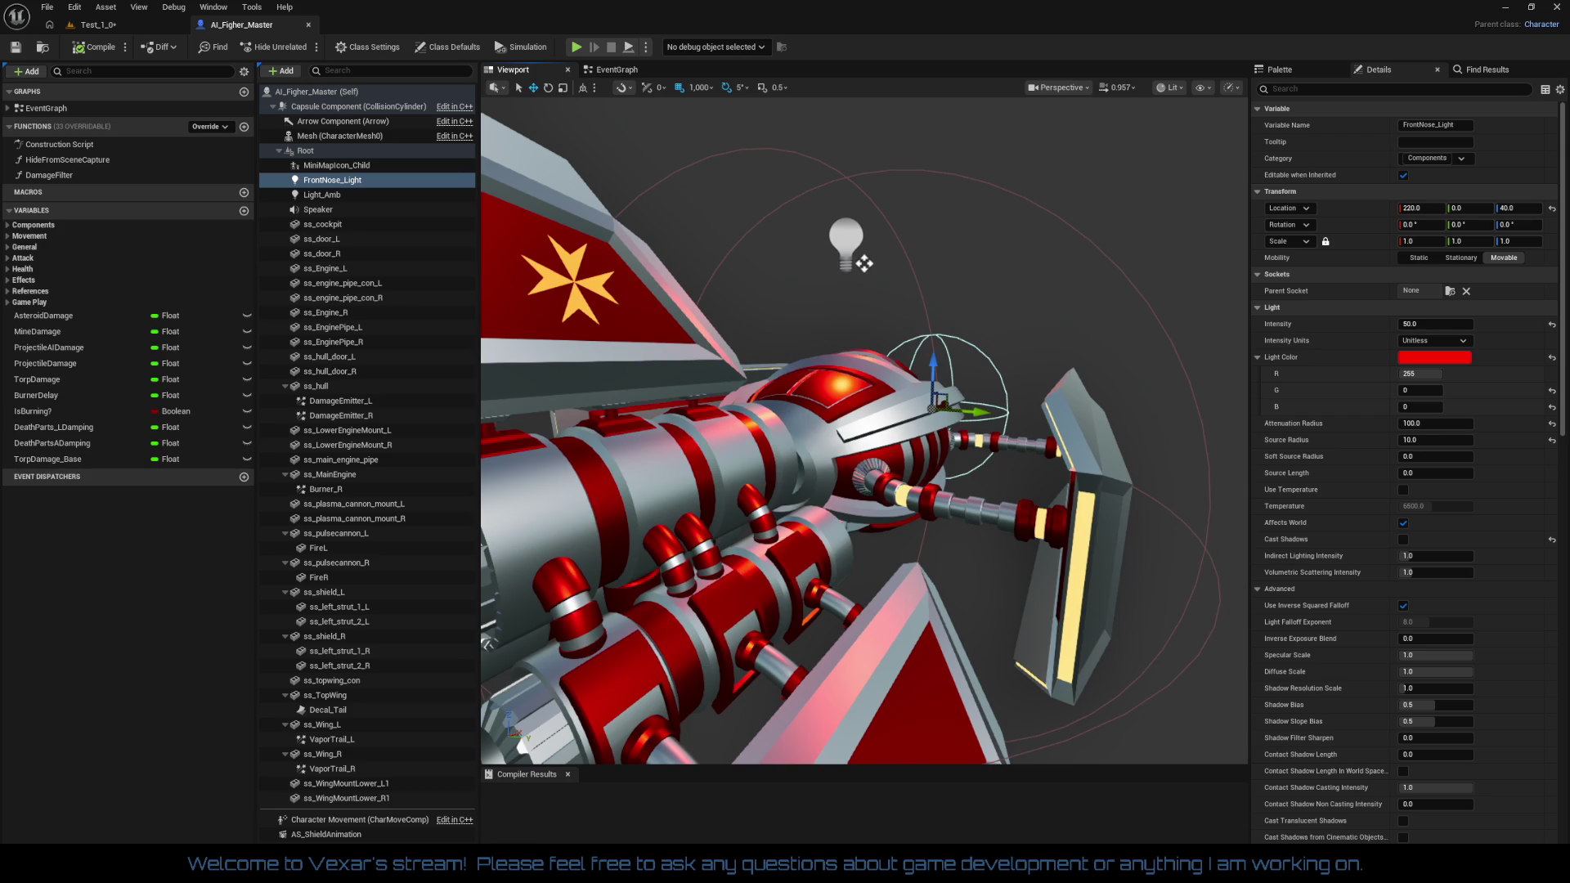
mouse_move(865, 264)
mouse_down()
mouse_move(820, 210)
mouse_move(940, 238)
mouse_move(982, 221)
mouse_move(971, 235)
mouse_move(971, 201)
mouse_up()
drag(896, 602, 966, 110)
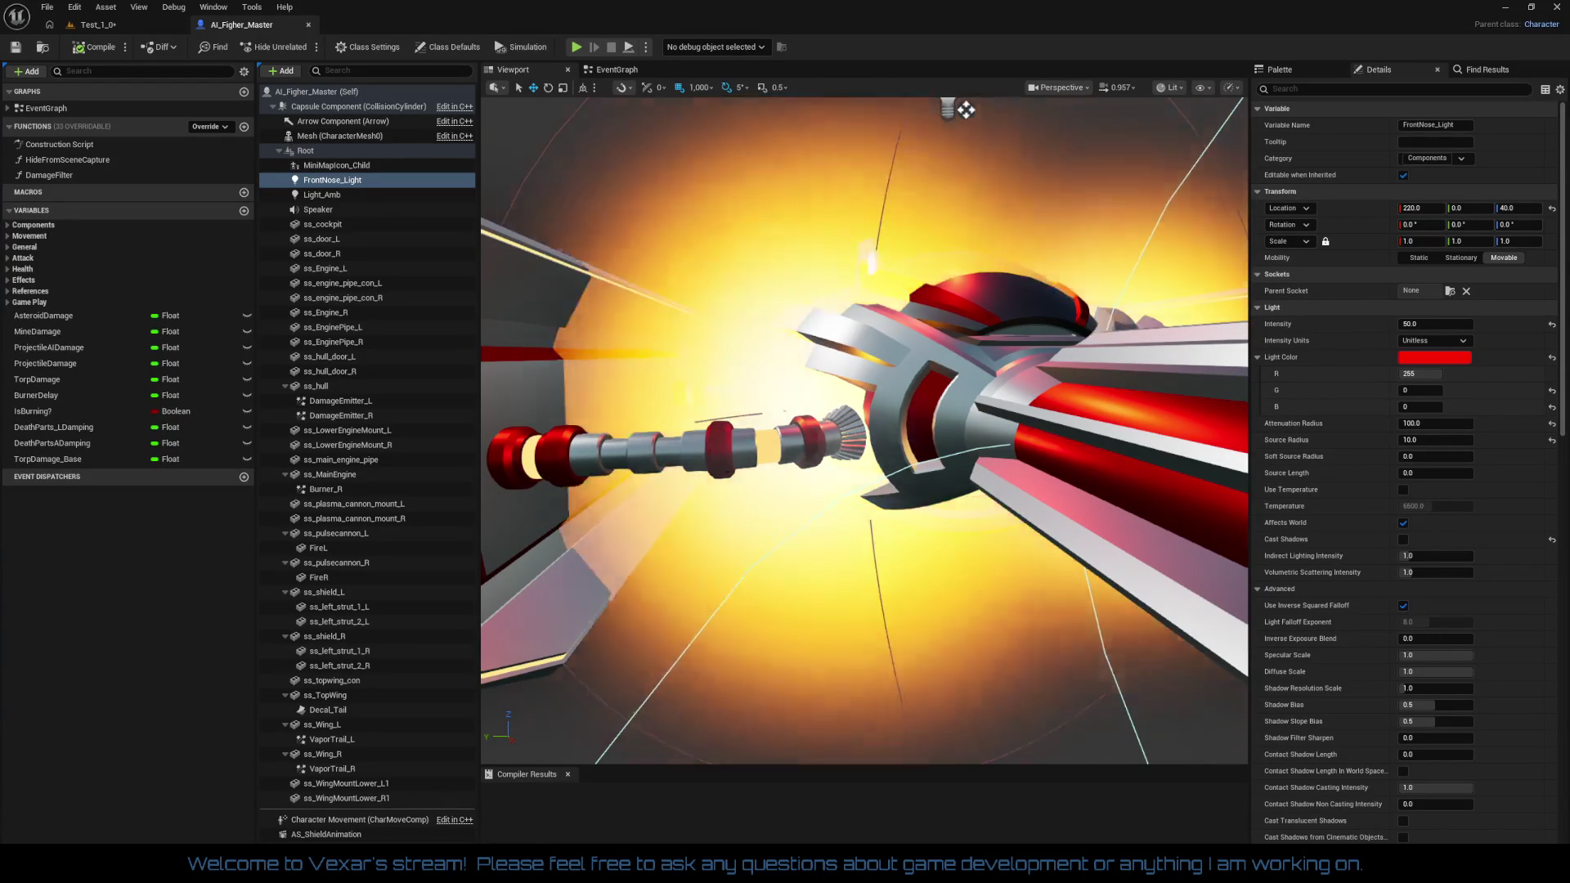
scroll(864, 429, down, 3)
scroll(865, 429, up, 3)
scroll(864, 429, down, 4)
scroll(865, 430, up, 4)
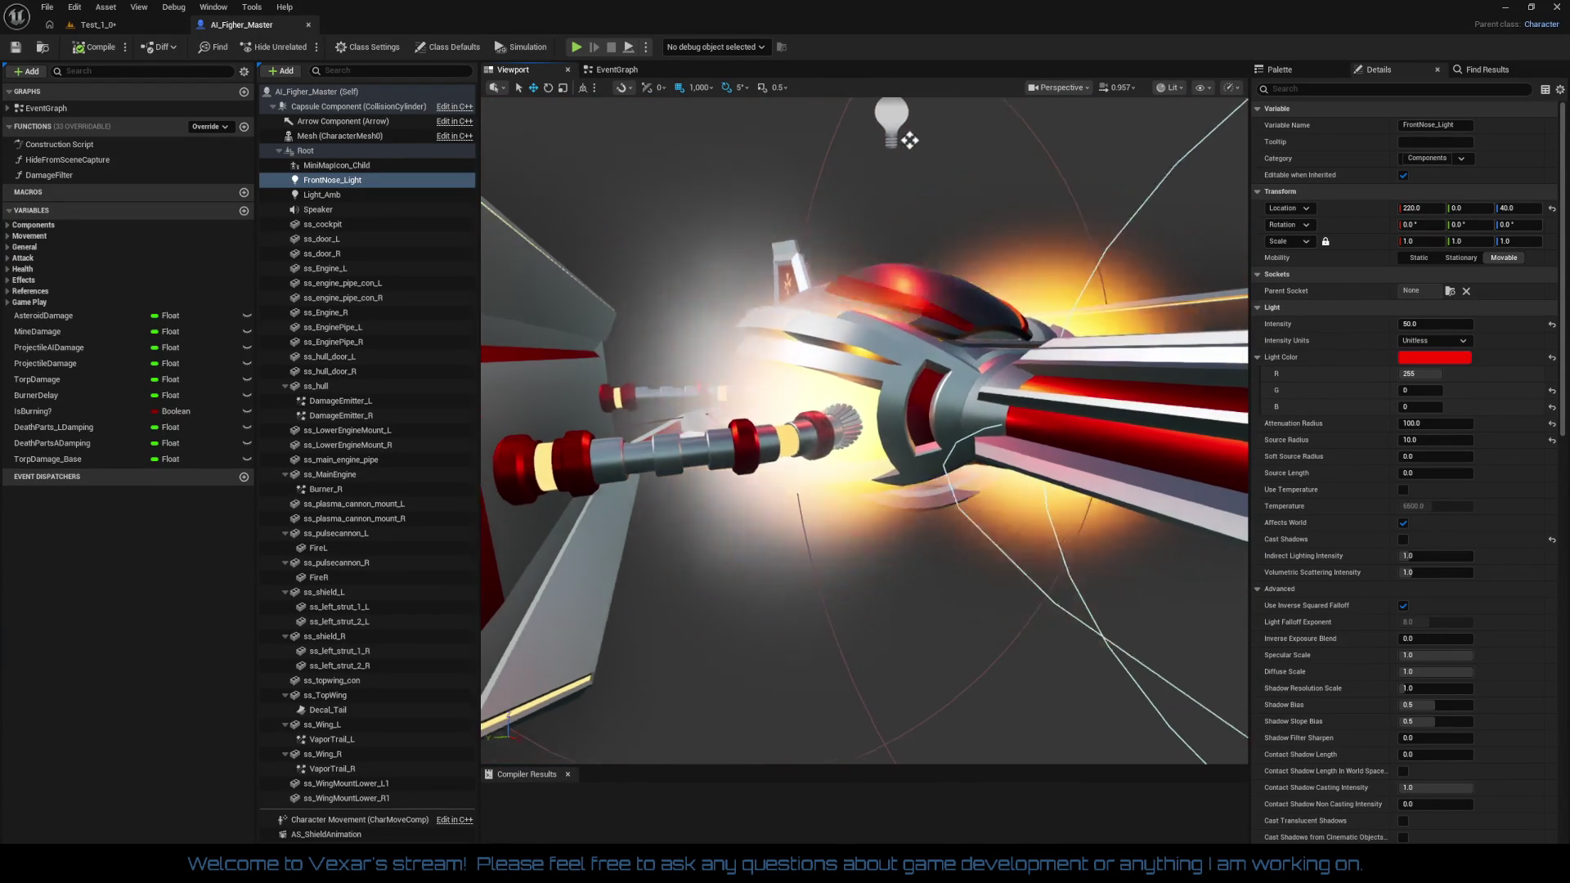
scroll(865, 430, up, 1)
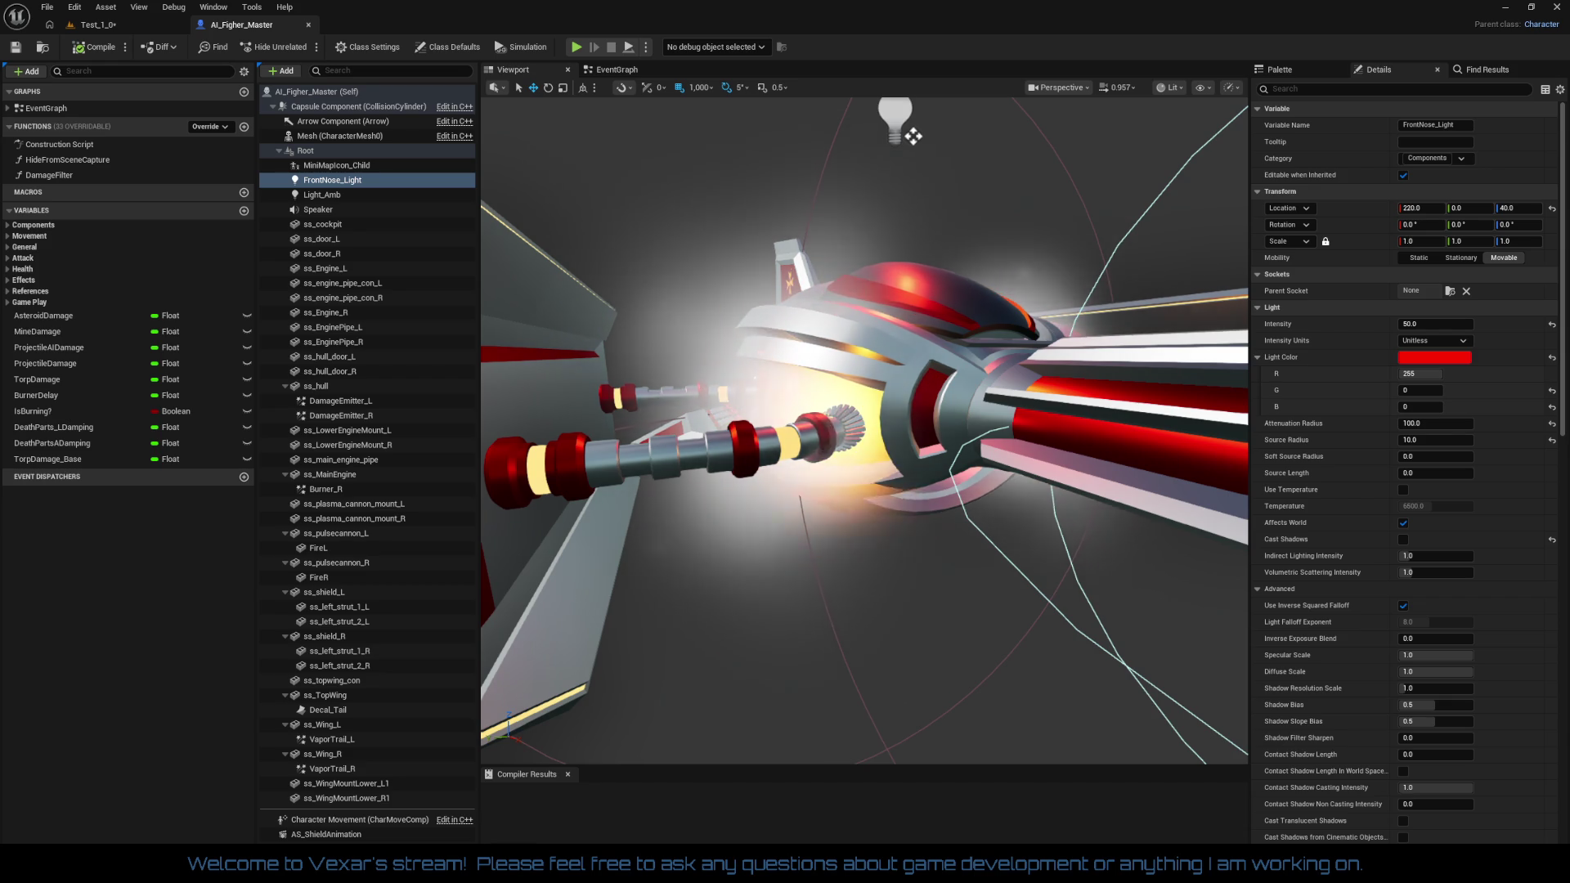
mouse_move(867, 573)
mouse_down()
mouse_move(875, 507)
mouse_move(887, 561)
mouse_up()
mouse_move(956, 139)
mouse_down()
mouse_move(925, 156)
mouse_move(905, 99)
mouse_move(933, 133)
mouse_up()
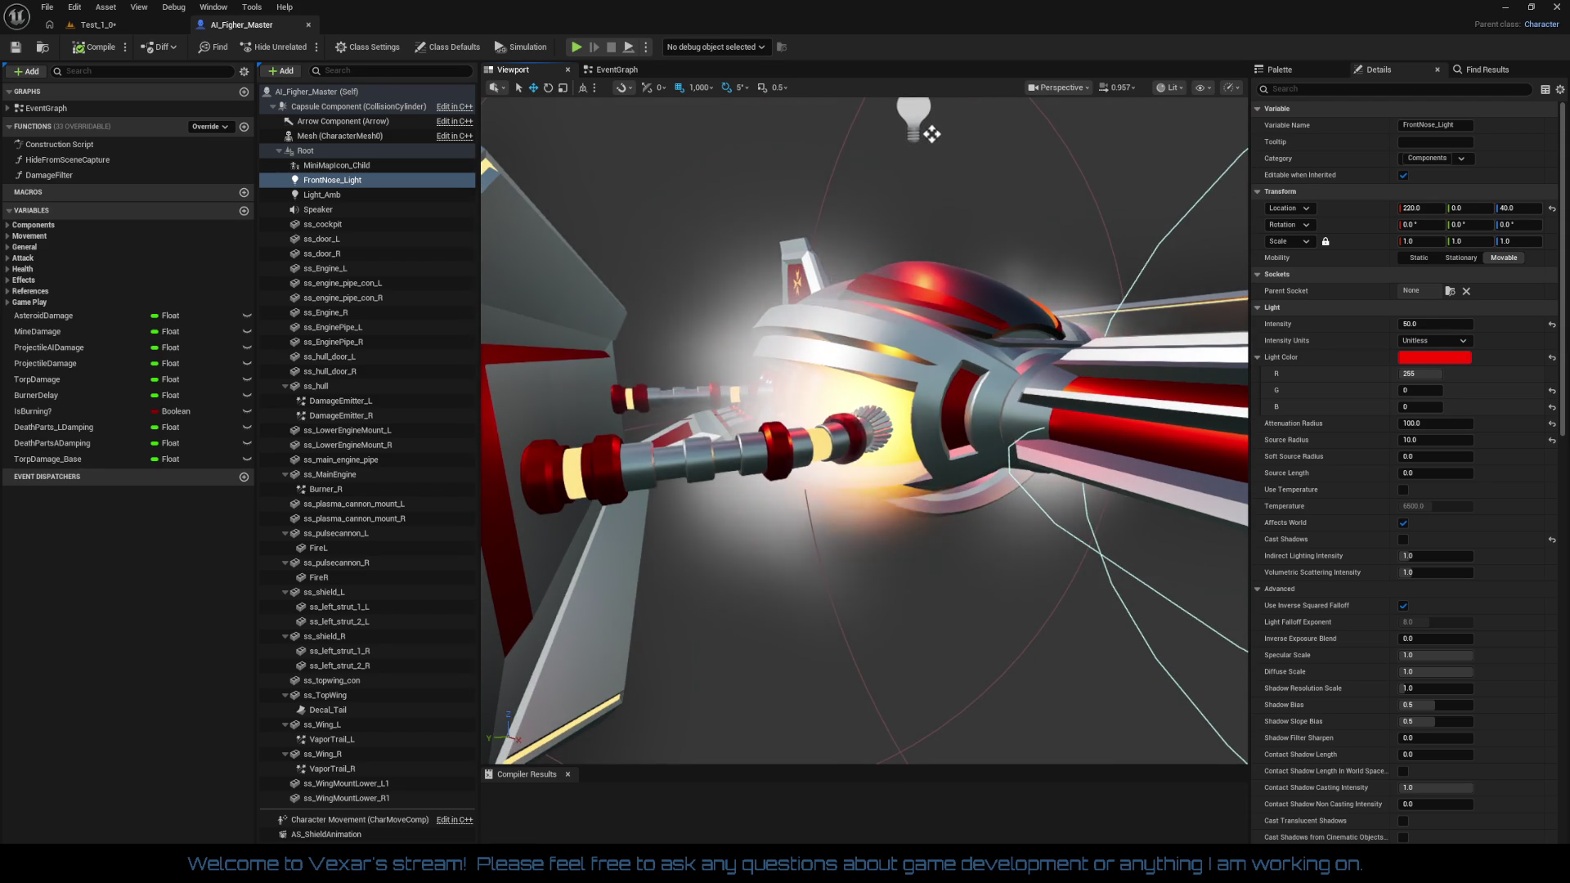
mouse_move(932, 134)
mouse_down()
mouse_move(926, 91)
mouse_move(915, 180)
mouse_move(1139, 161)
mouse_move(467, 546)
mouse_up()
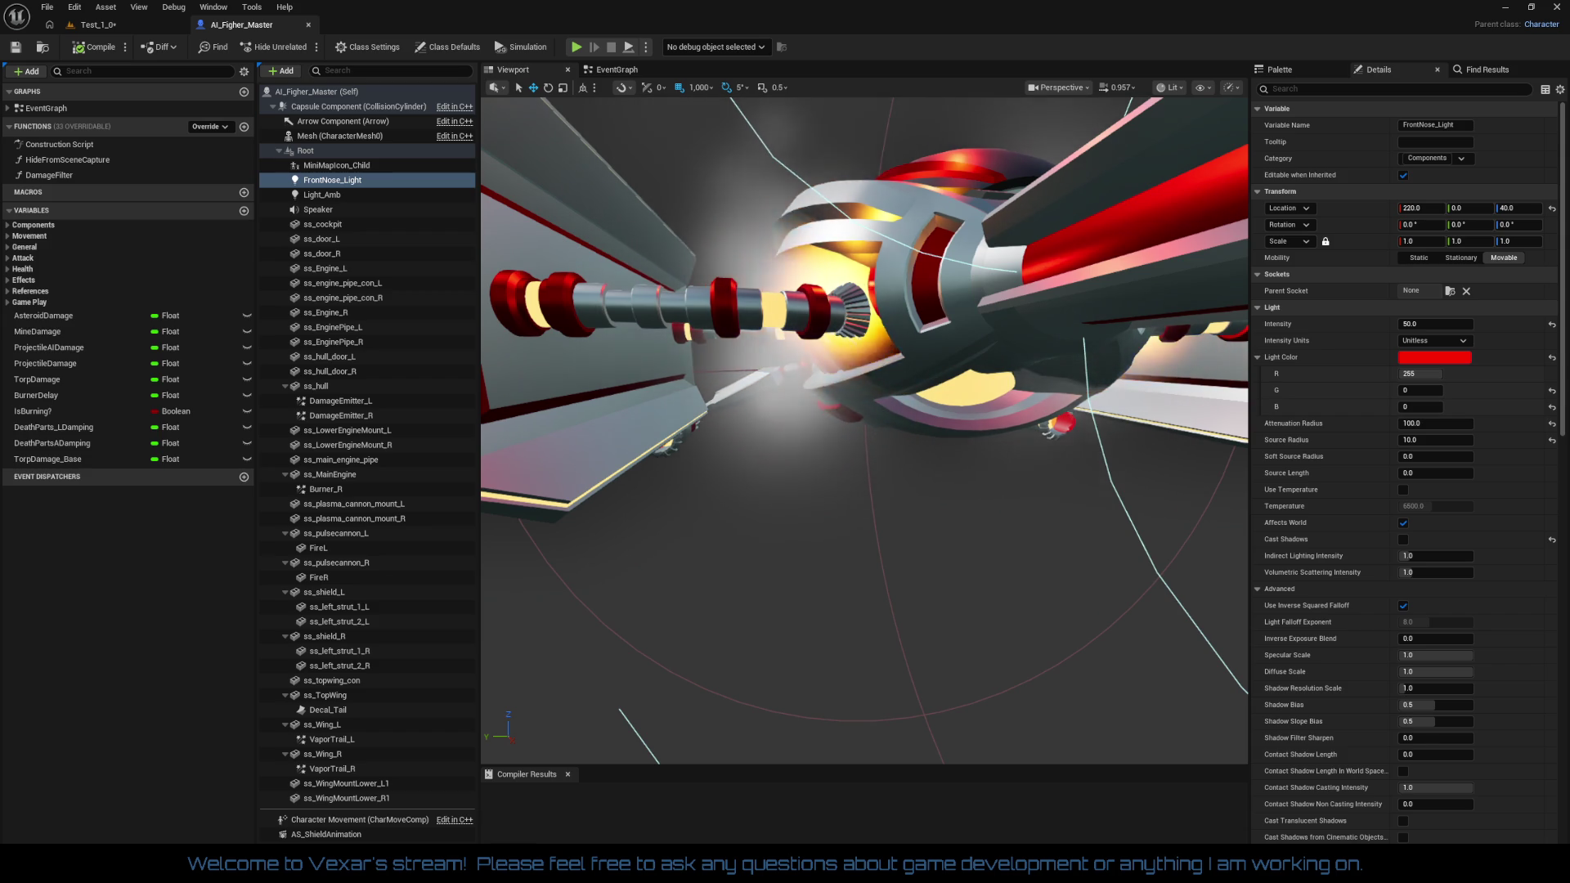
mouse_move(715, 515)
mouse_down()
mouse_move(851, 516)
mouse_move(883, 450)
mouse_move(802, 467)
mouse_move(794, 482)
mouse_up()
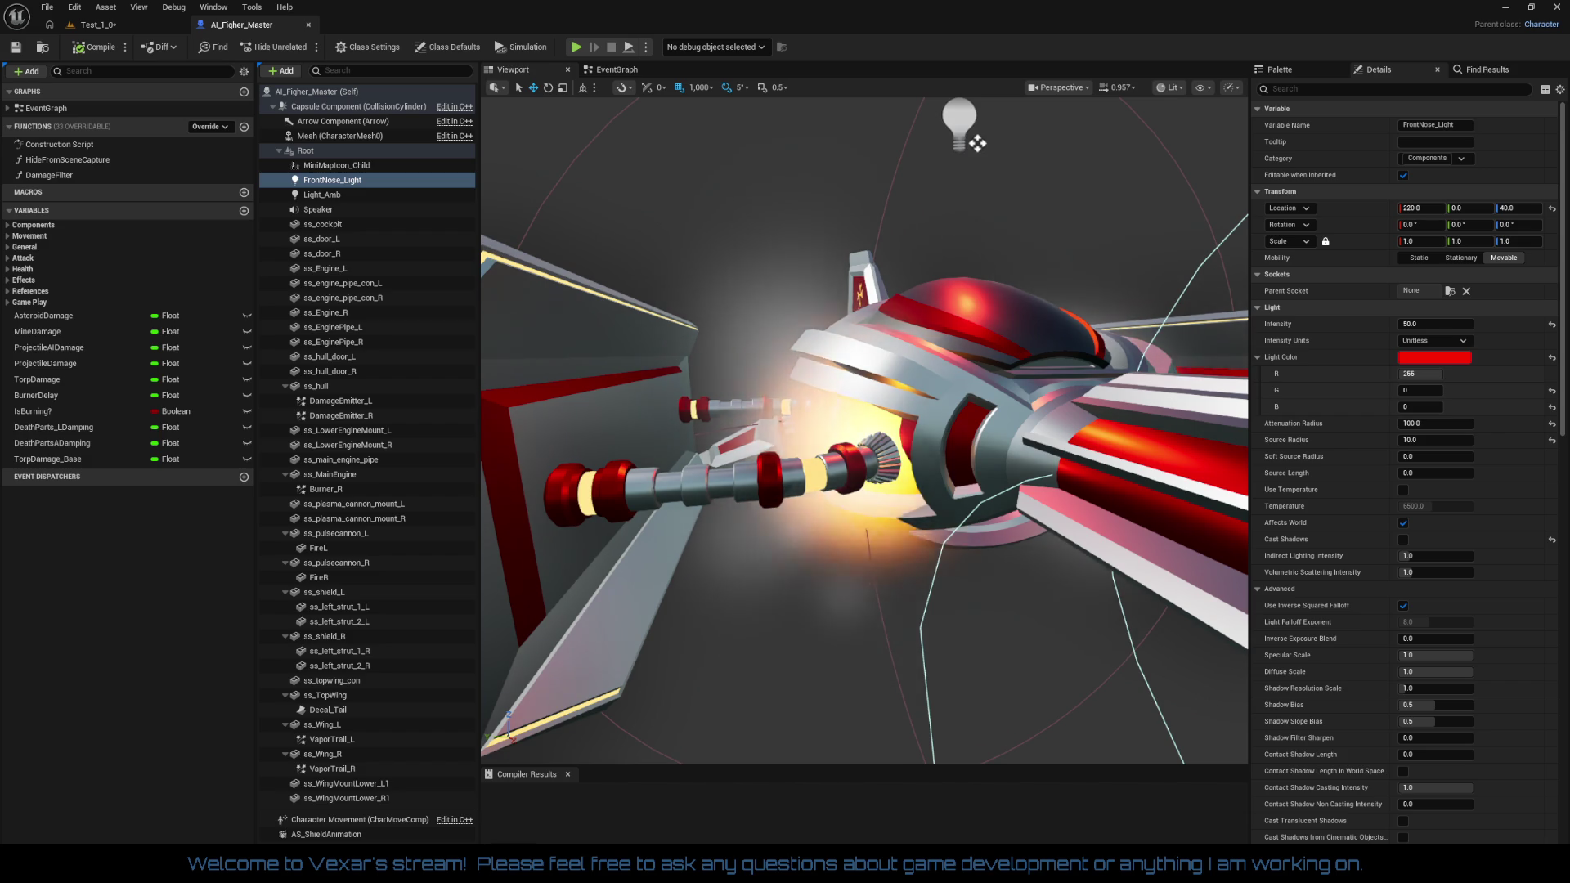
drag(859, 639, 783, 620)
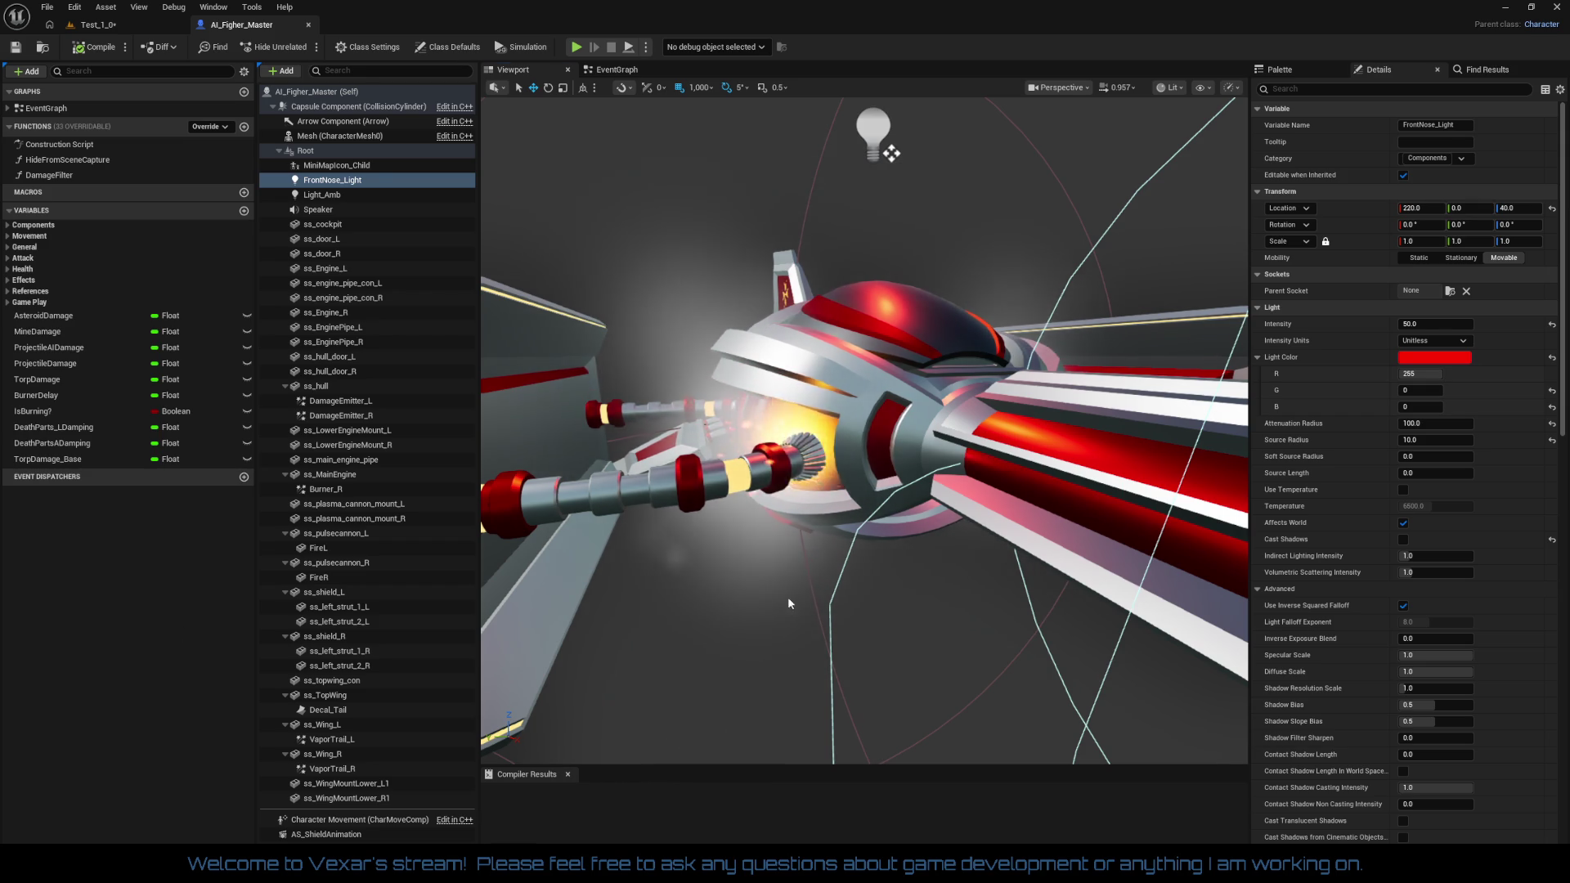
scroll(891, 153, up, 3)
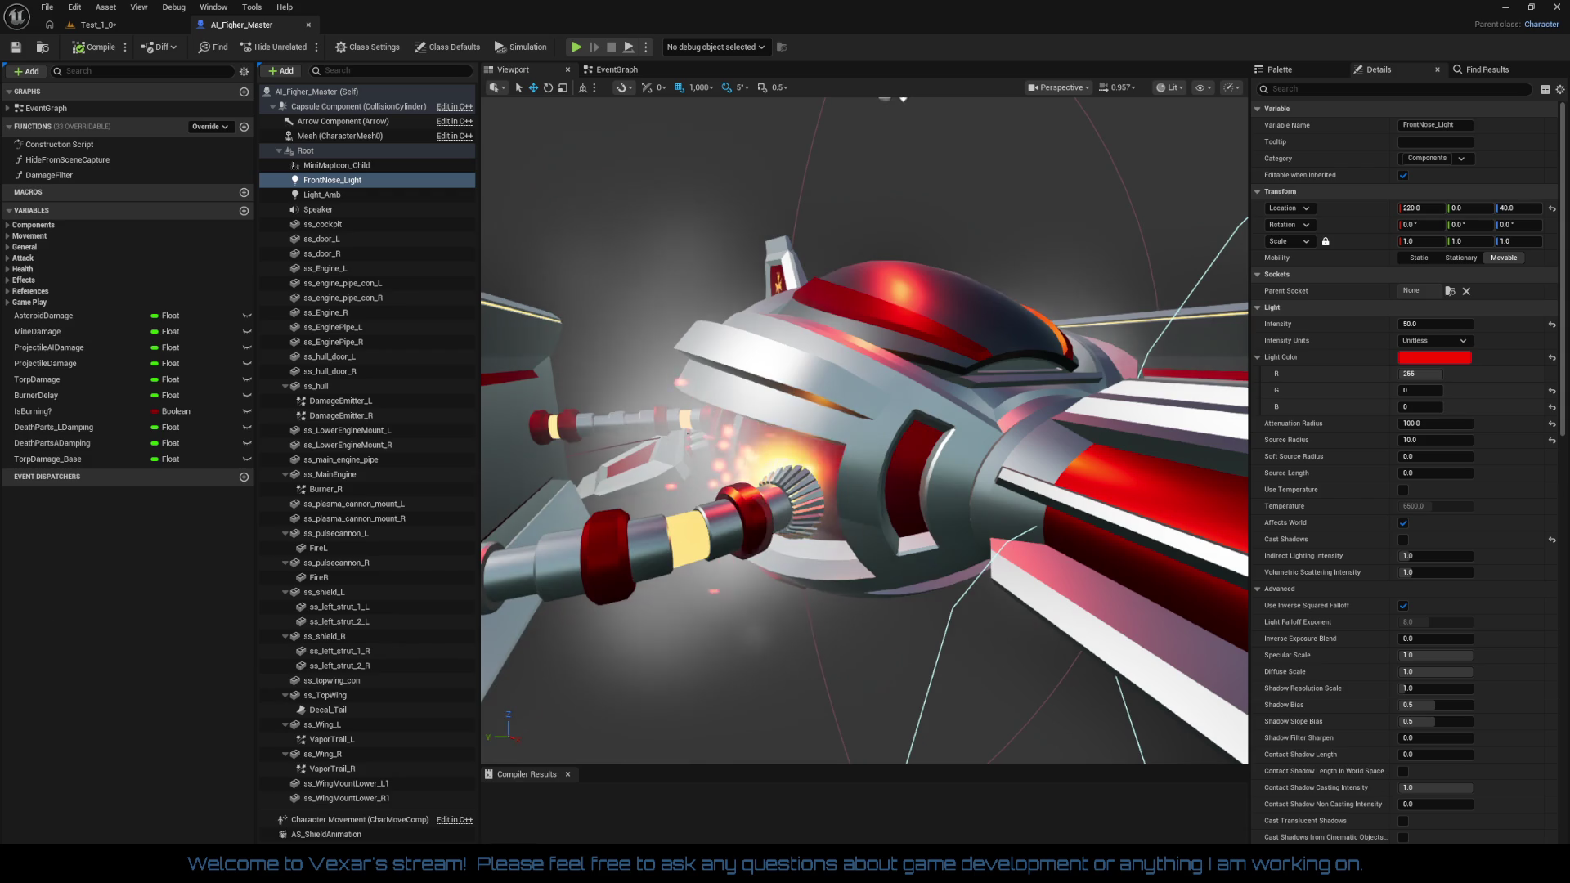
drag(657, 614, 679, 601)
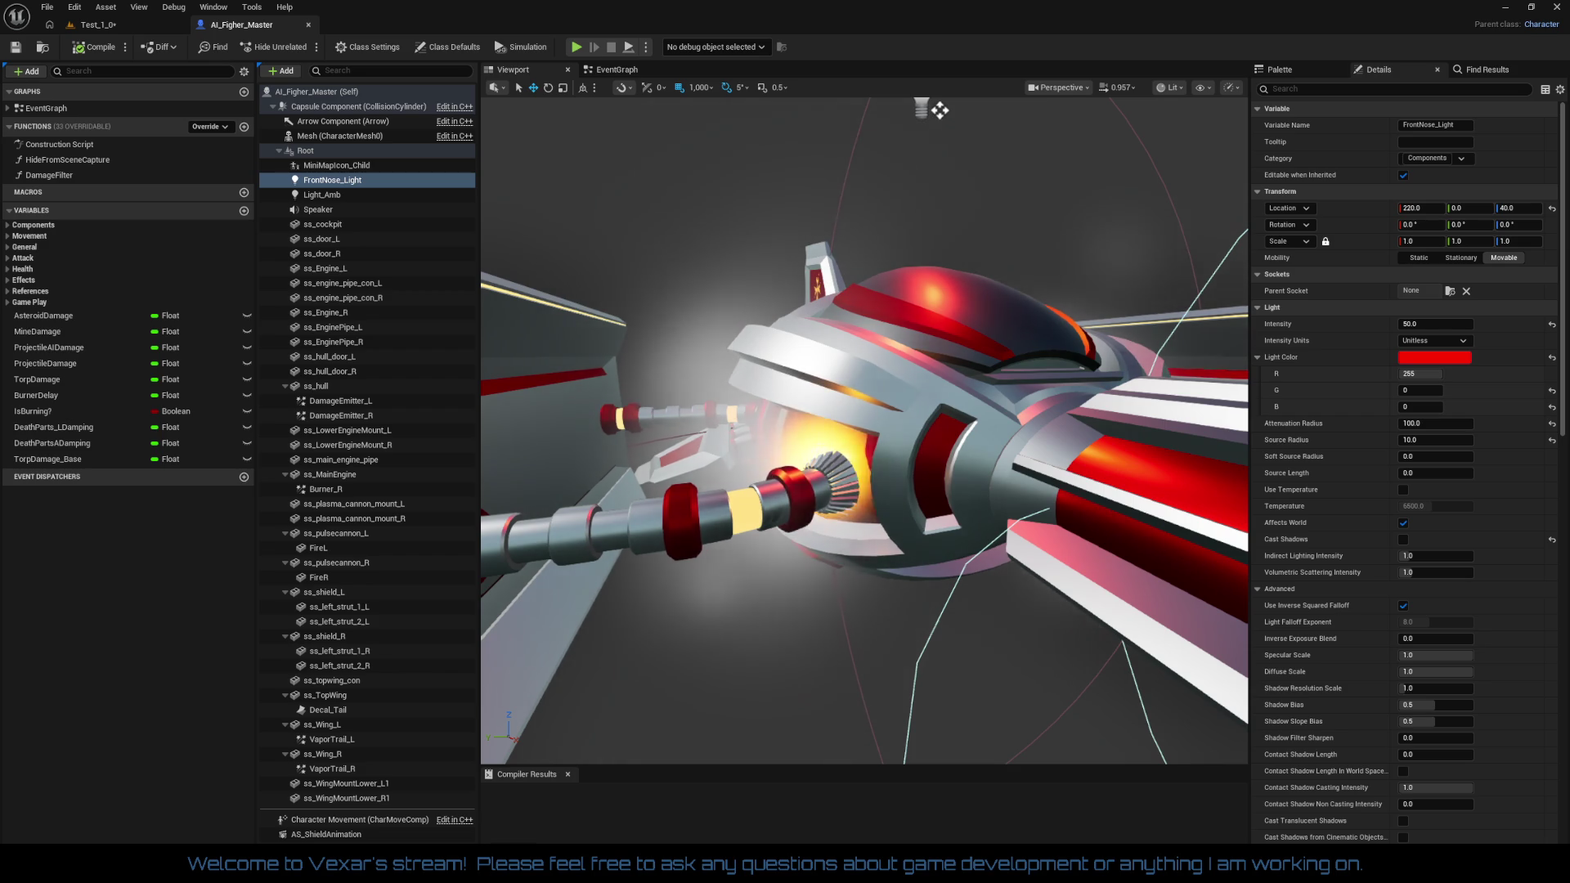
scroll(939, 109, up, 3)
mouse_move(865, 430)
mouse_down()
mouse_move(843, 430)
mouse_move(924, 430)
mouse_up()
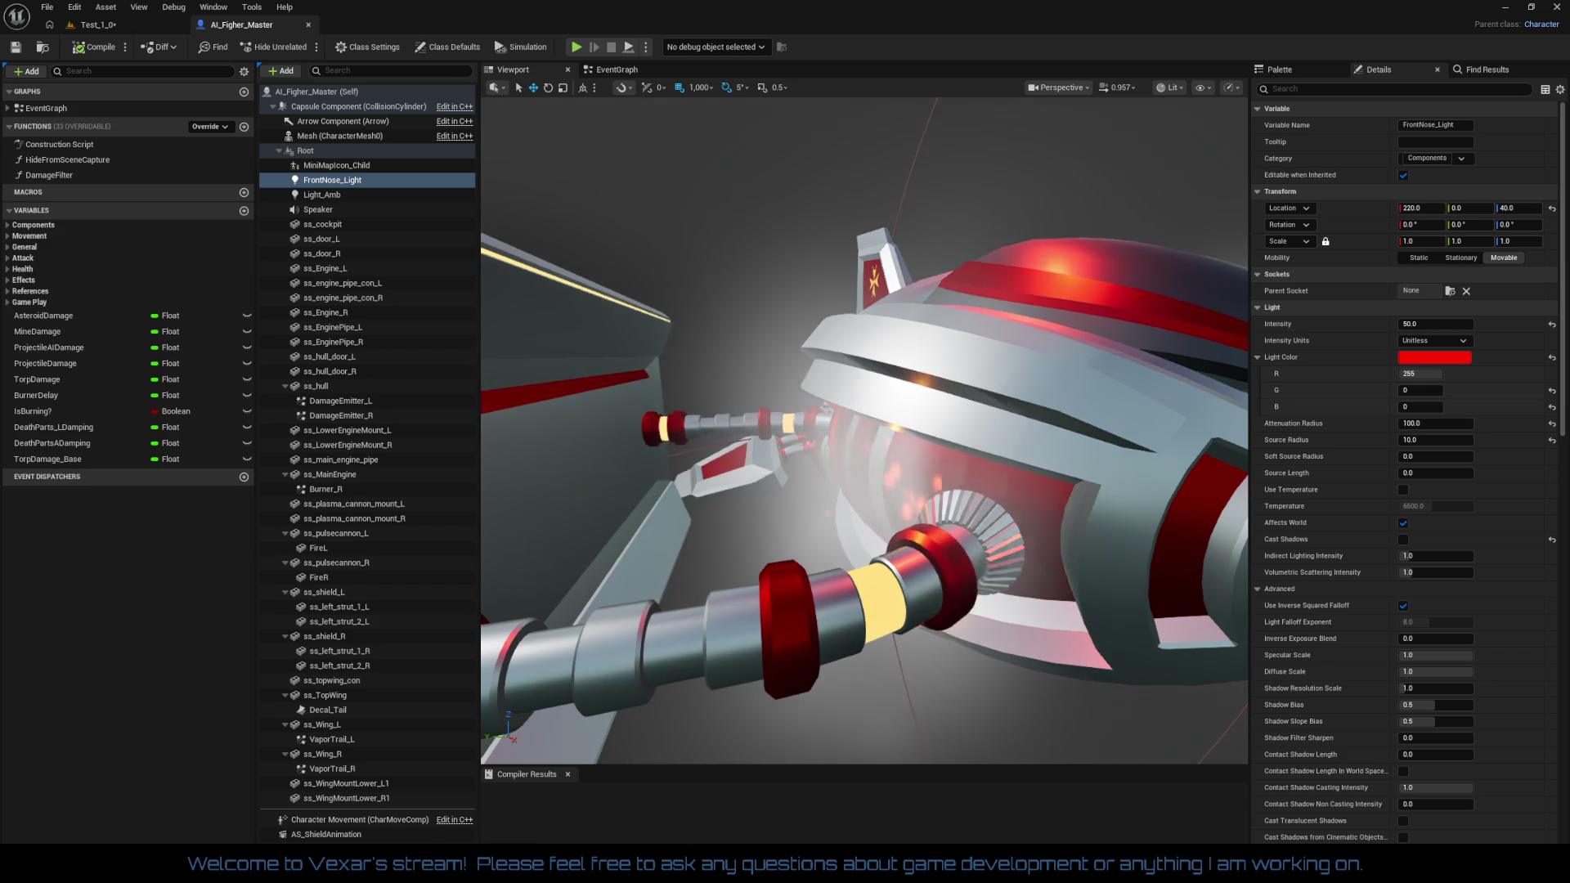
scroll(983, 190, down, 5)
scroll(982, 190, up, 5)
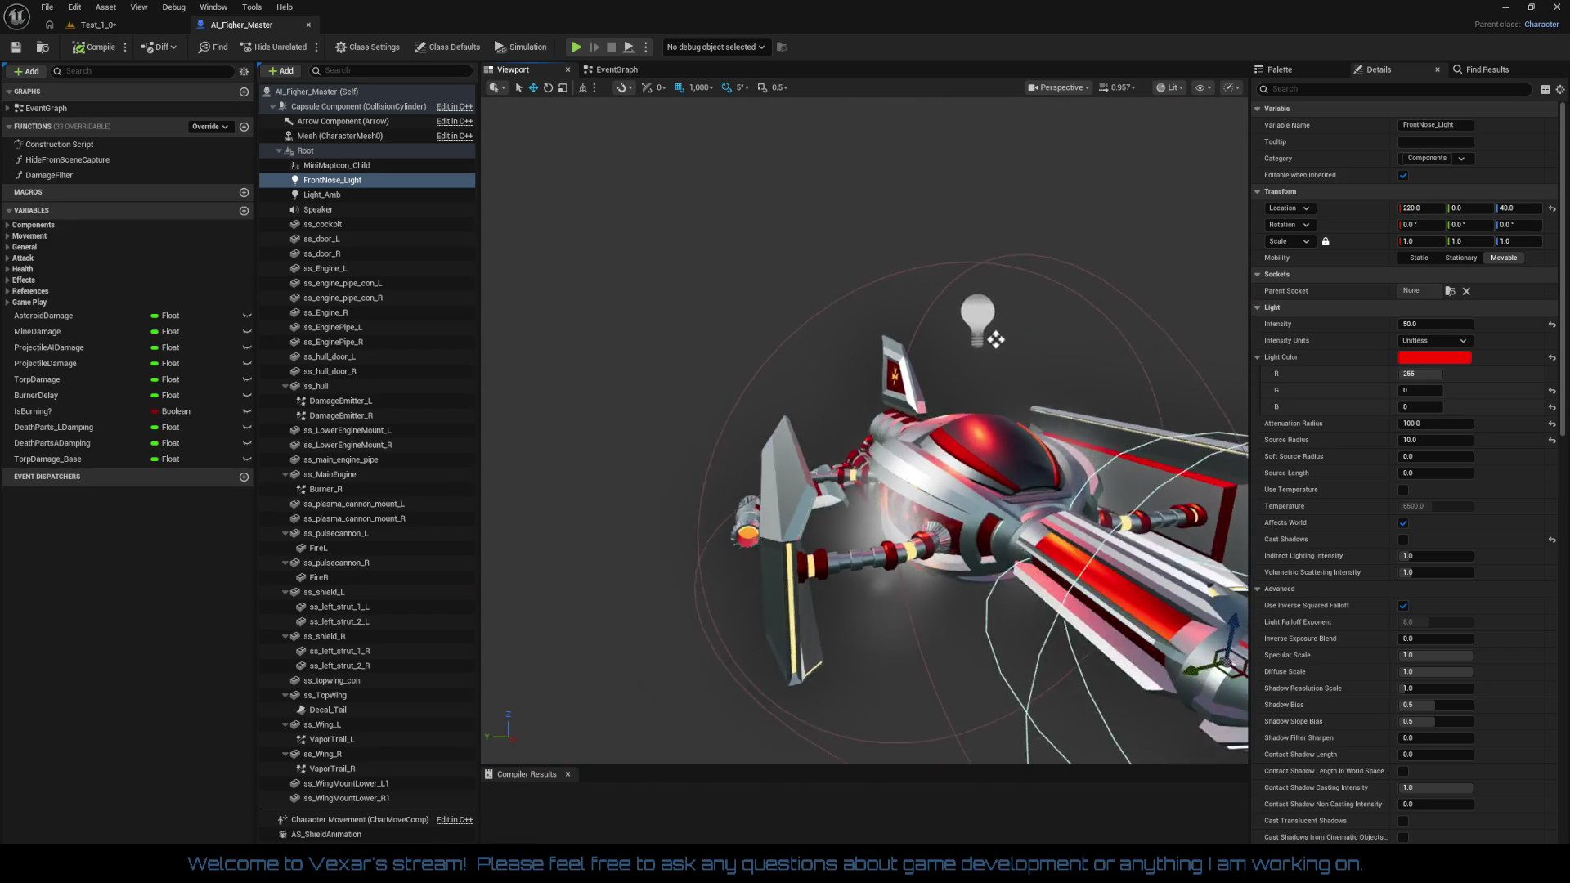
drag(1019, 111, 869, 143)
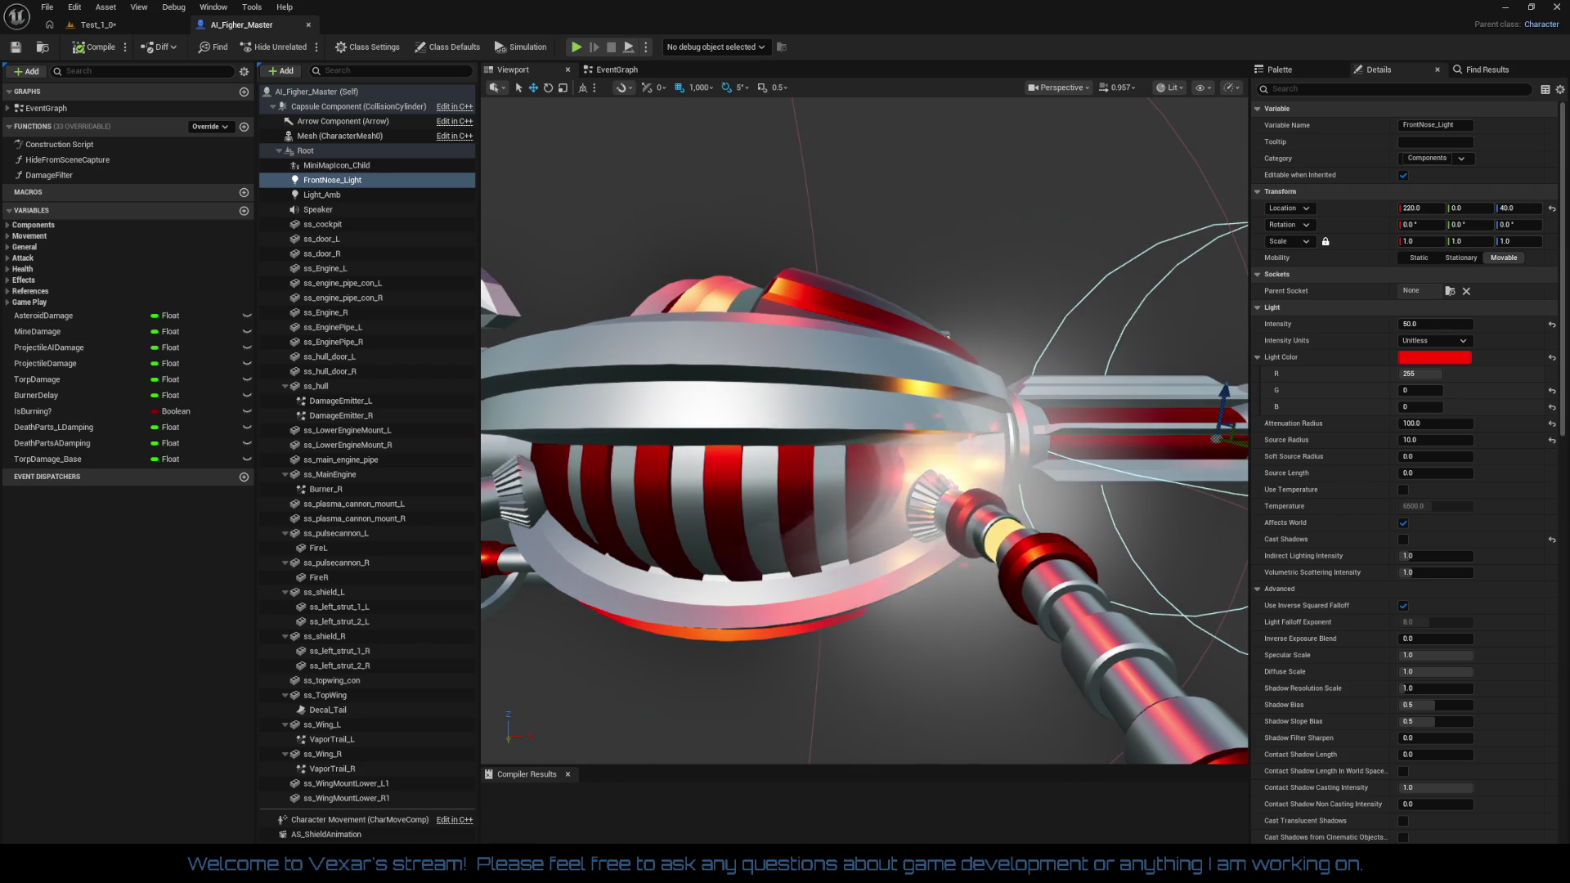
mouse_move(915, 109)
mouse_down()
mouse_move(884, 131)
mouse_move(914, 109)
mouse_move(998, 137)
mouse_move(981, 82)
mouse_move(969, 92)
mouse_up()
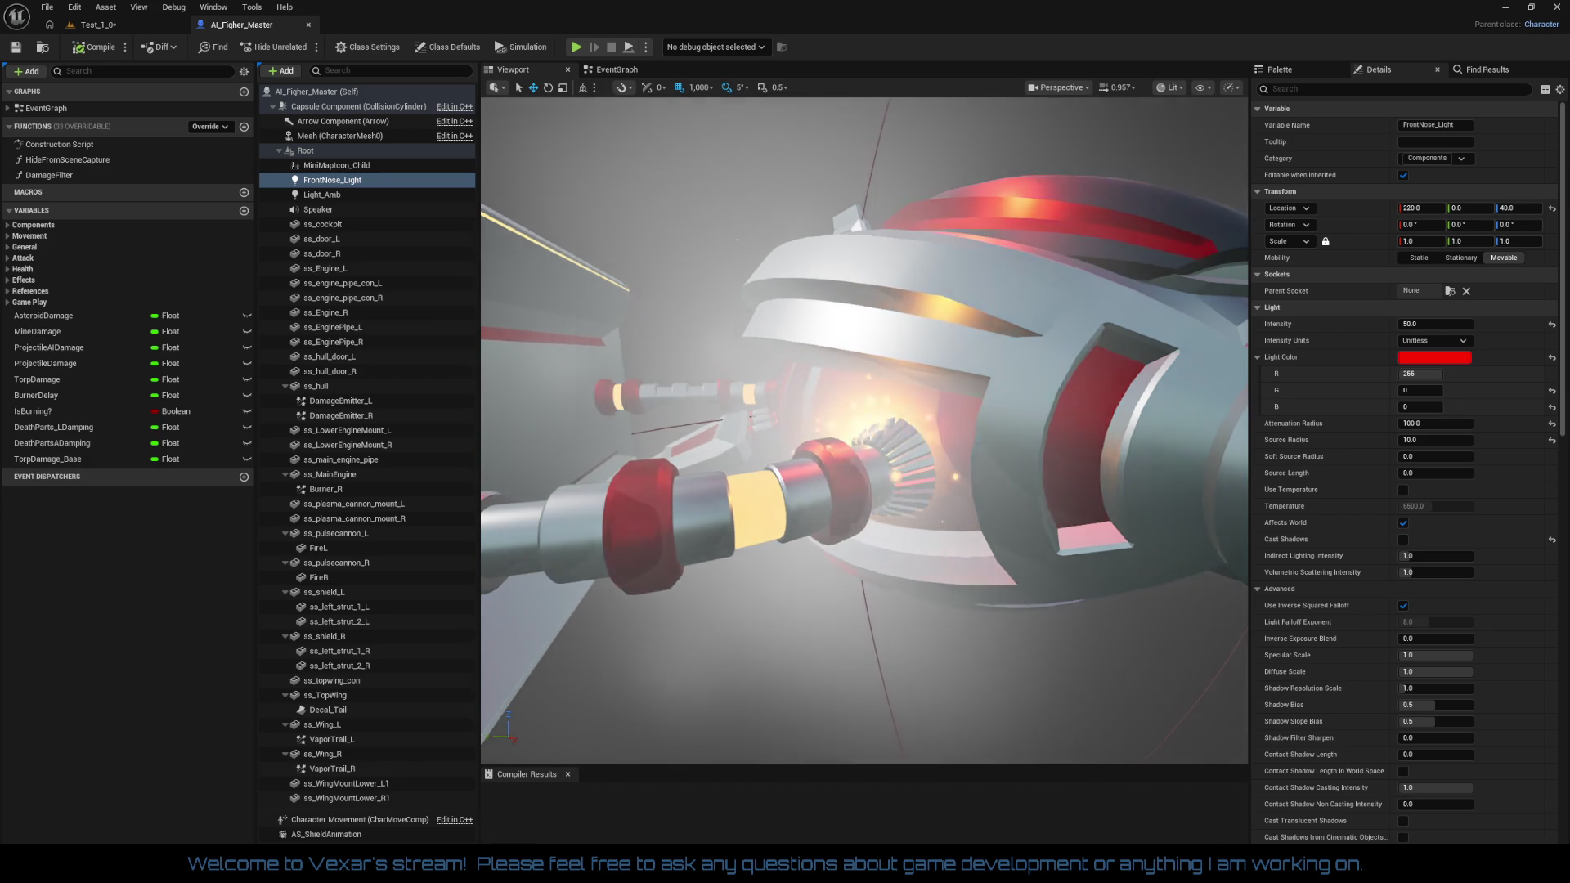
key(f)
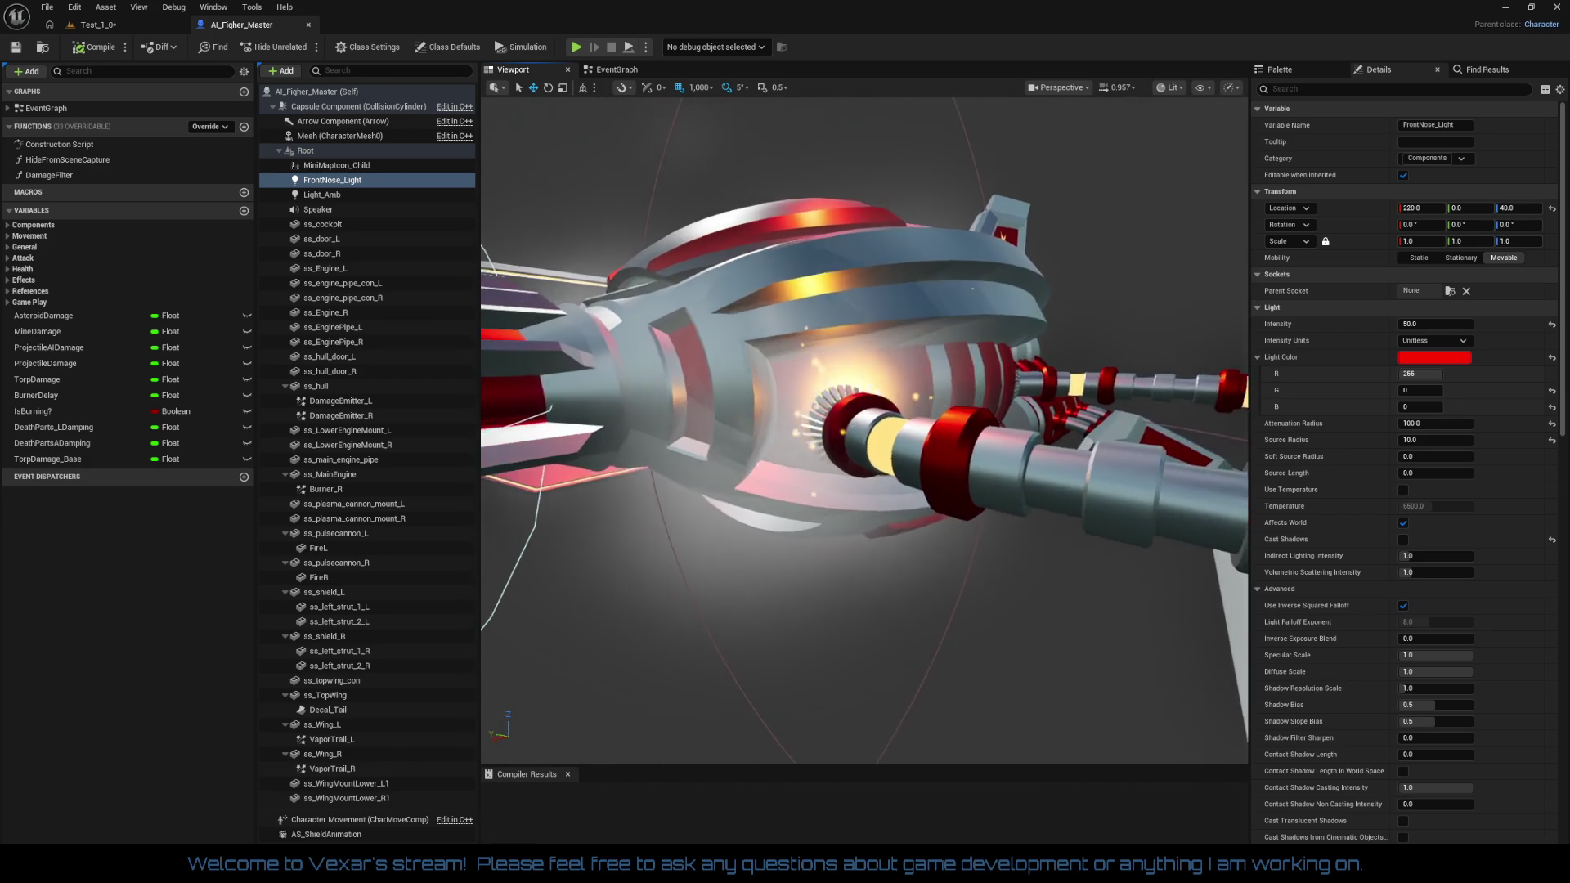
key(f)
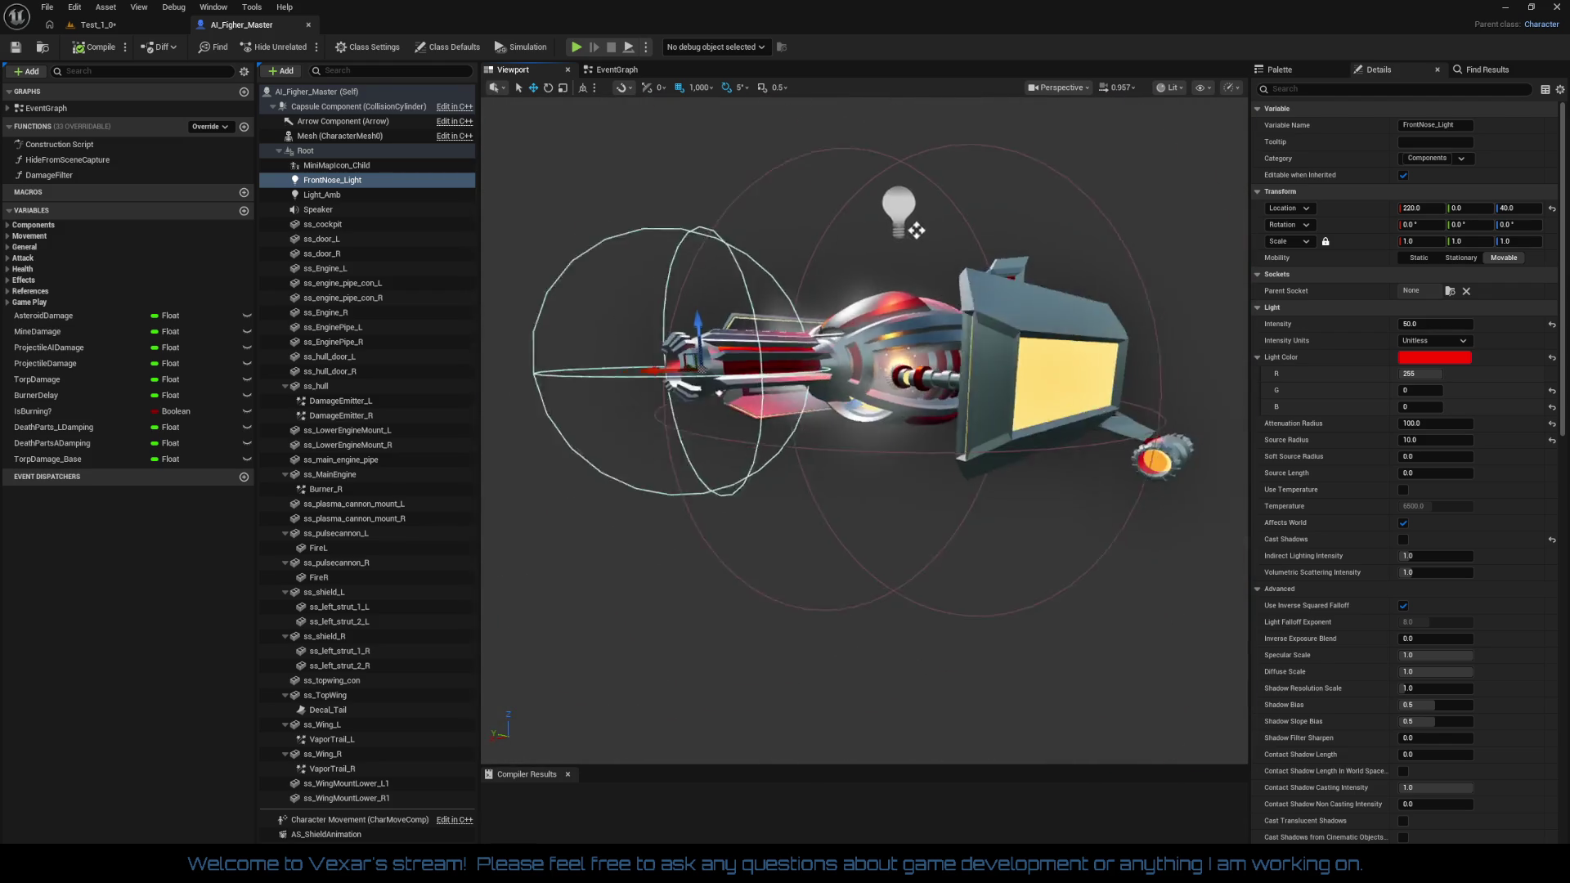
scroll(829, 395, down, 3)
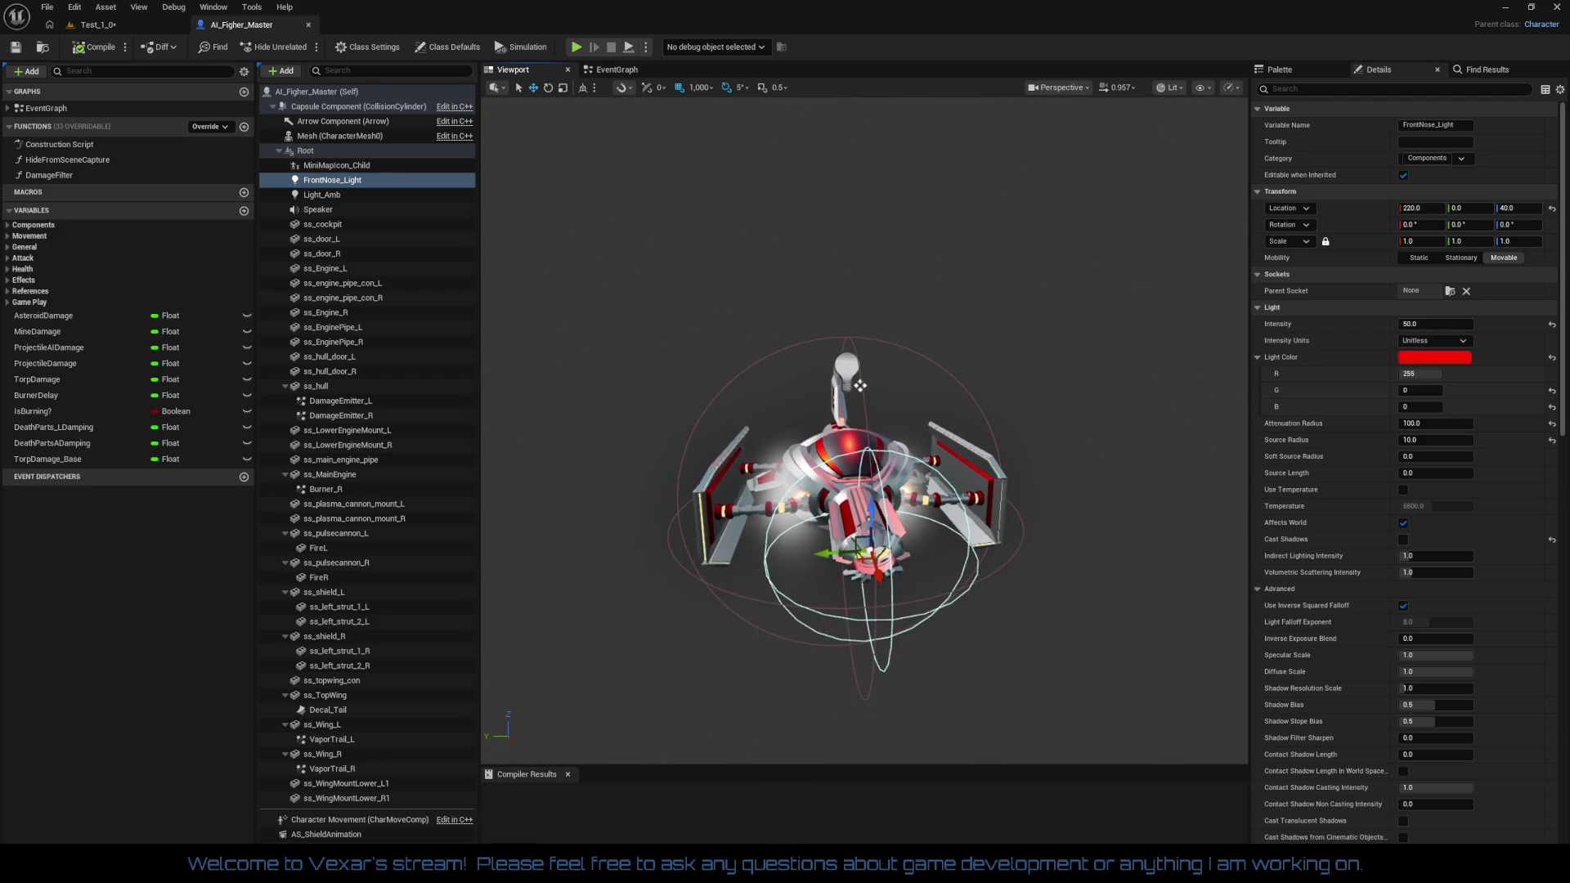
scroll(847, 386, up, 5)
mouse_move(799, 396)
mouse_down()
mouse_move(929, 396)
mouse_move(842, 210)
mouse_move(712, 167)
mouse_move(841, 117)
mouse_move(845, 143)
mouse_up()
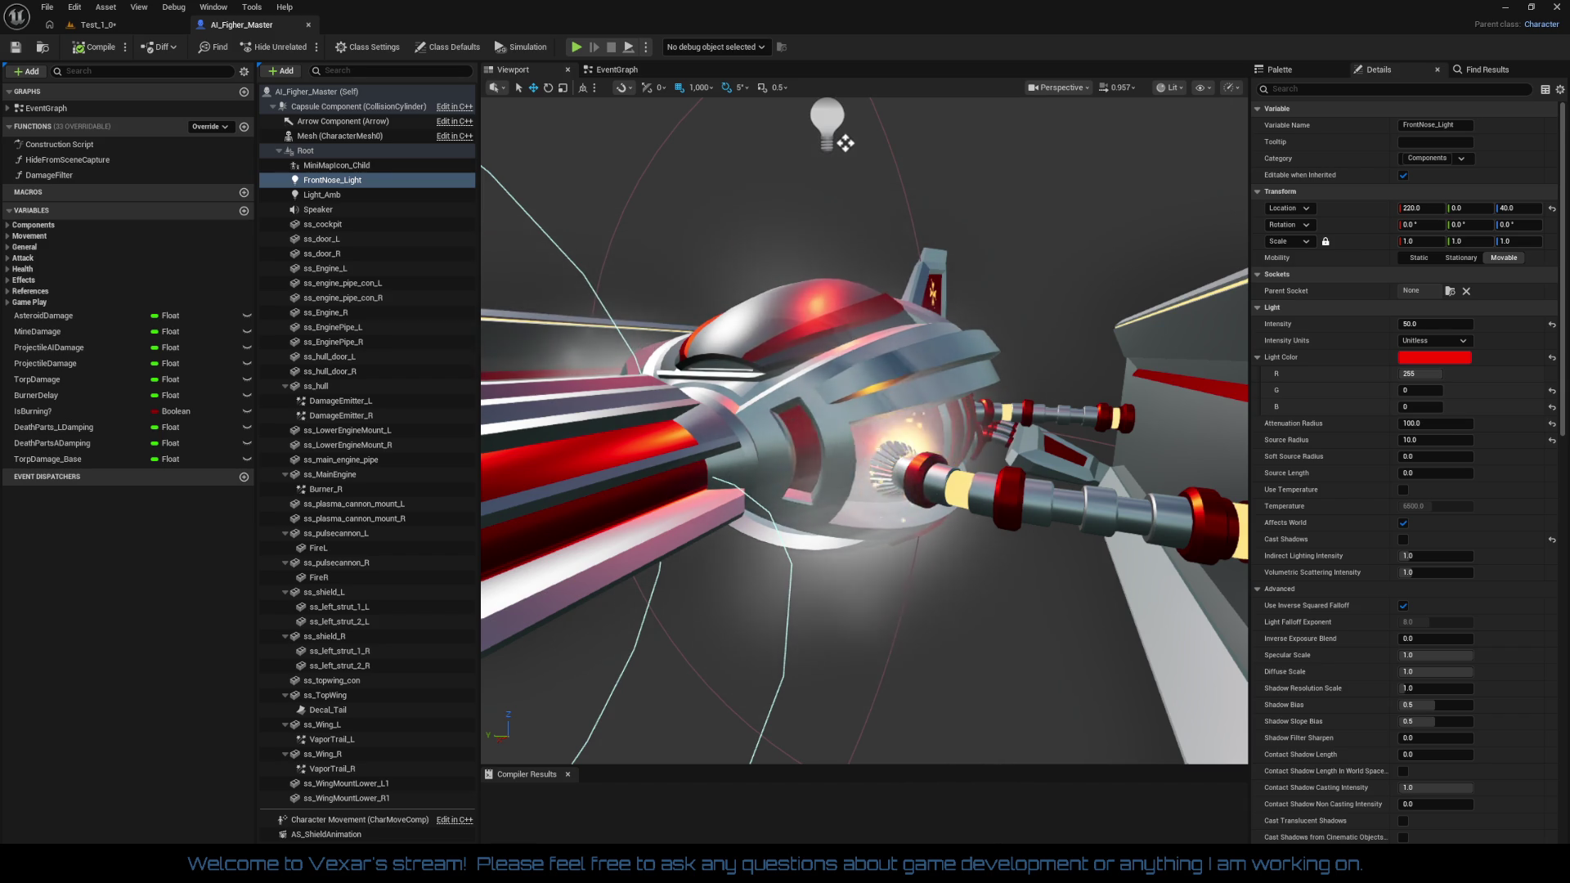
drag(859, 450, 818, 458)
mouse_move(744, 588)
mouse_down()
mouse_move(743, 621)
mouse_move(711, 621)
mouse_move(744, 589)
mouse_up()
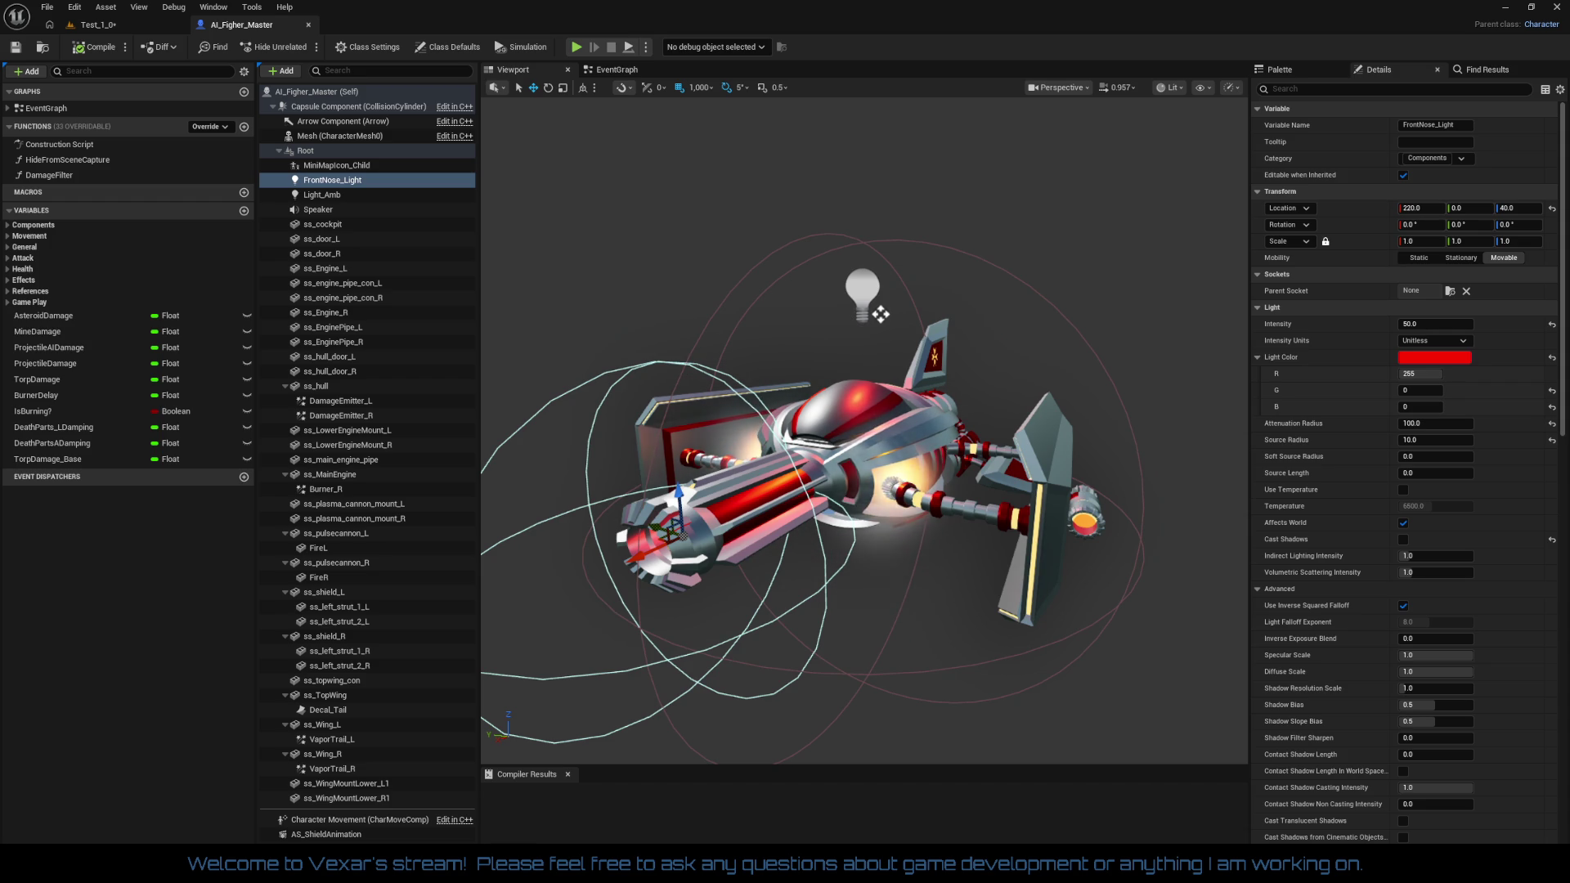
Look the fighter over from several angles, then bring up C_Damage_Sparks in Cascade
scroll(865, 429, up, 5)
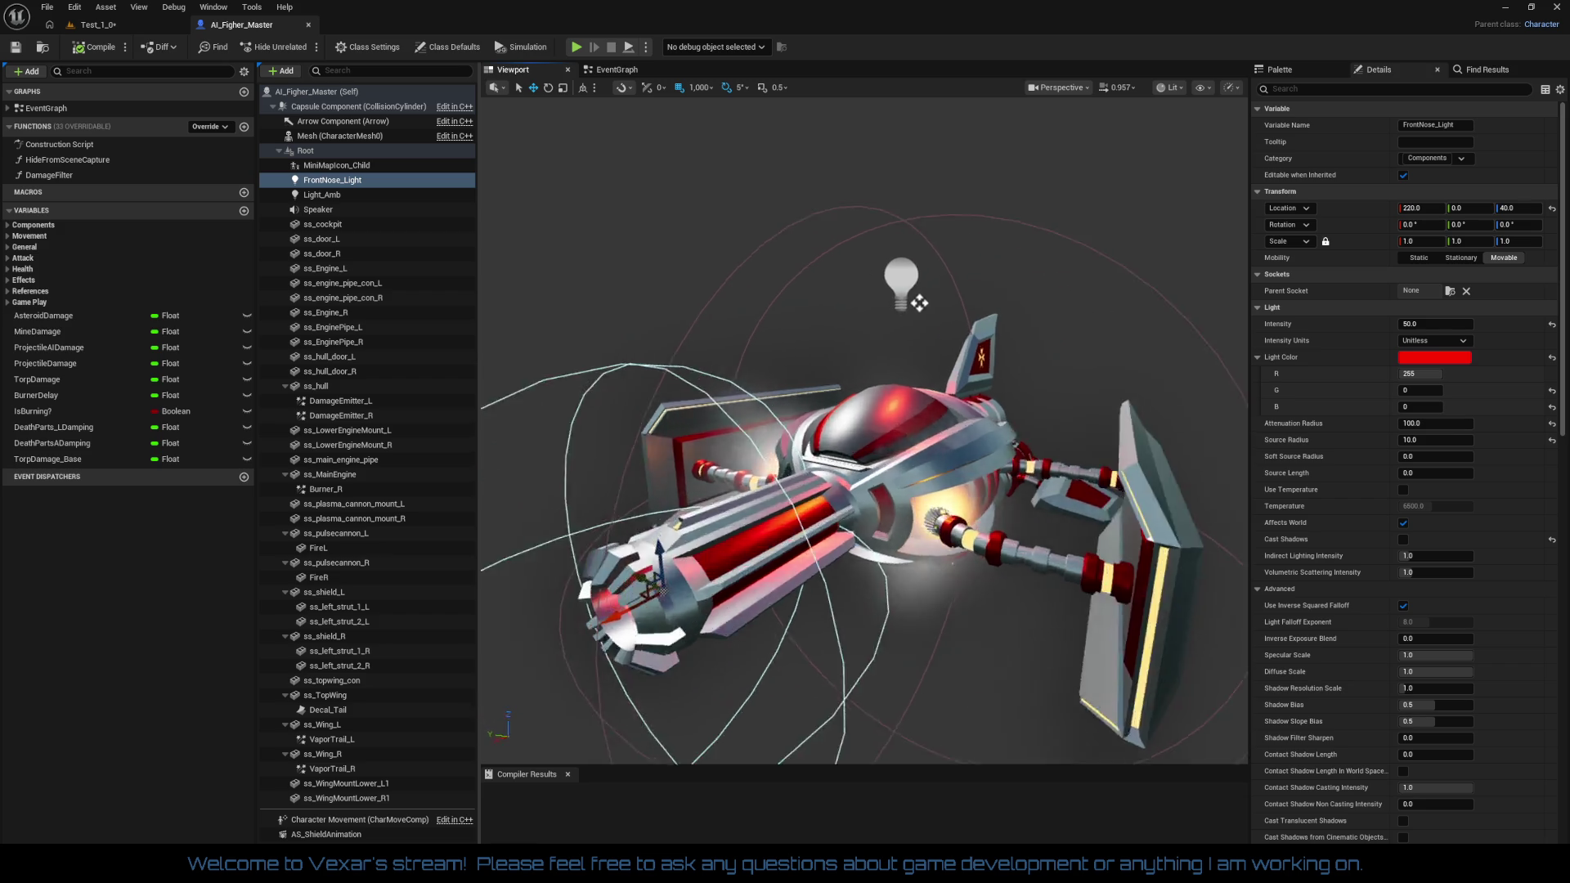
mouse_move(753, 663)
mouse_down()
mouse_move(687, 654)
mouse_move(752, 664)
mouse_up()
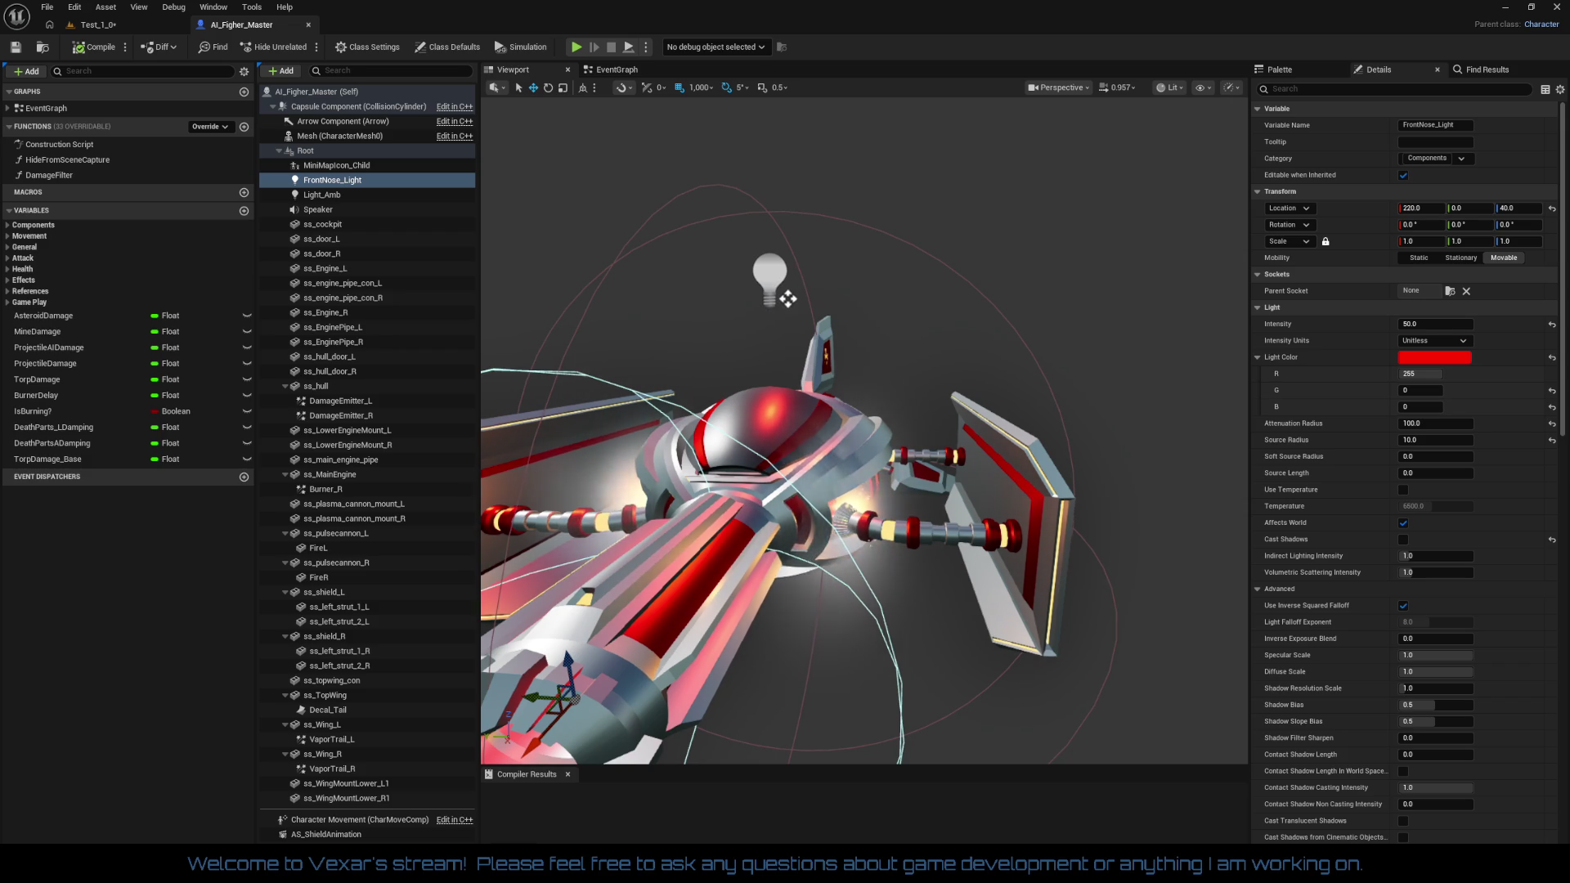
drag(589, 433, 818, 425)
drag(851, 719, 898, 724)
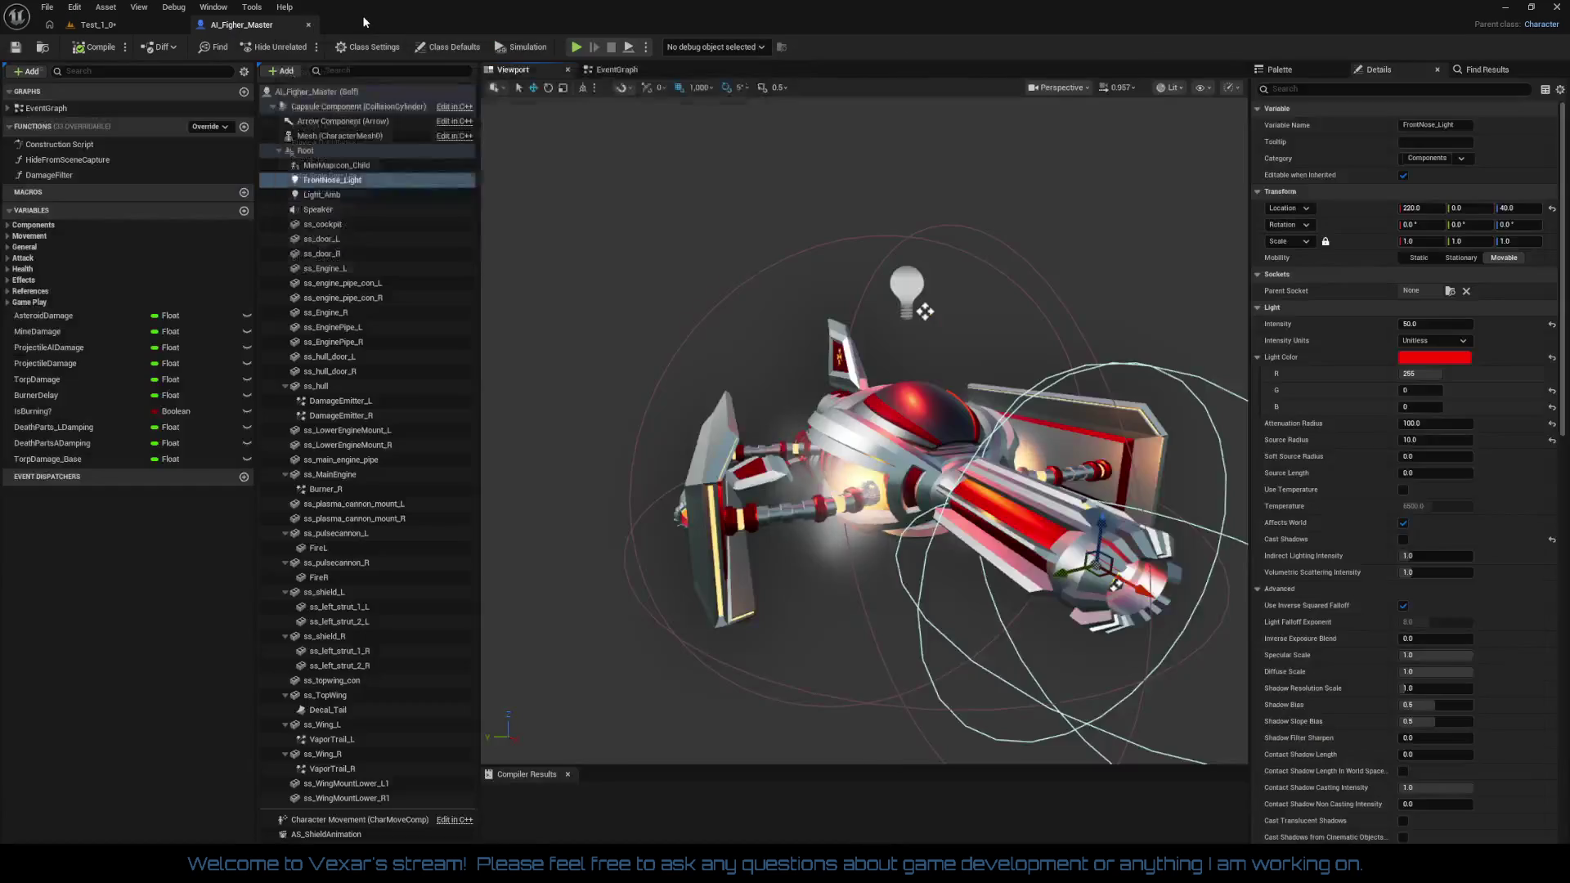
click(371, 22)
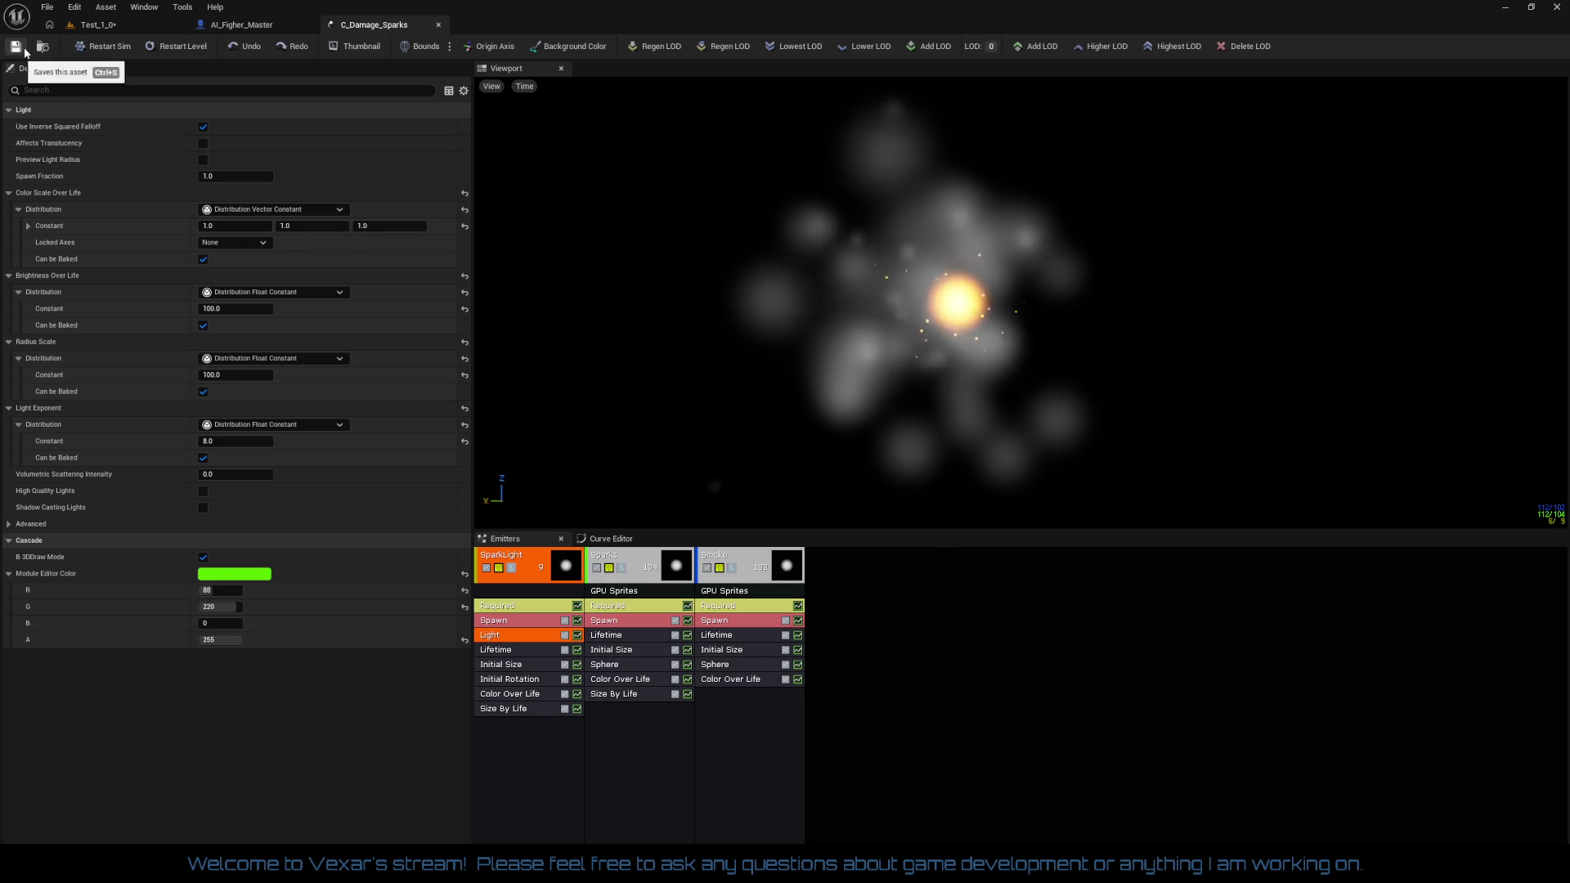
In Test_1_0, drop a C_Damage_Sparks emitter beside the station's right engine at 12000, 0, 3680
click(95, 25)
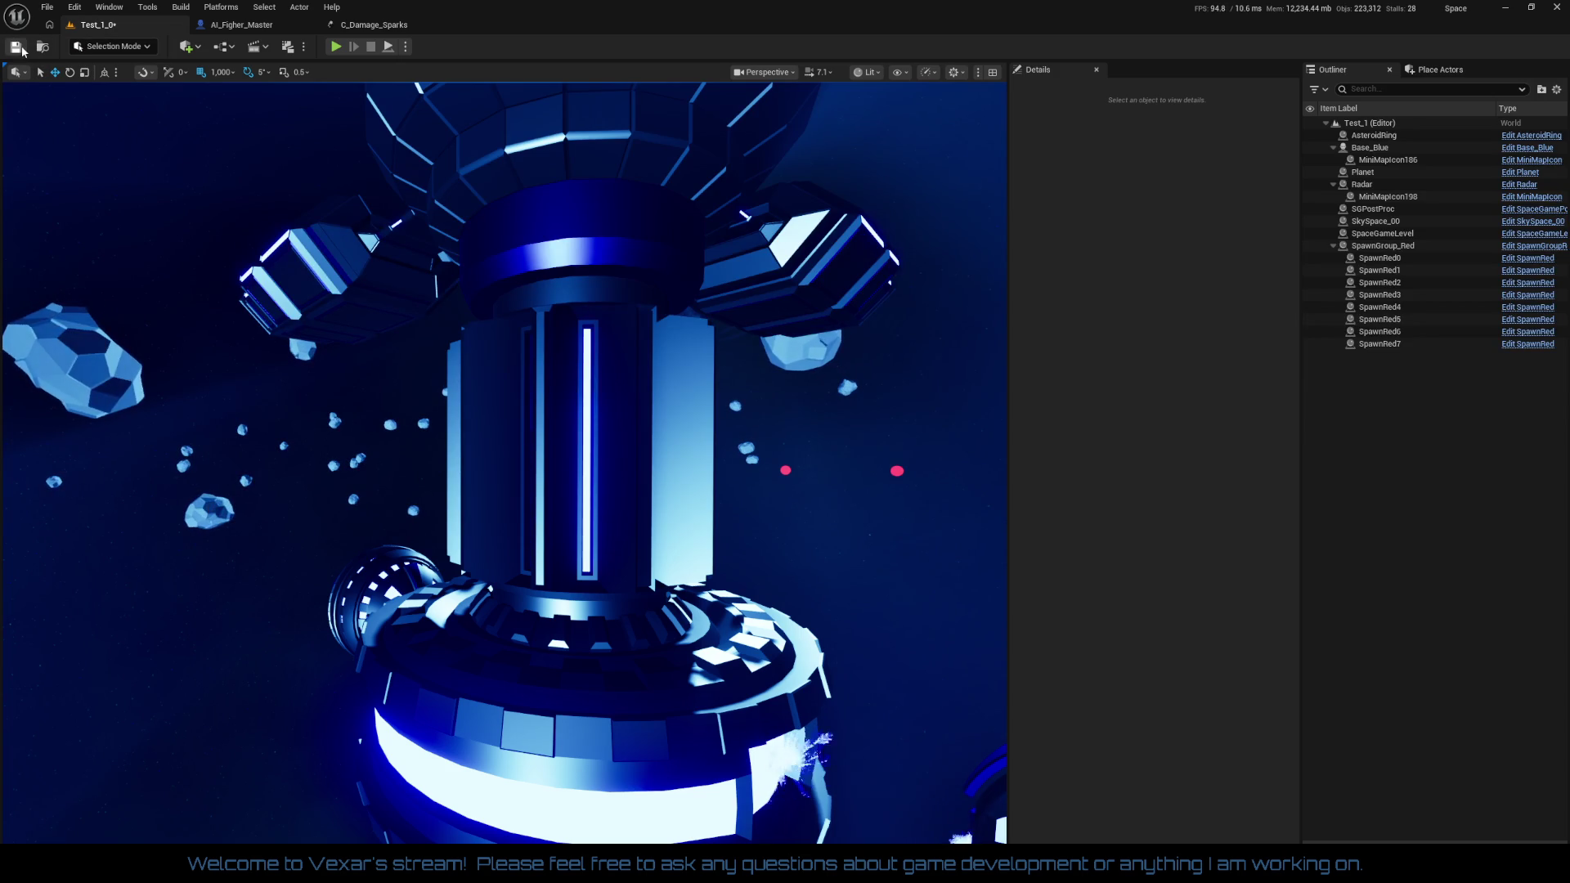
drag(290, 350, 368, 404)
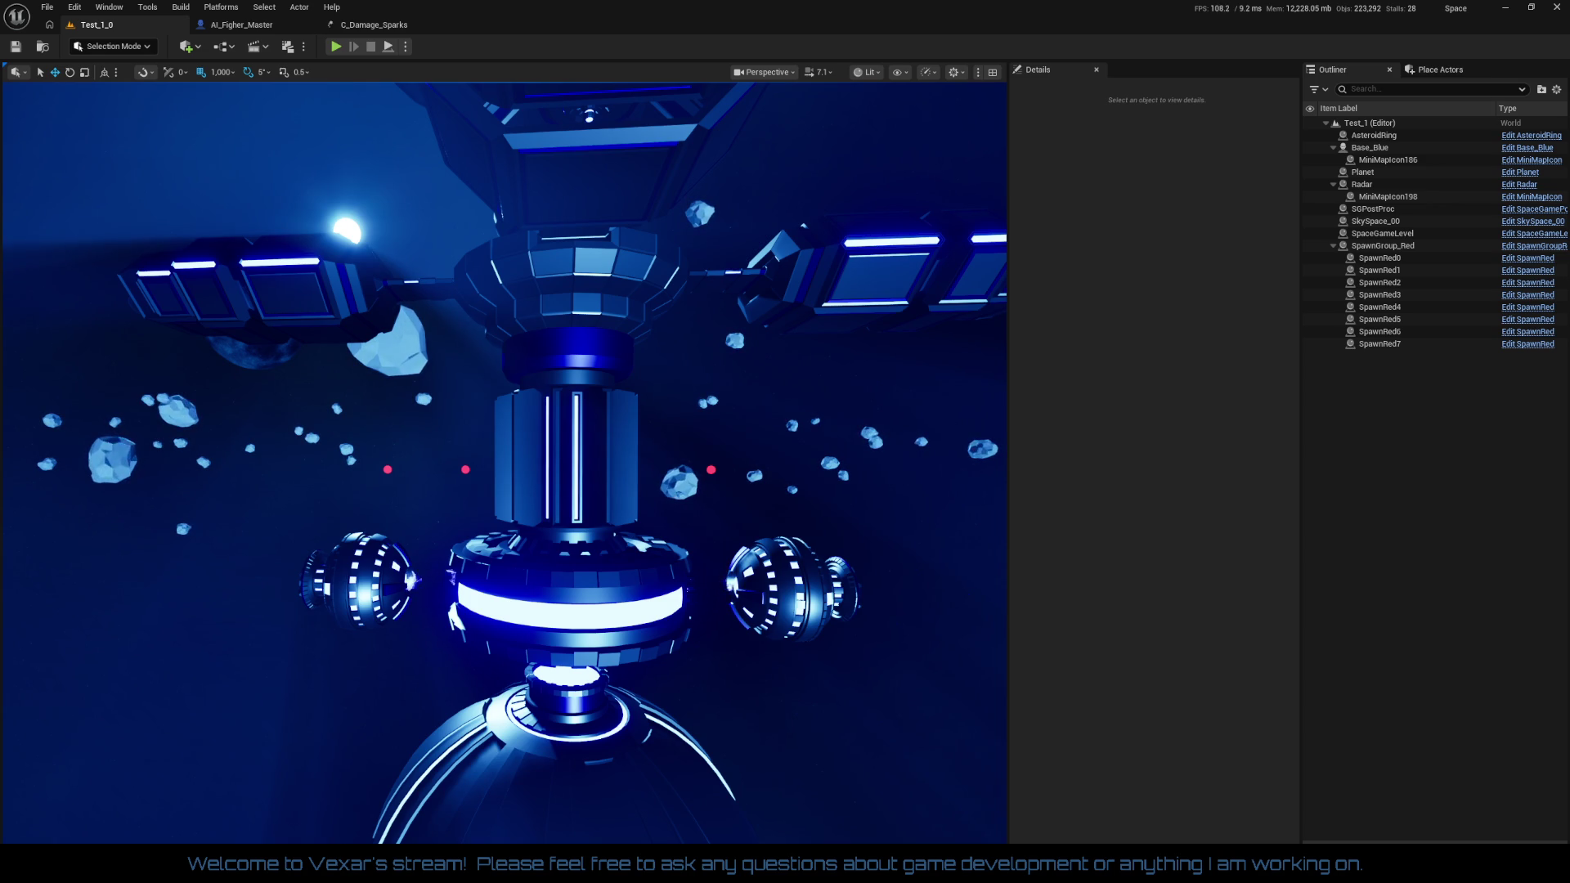
drag(1294, 528, 726, 563)
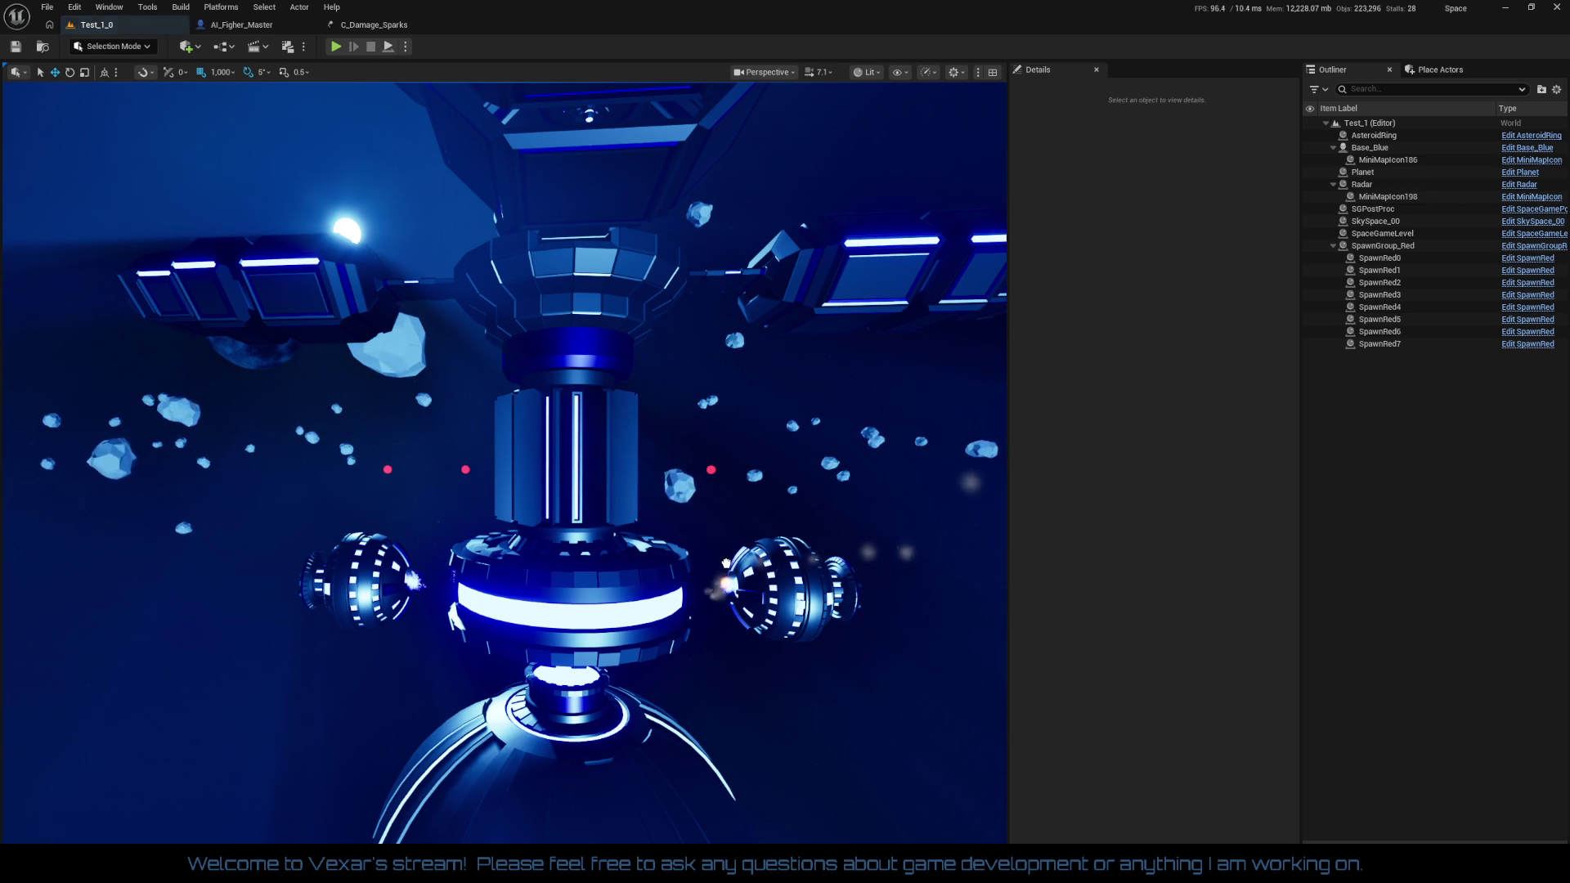
mouse_move(609, 641)
mouse_down()
mouse_move(703, 693)
mouse_move(747, 634)
mouse_up()
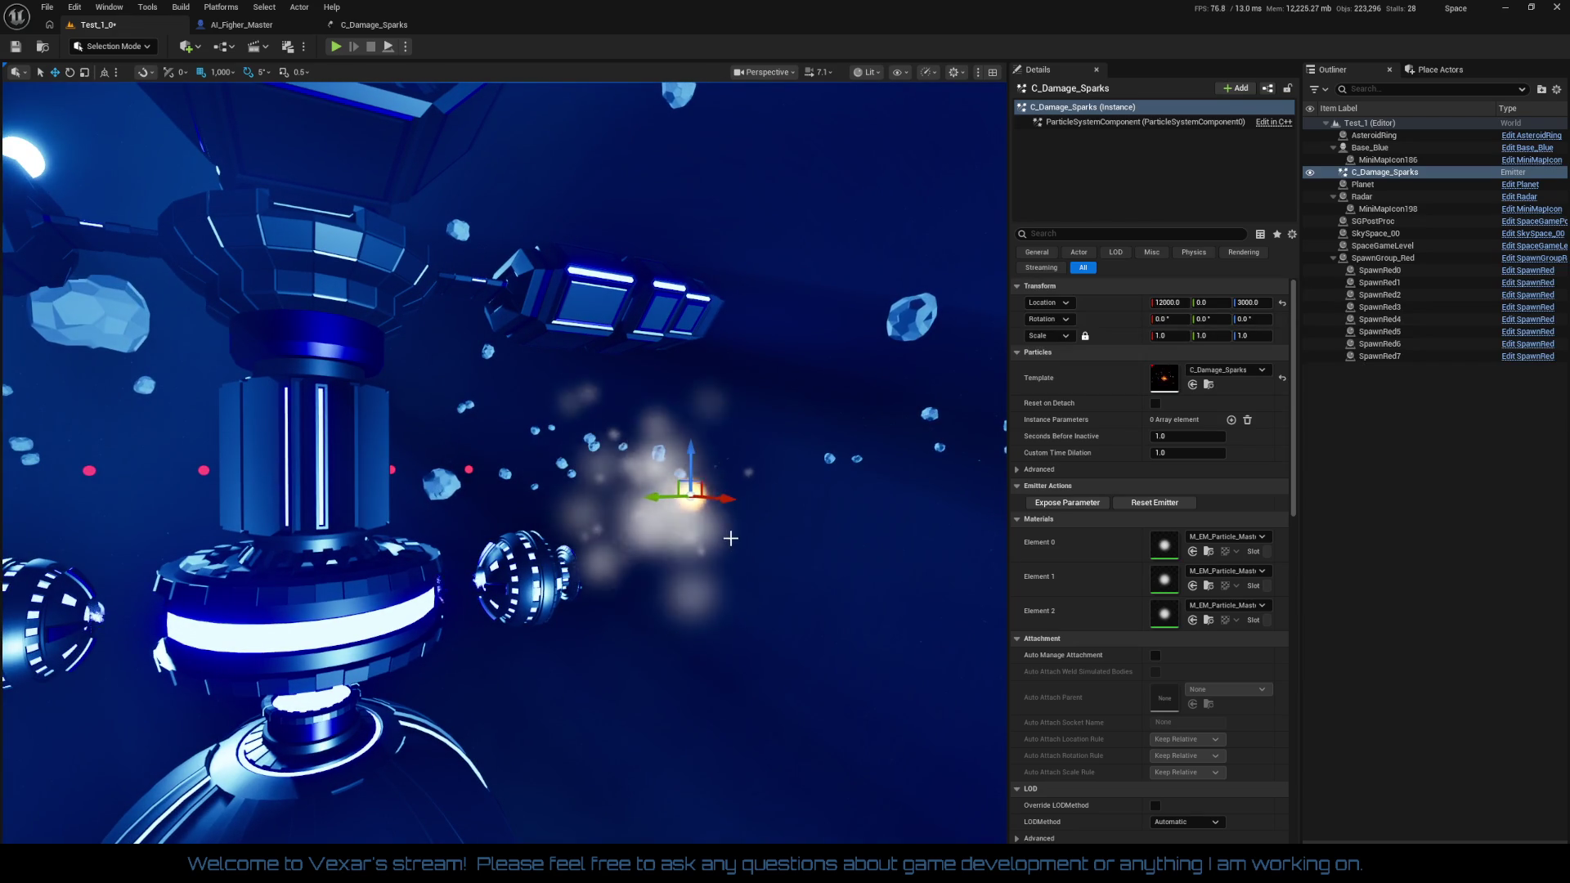
Move the sparks emitter left along X and try scales of 100, 50, then 20
drag(724, 497, 409, 472)
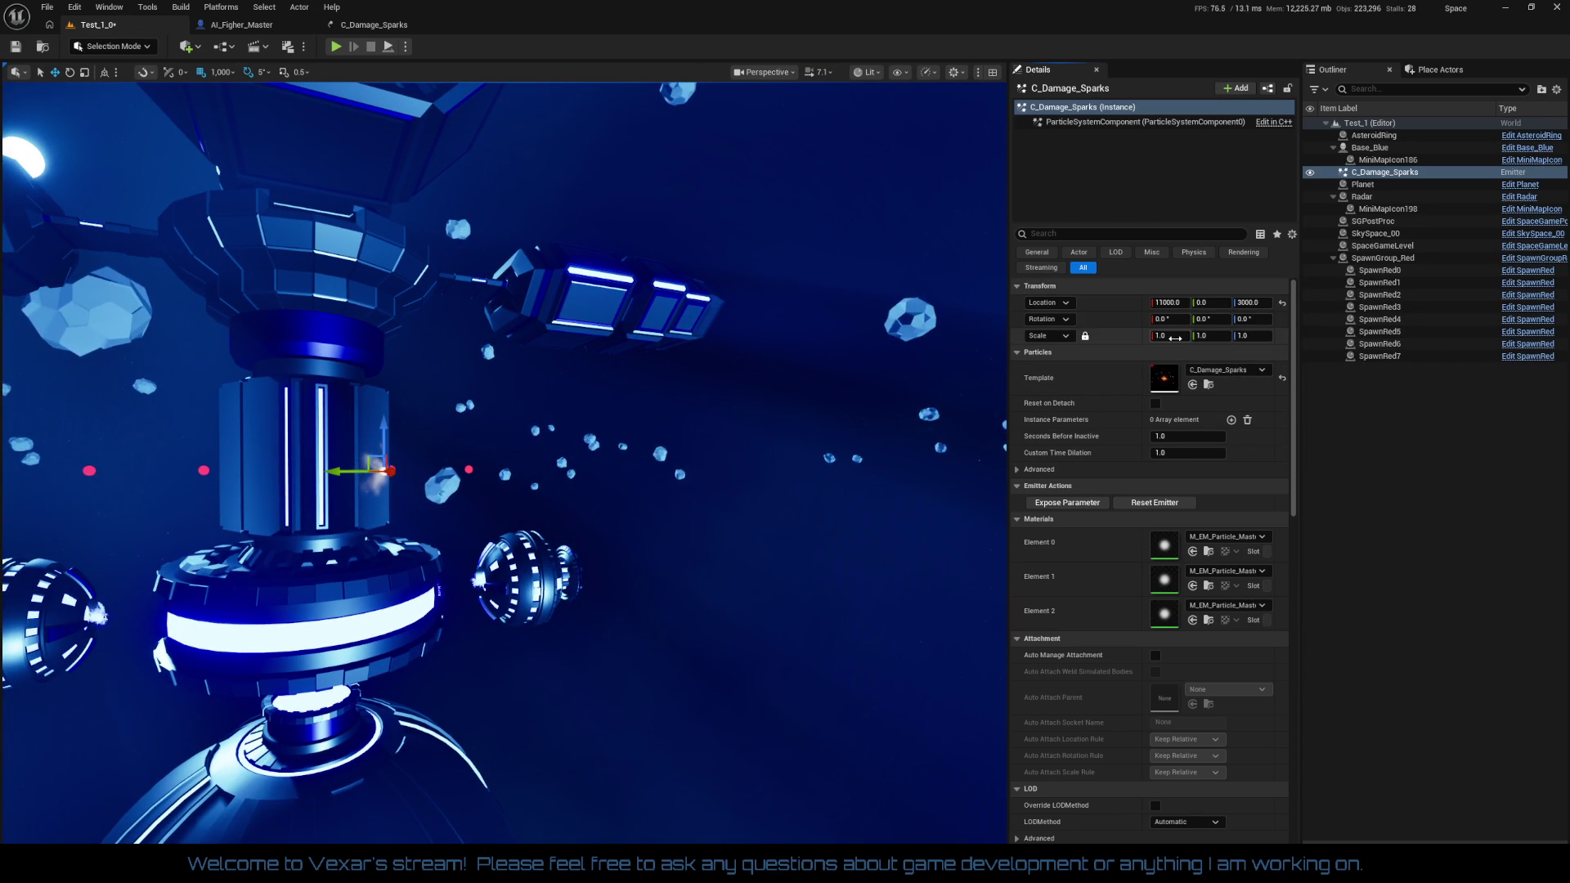
text(100)
key(Return)
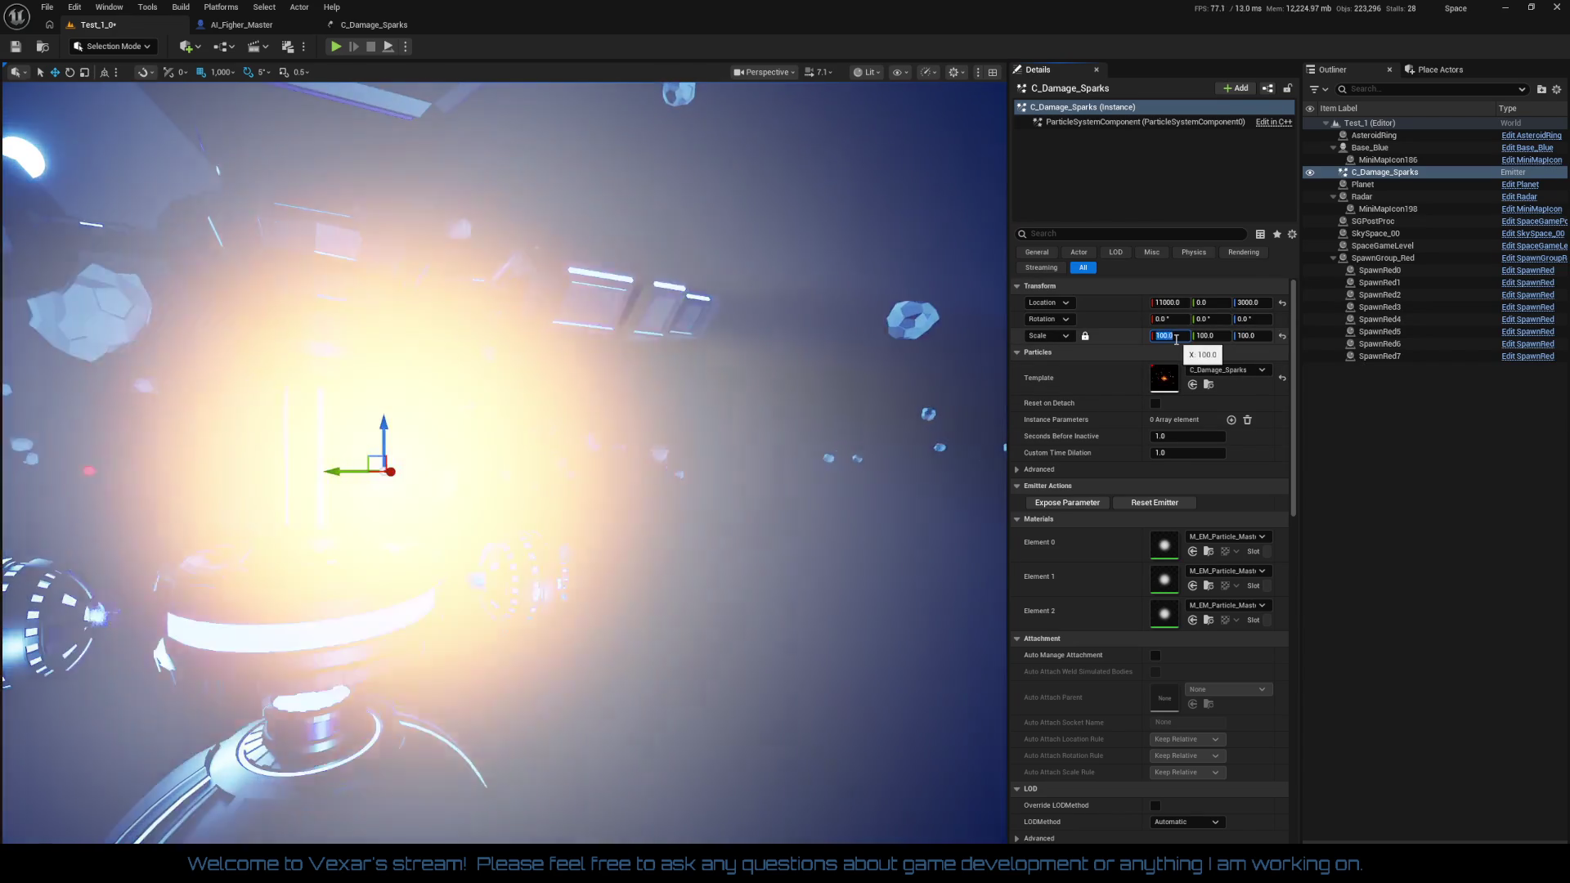
text(50)
key(Return)
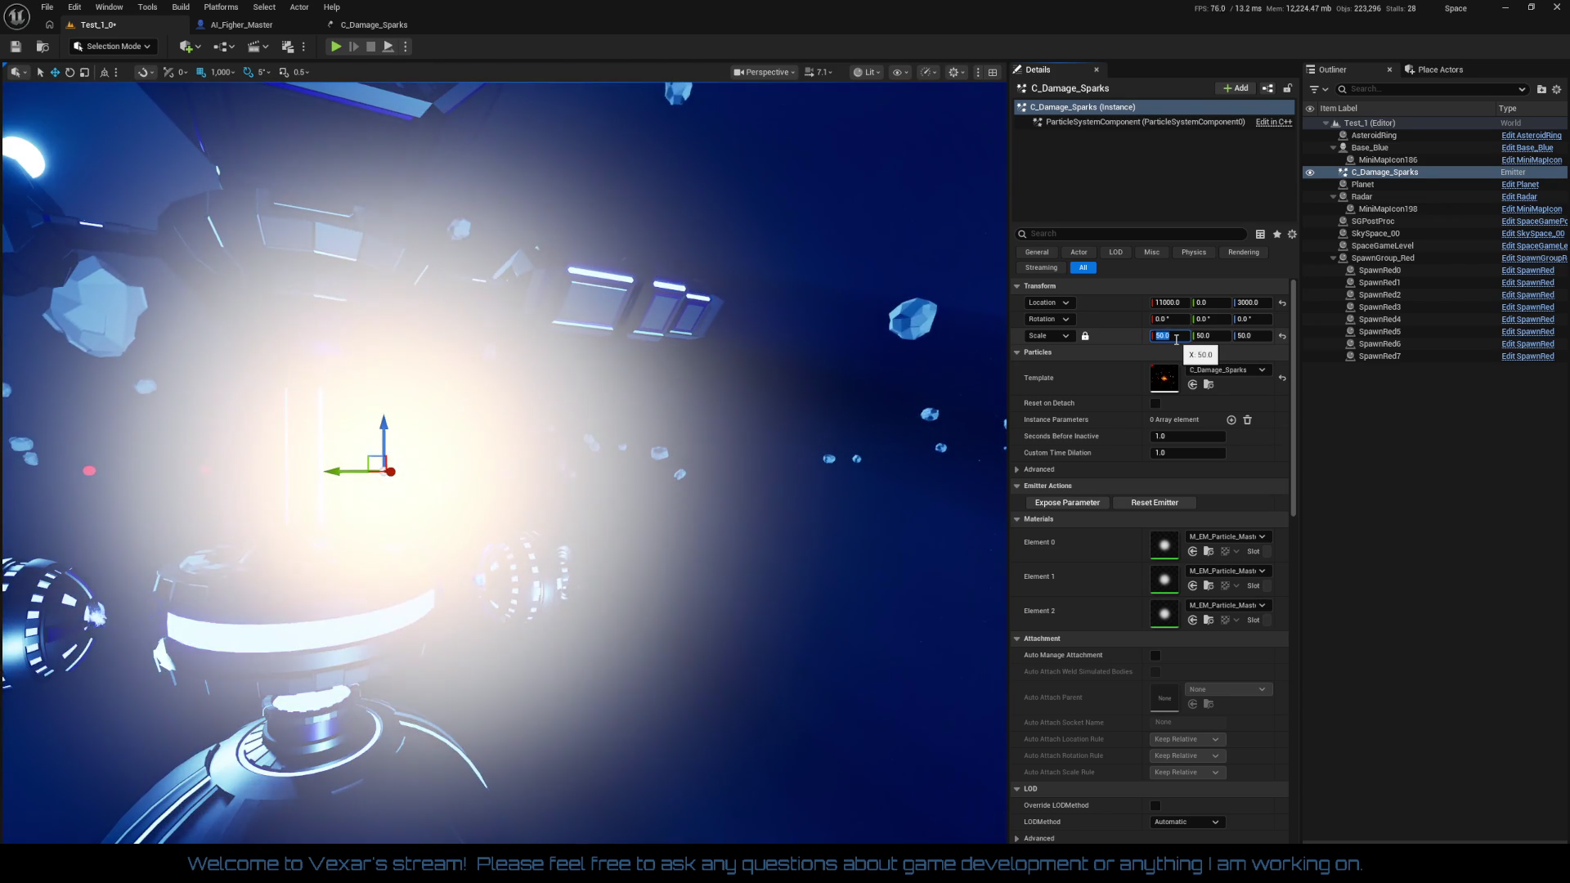
text(20)
key(Return)
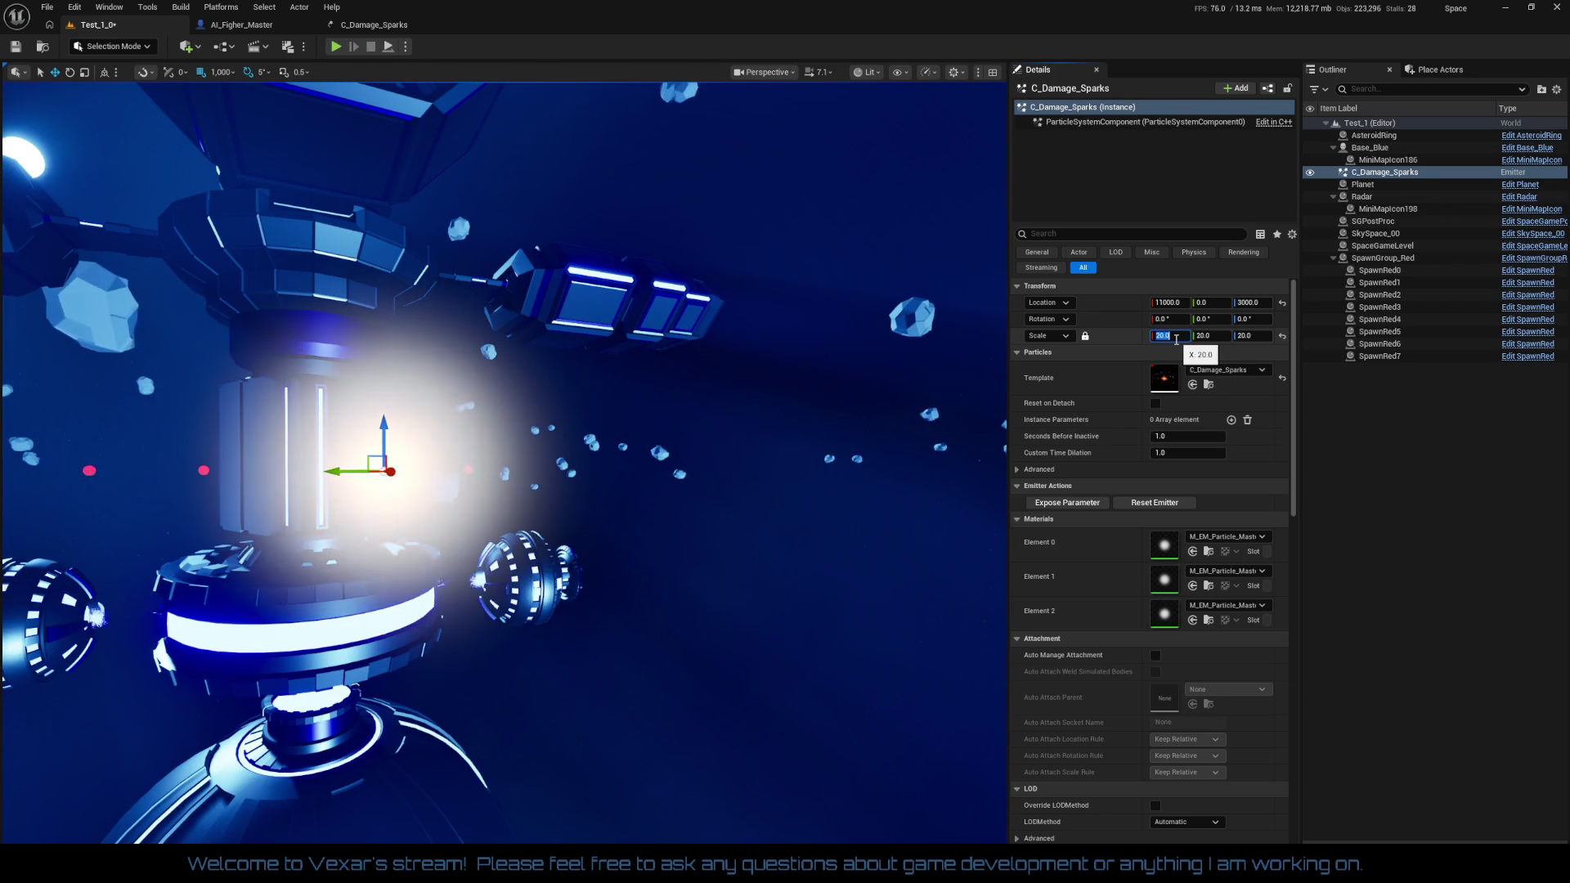
Reposition the sparks emitter right next to the station, then delete it from the level
drag(573, 458, 589, 539)
mouse_move(804, 497)
mouse_down()
mouse_move(769, 474)
mouse_move(804, 497)
mouse_up()
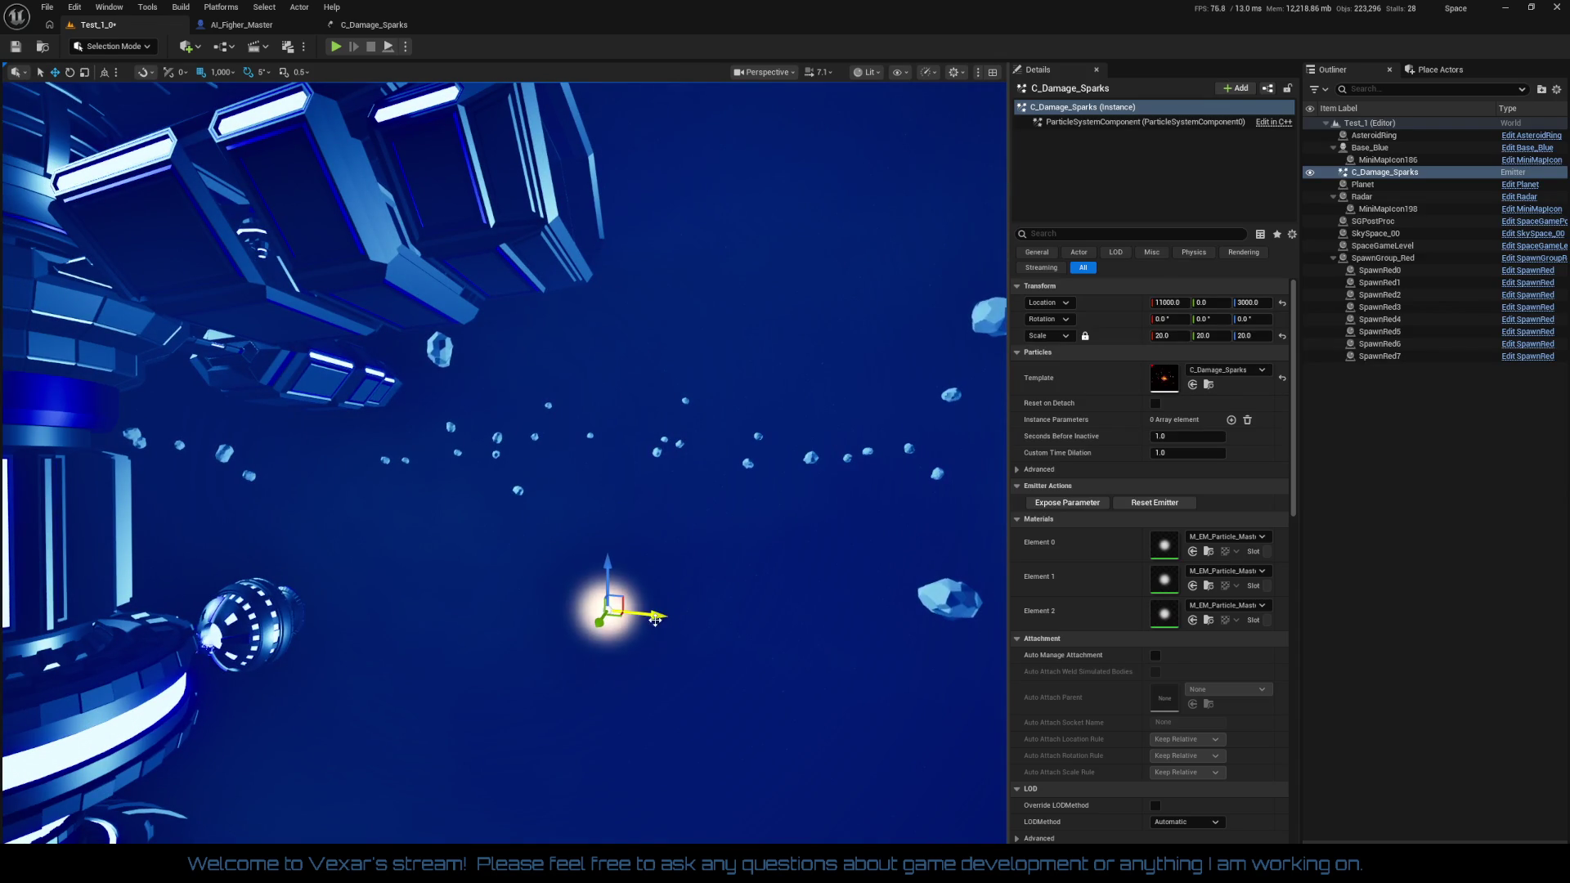
mouse_move(564, 604)
mouse_down()
mouse_move(306, 584)
mouse_move(344, 601)
mouse_up()
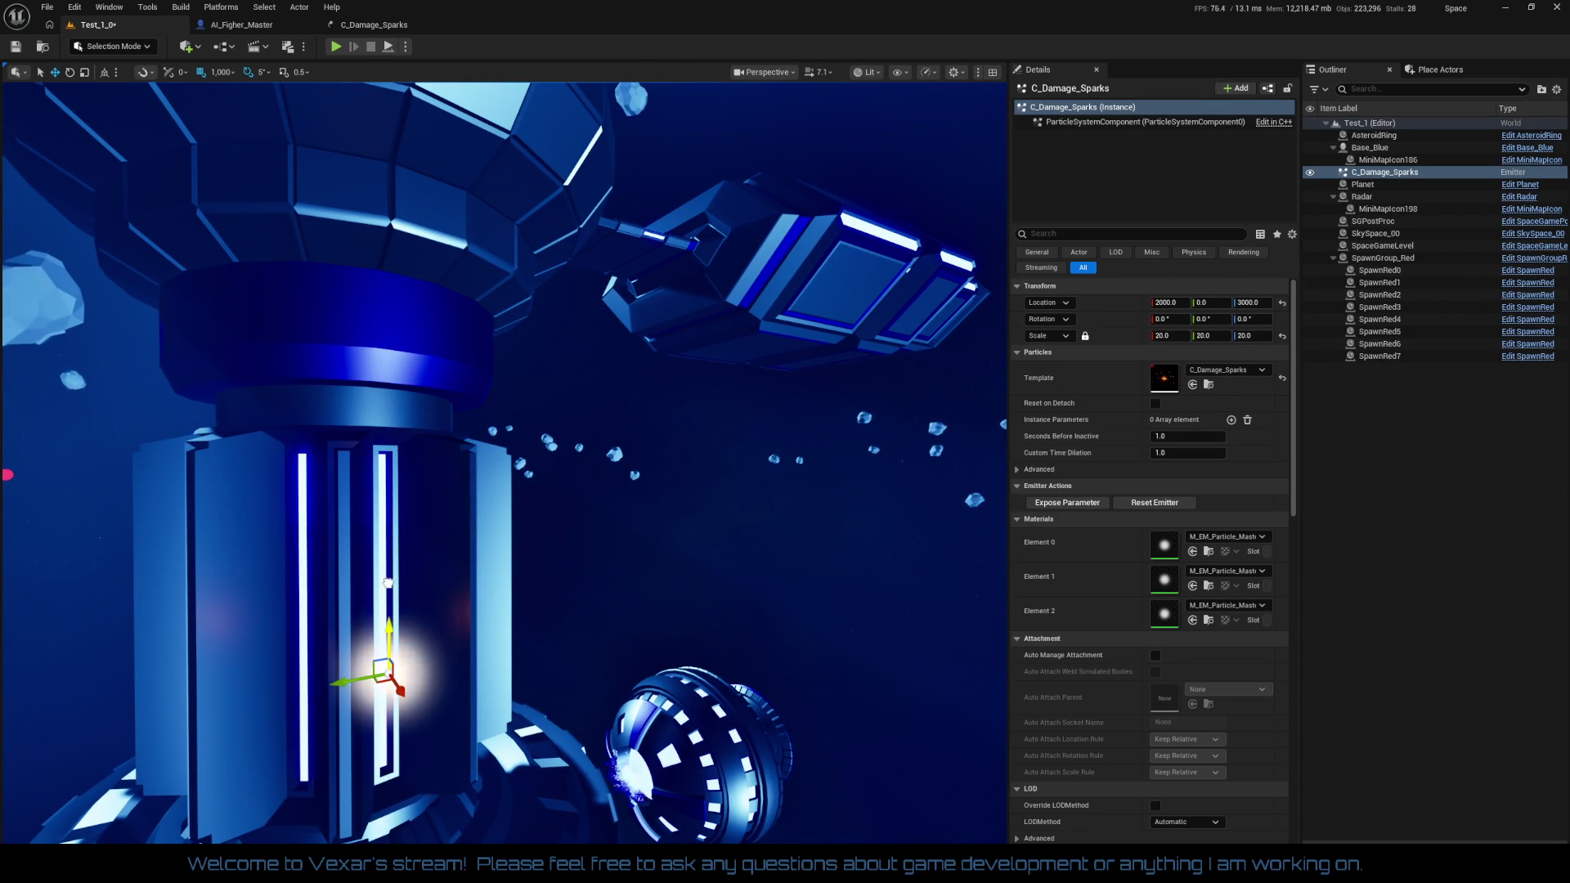
mouse_move(384, 530)
mouse_down()
mouse_move(370, 487)
mouse_move(489, 711)
mouse_up()
key(Delete)
drag(671, 593, 671, 707)
drag(499, 306, 513, 307)
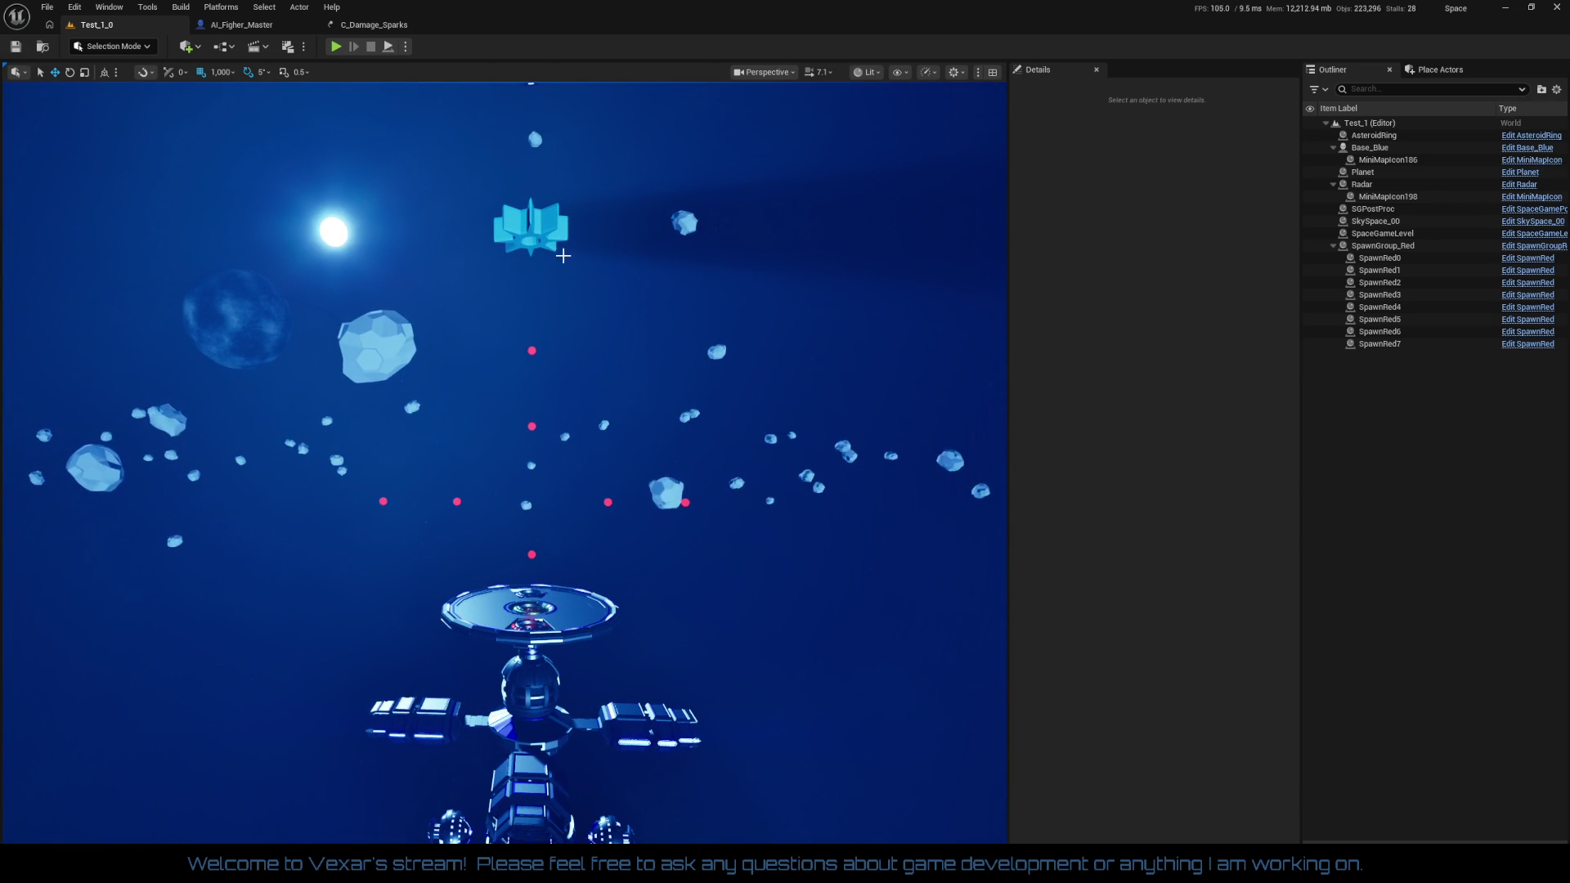
Enable 'Spawn Random Fighters?' on SpaceGameLevel and start a Play In Editor session
click(536, 231)
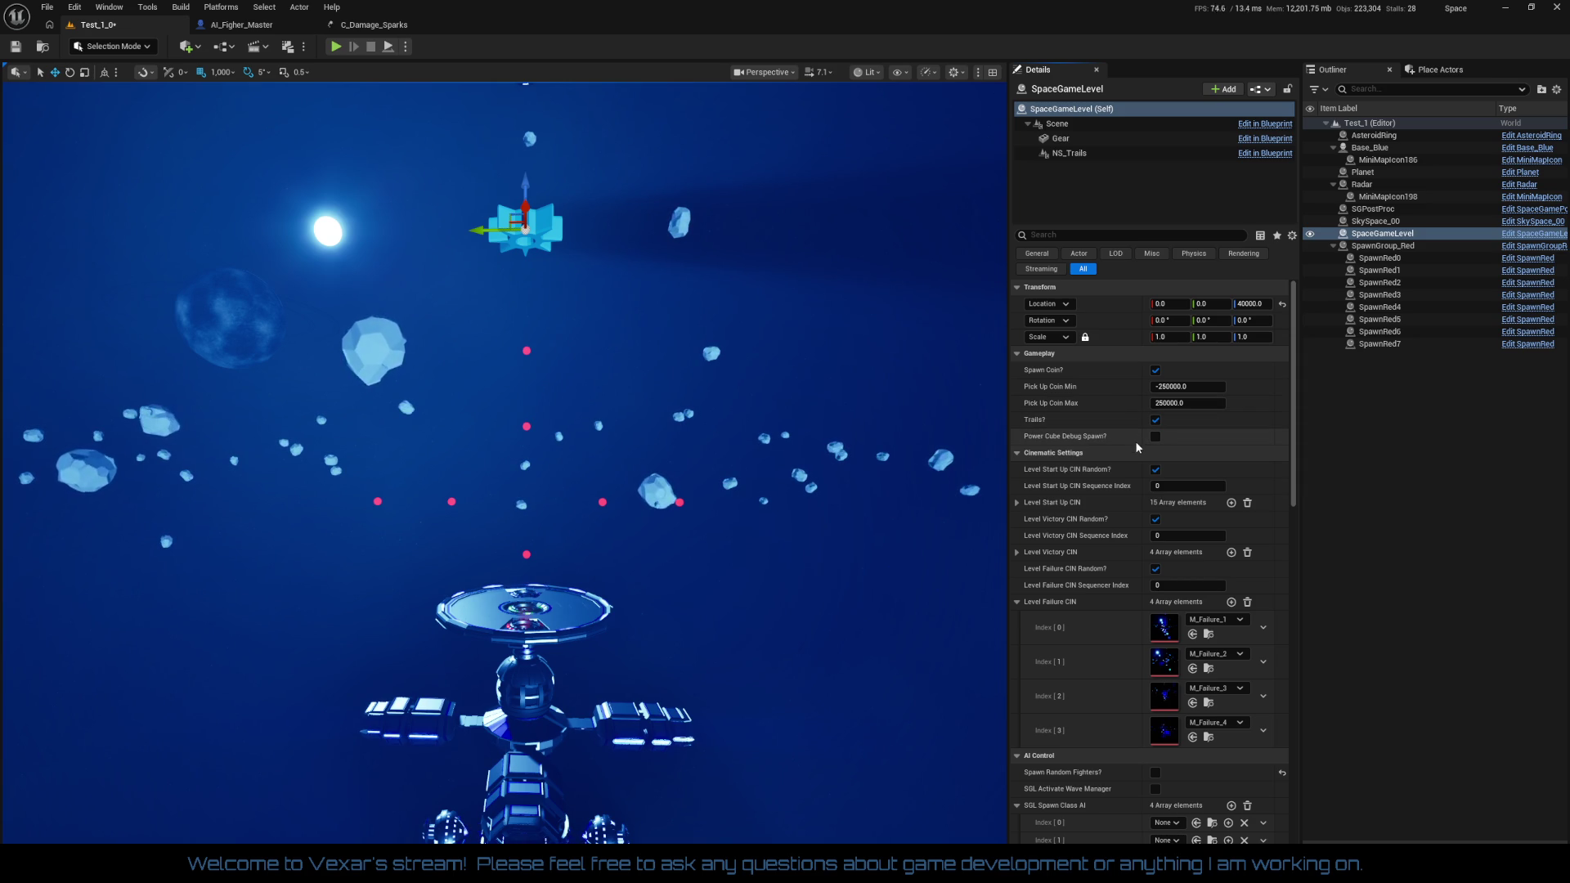
scroll(1219, 523, down, 2)
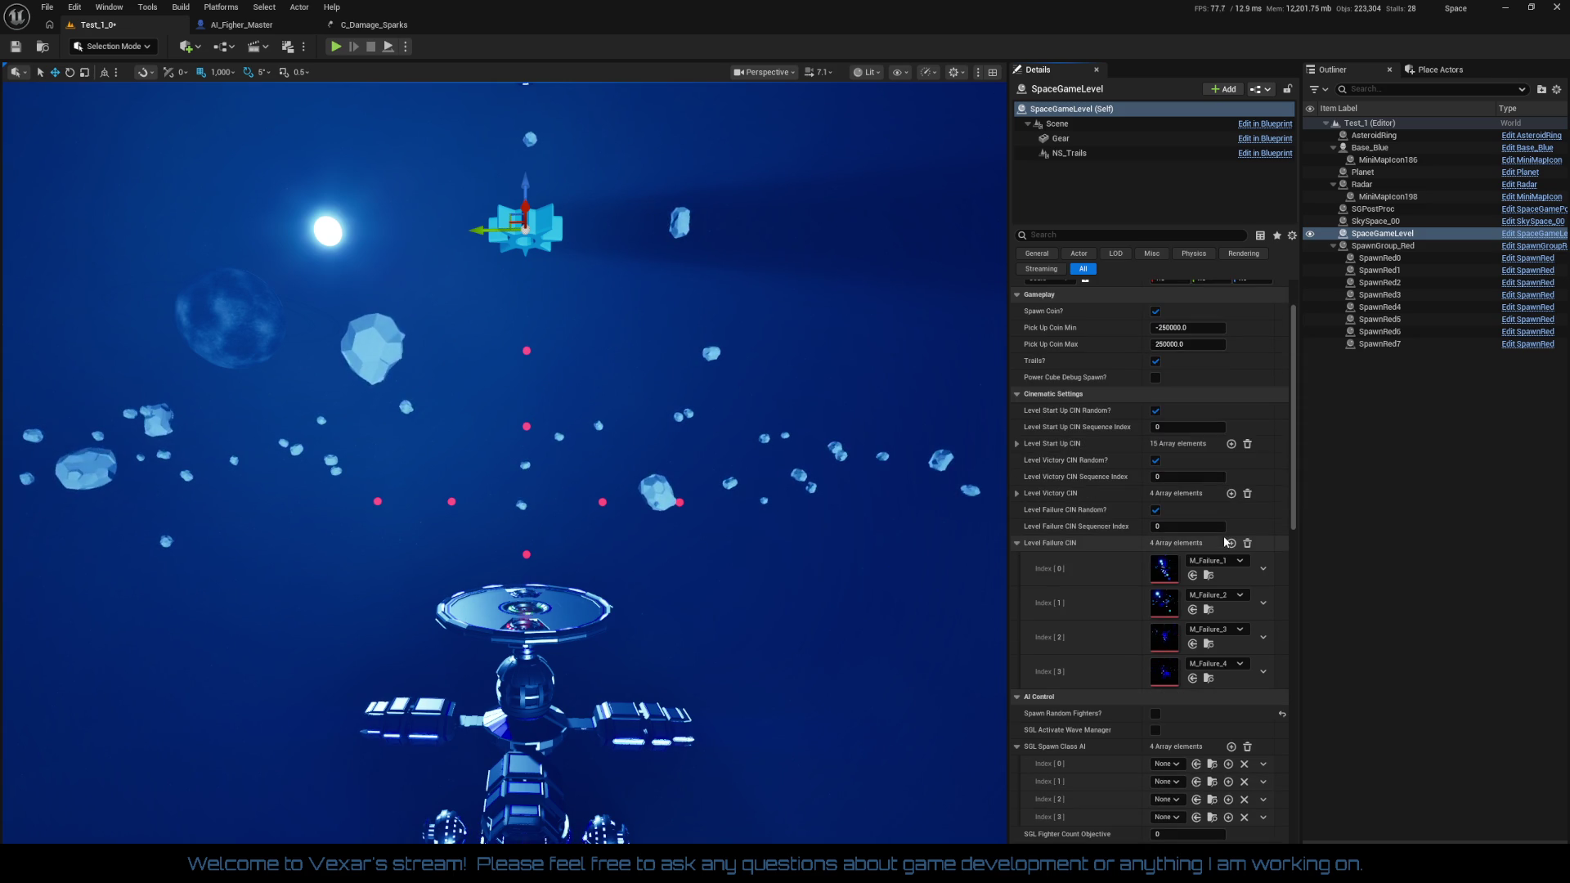
click(1052, 395)
click(1158, 427)
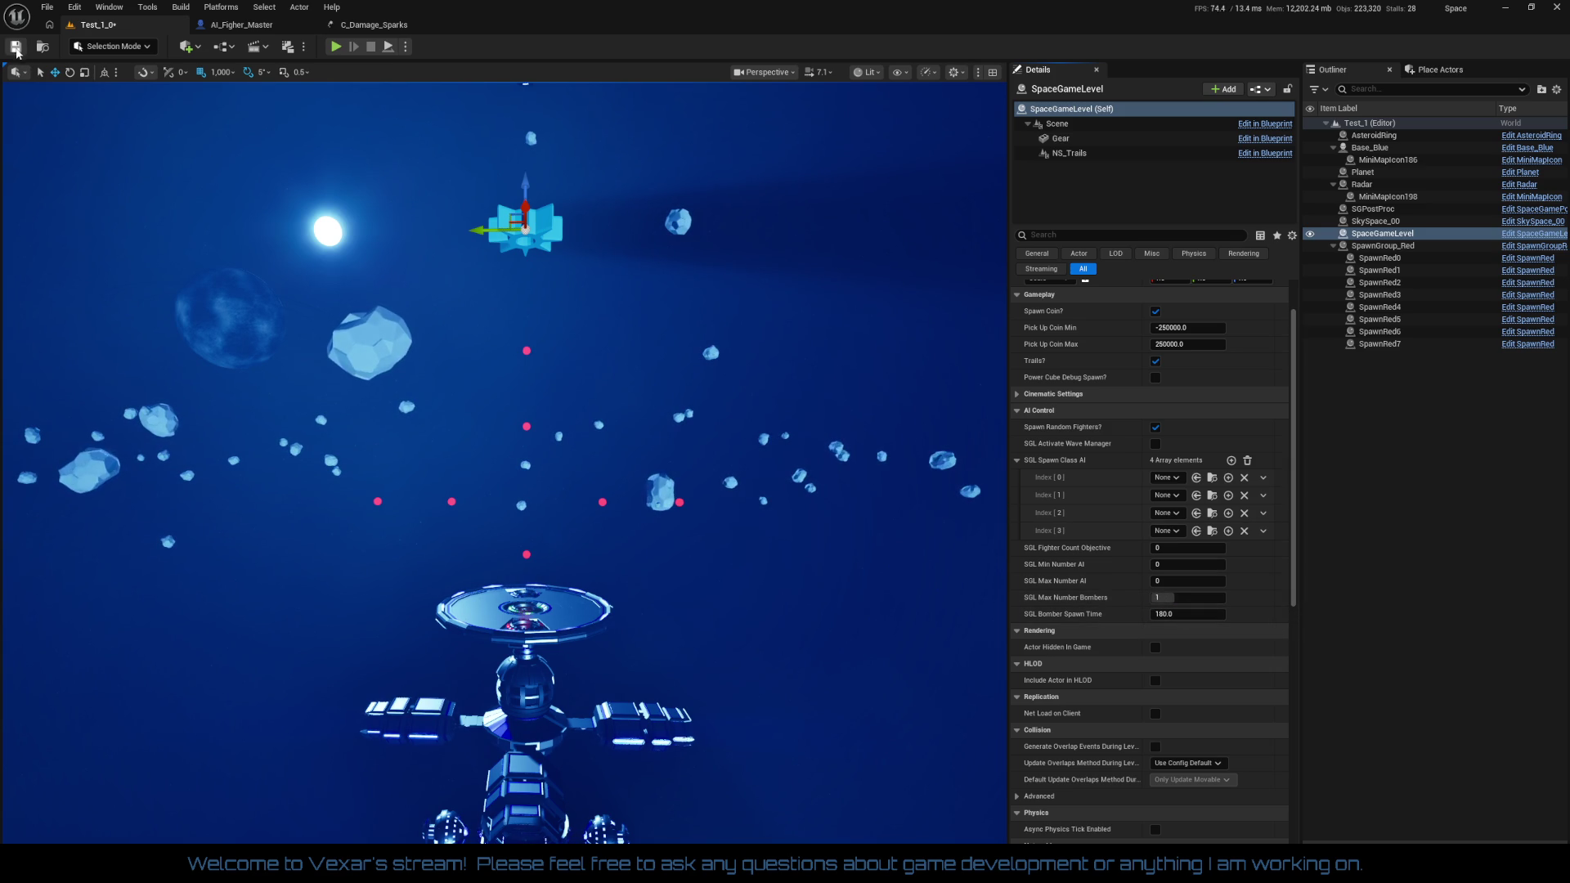
click(332, 46)
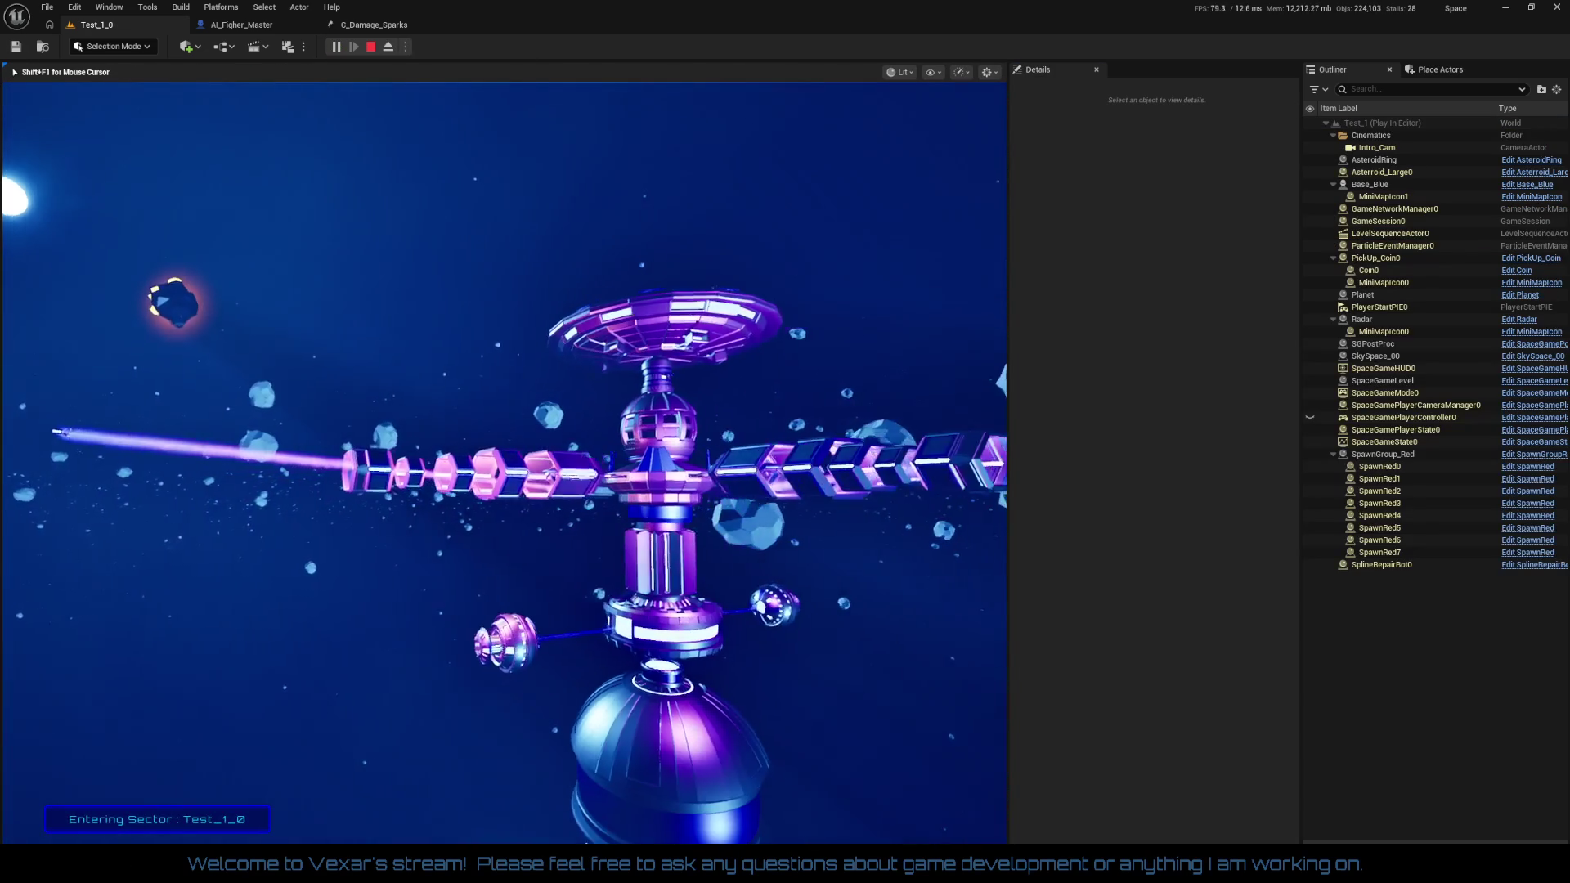
Play Test_1_0 full screen, boosting past the station through about 90 seconds of combat, then stop
key(F11)
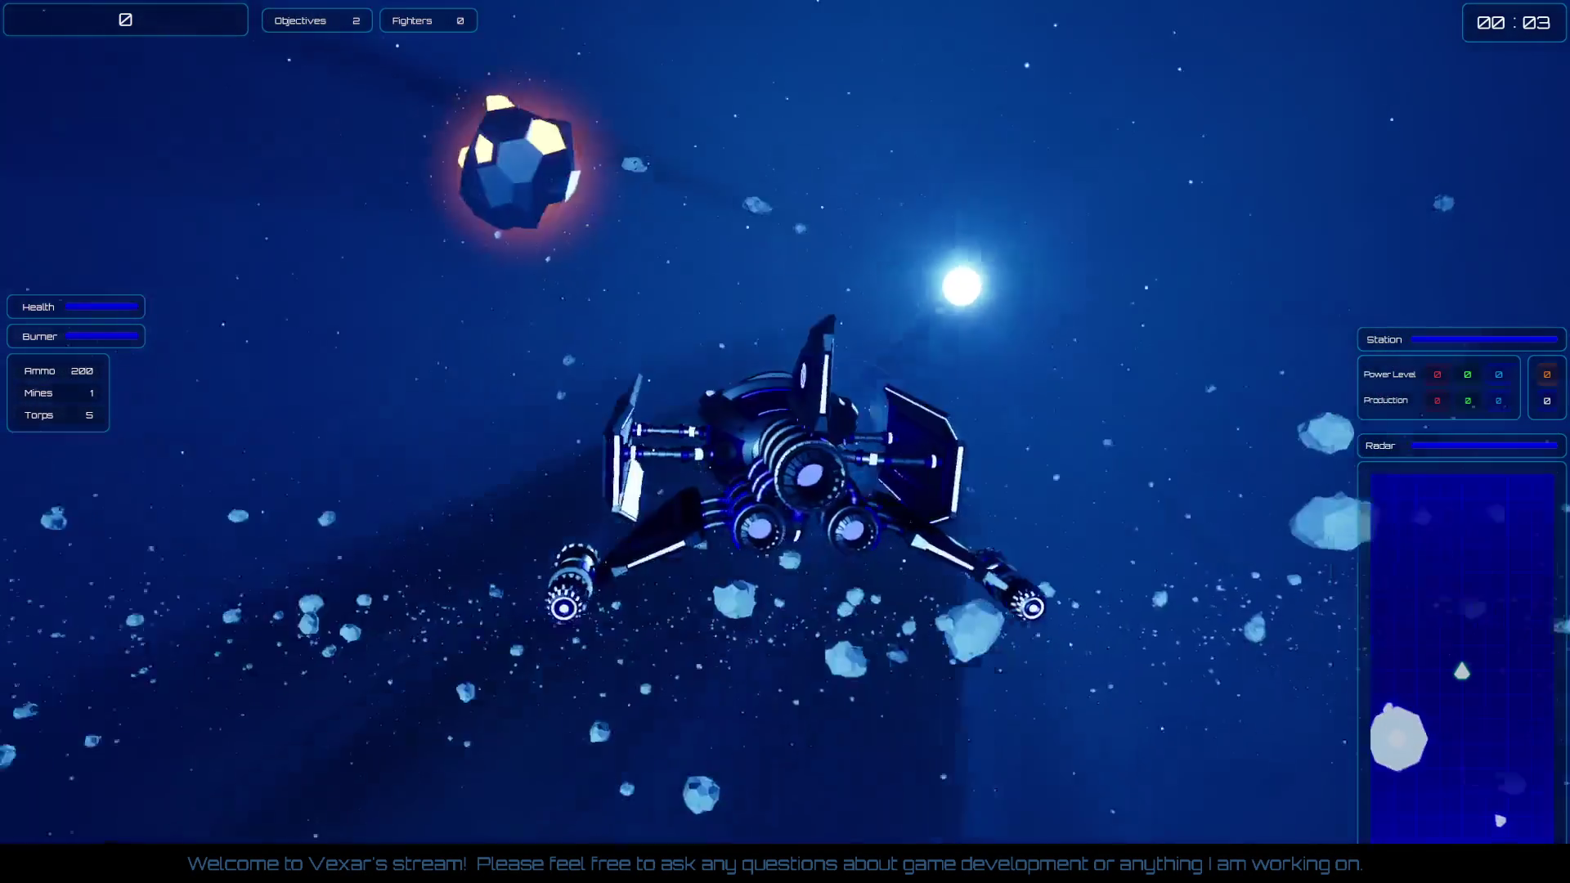
key(shift)
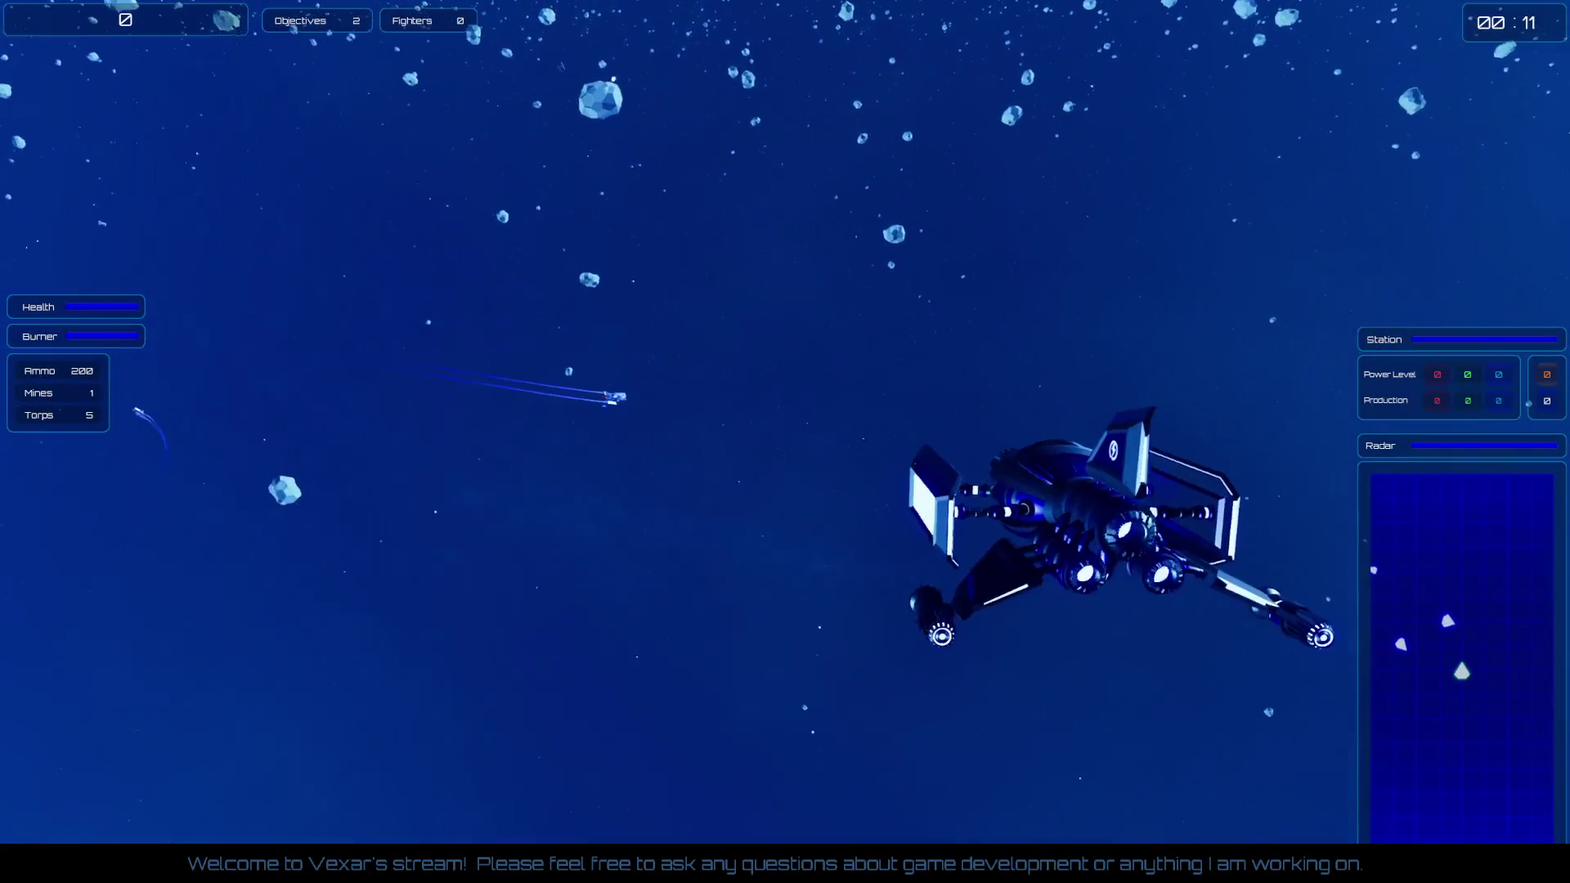
key(shift)
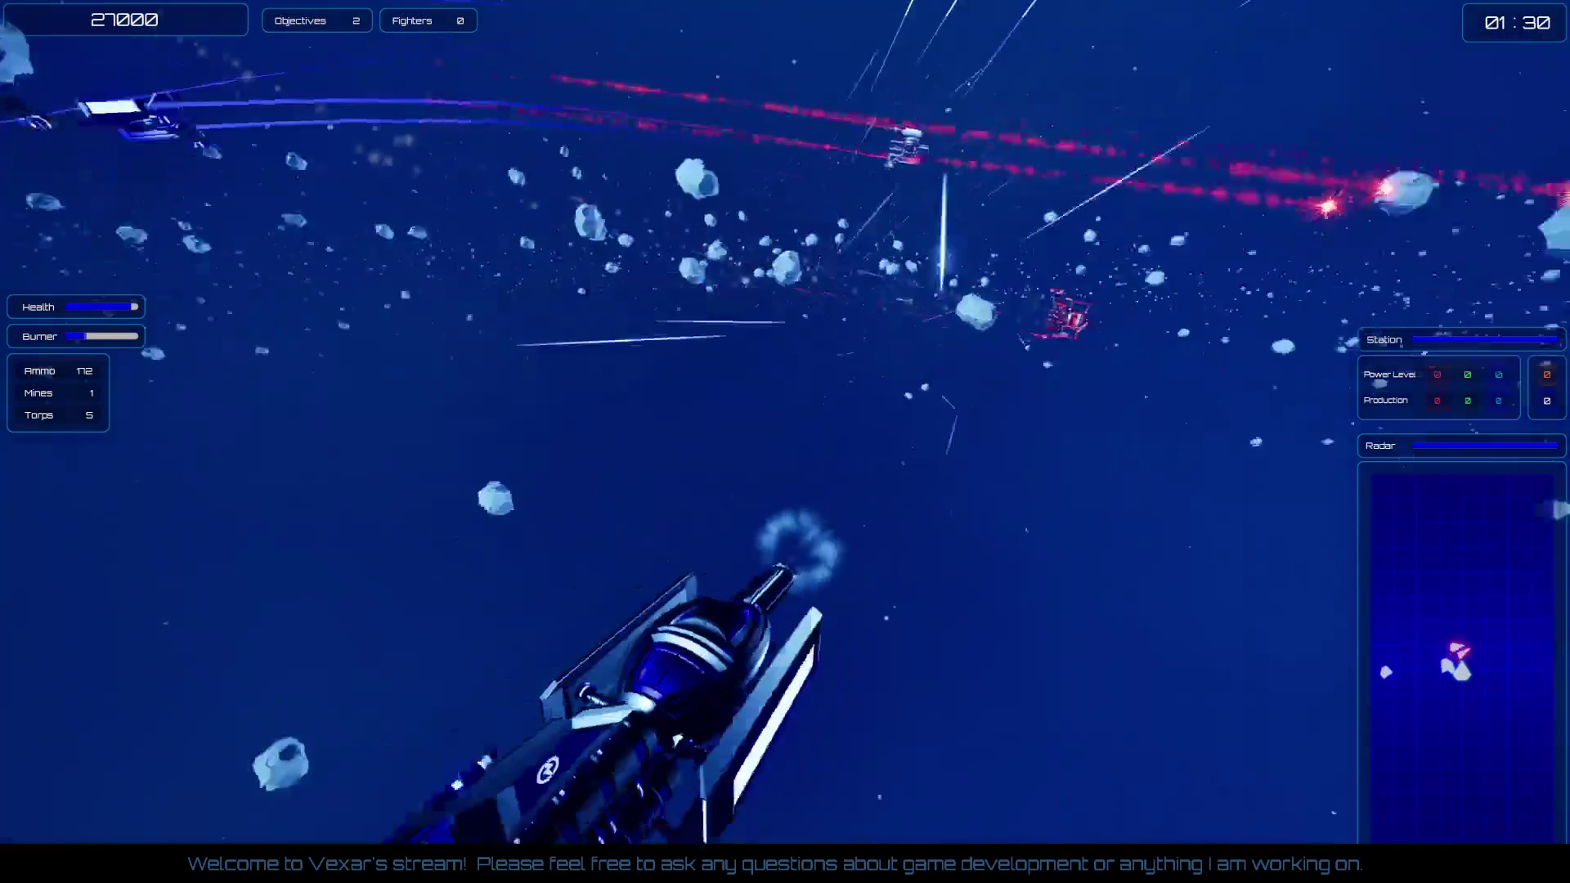
key(Escape)
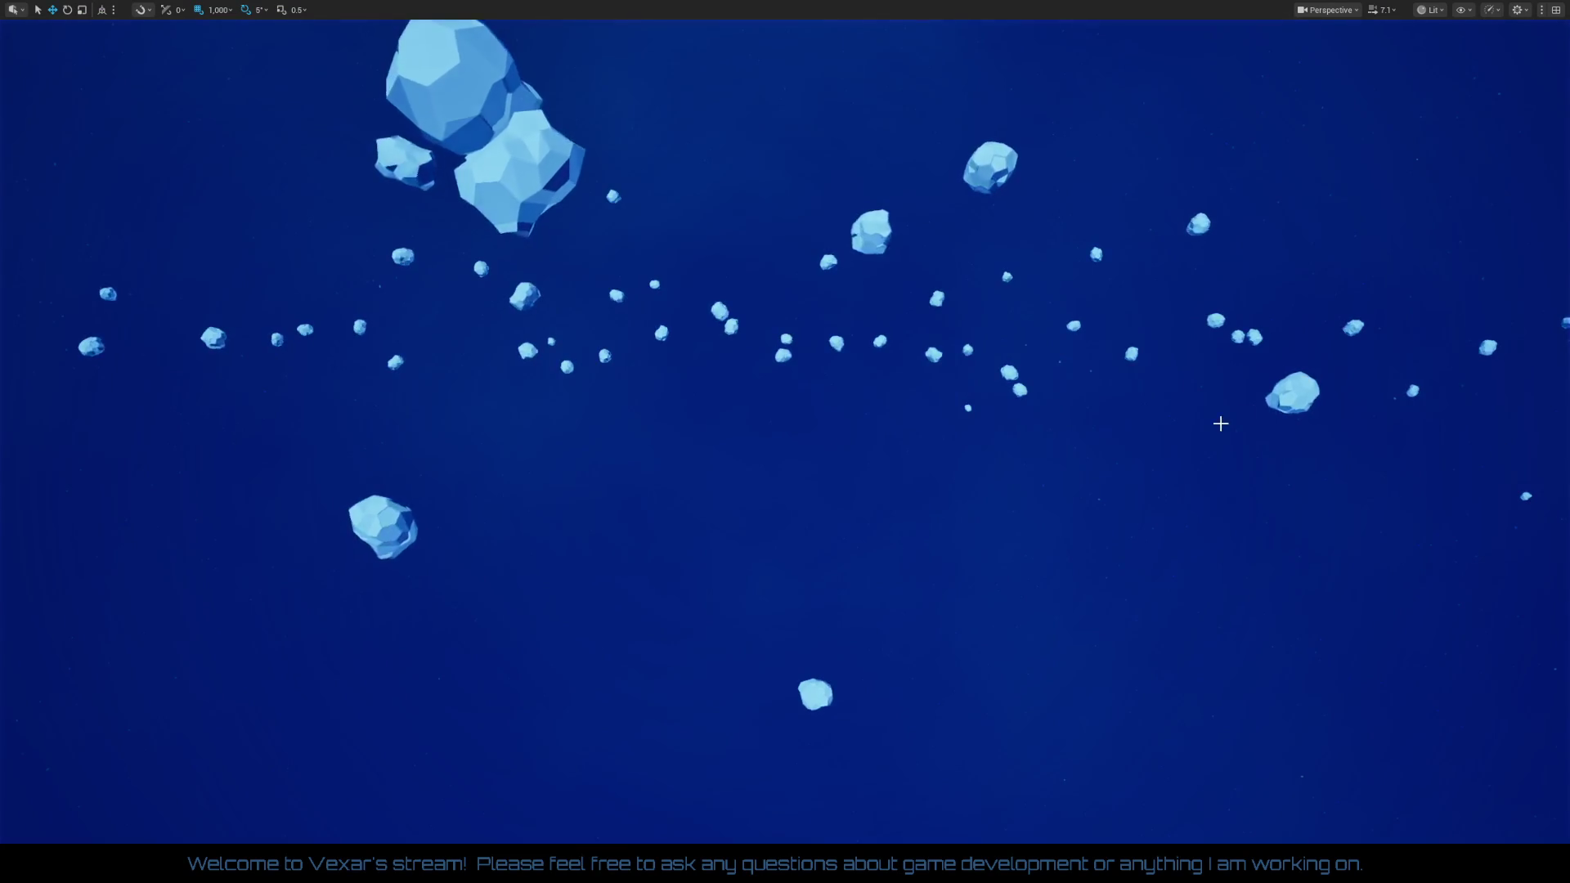
Exit full-screen view and bring the C_Damage_Sparks Cascade editor back up
drag(1242, 417, 1204, 425)
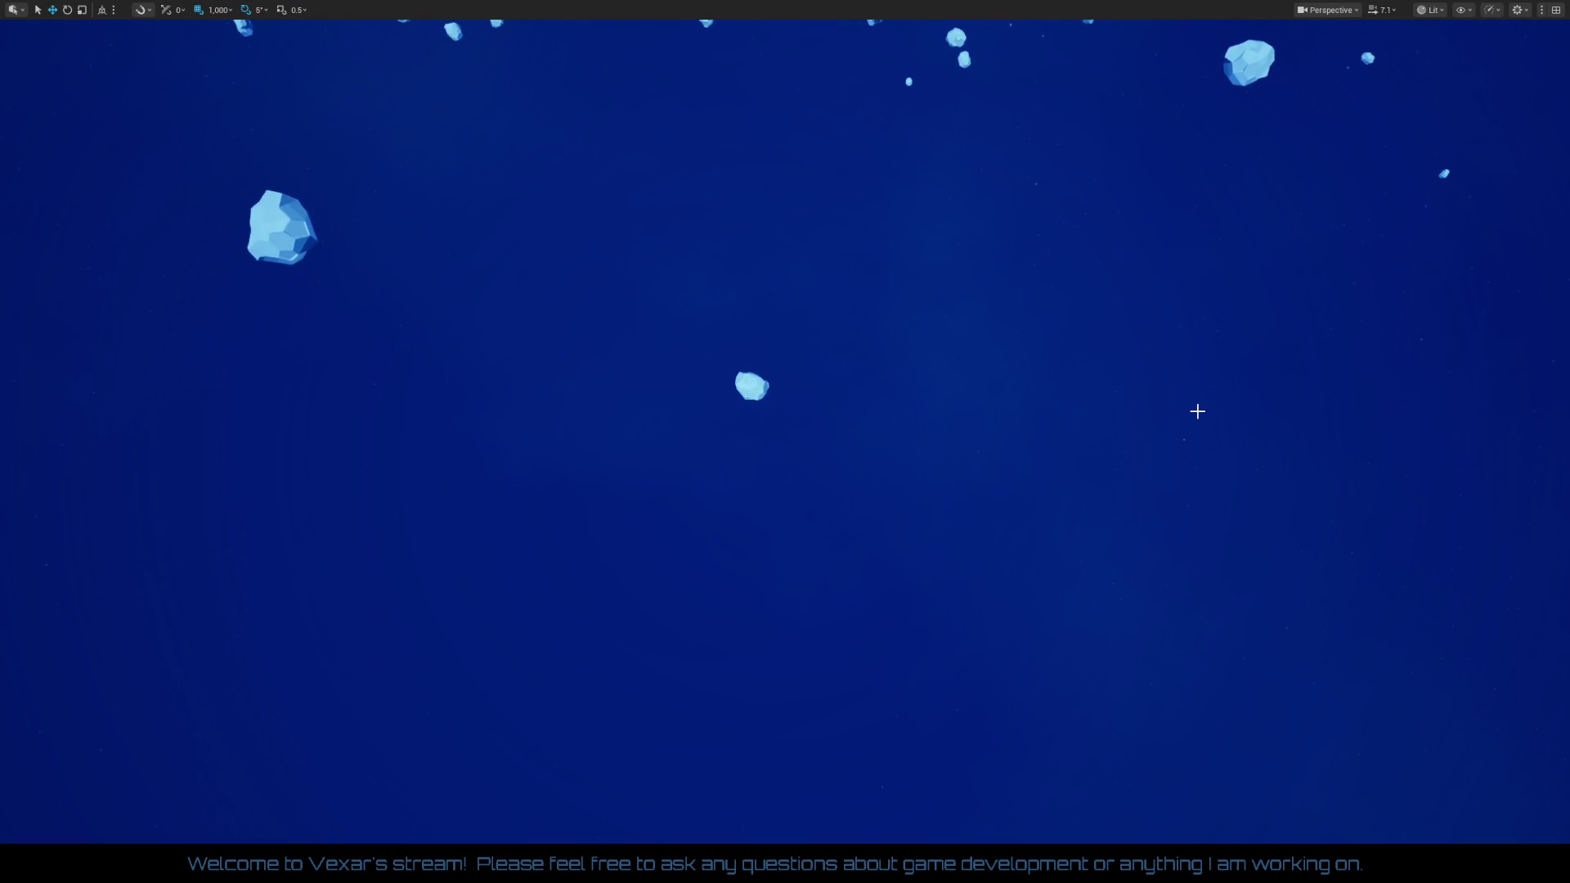
key(F11)
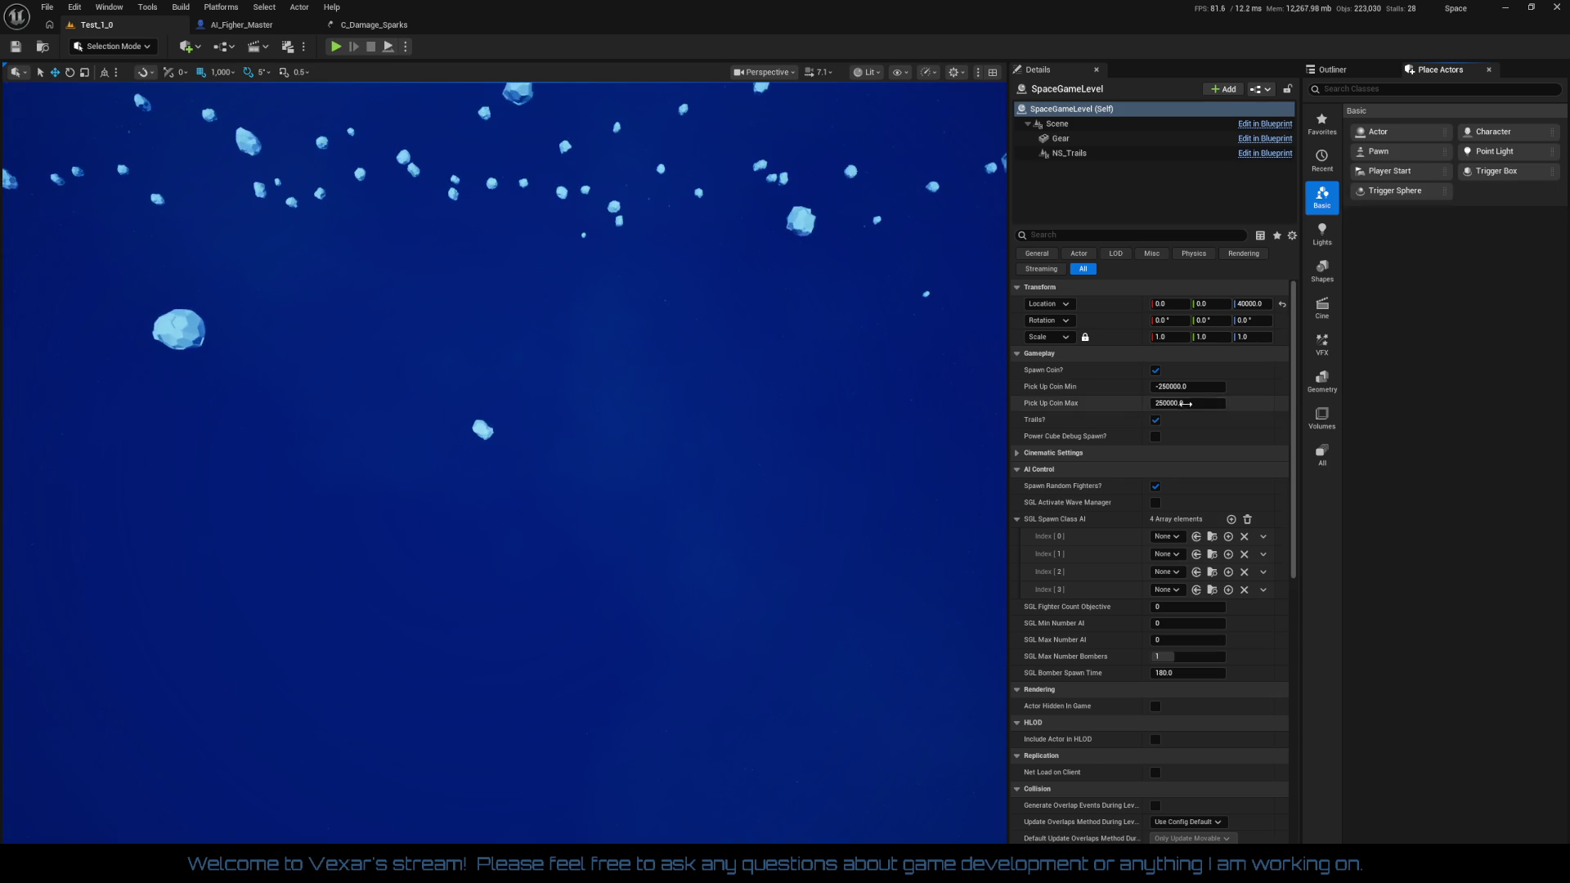
click(379, 25)
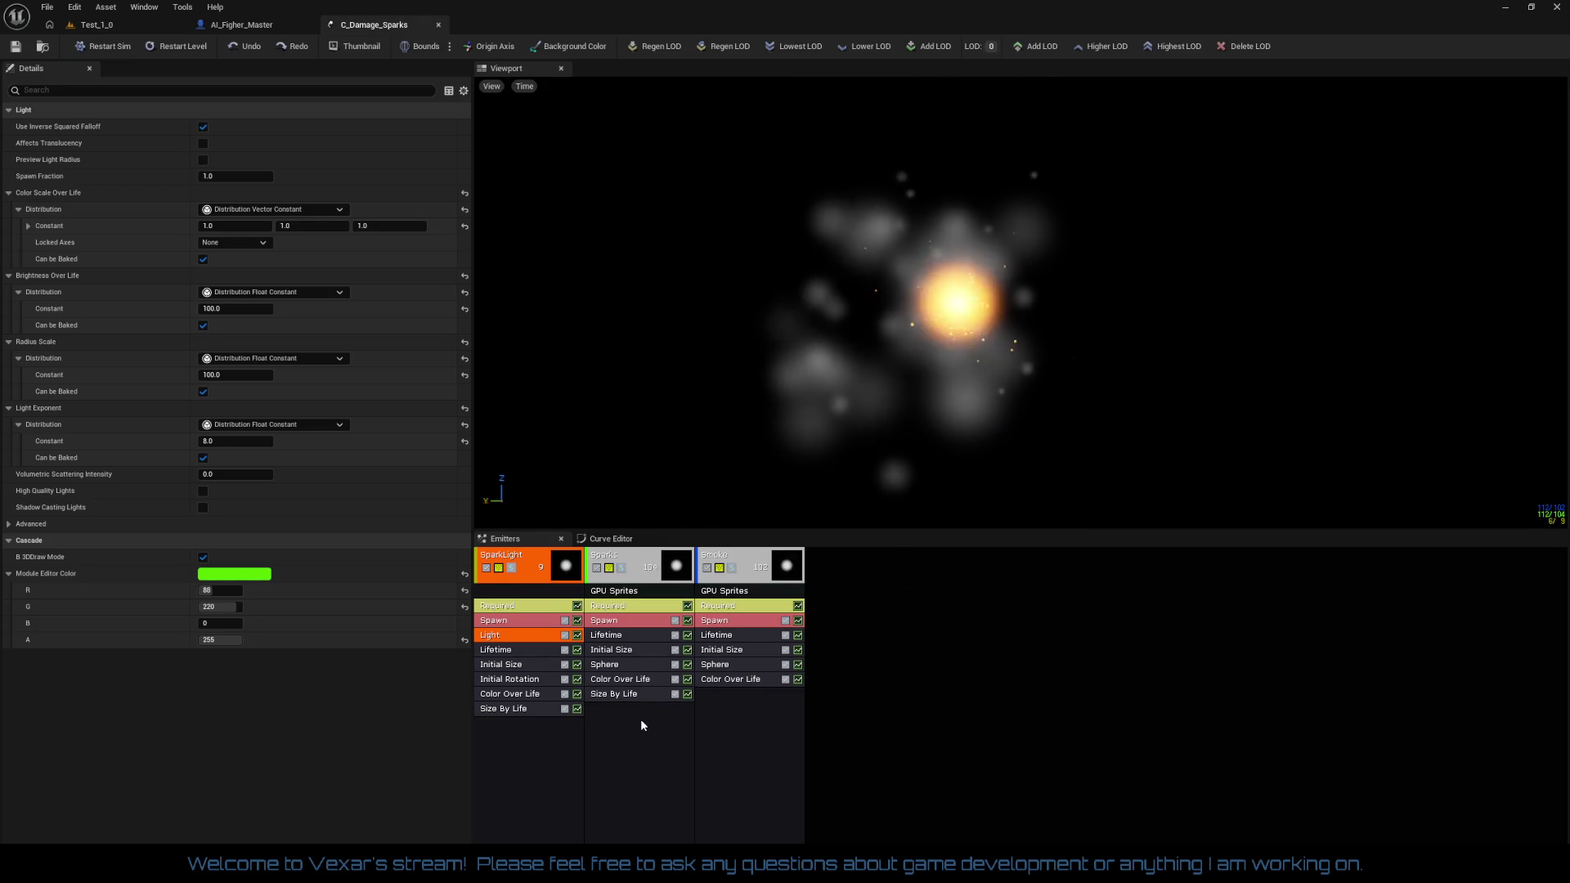
click(518, 607)
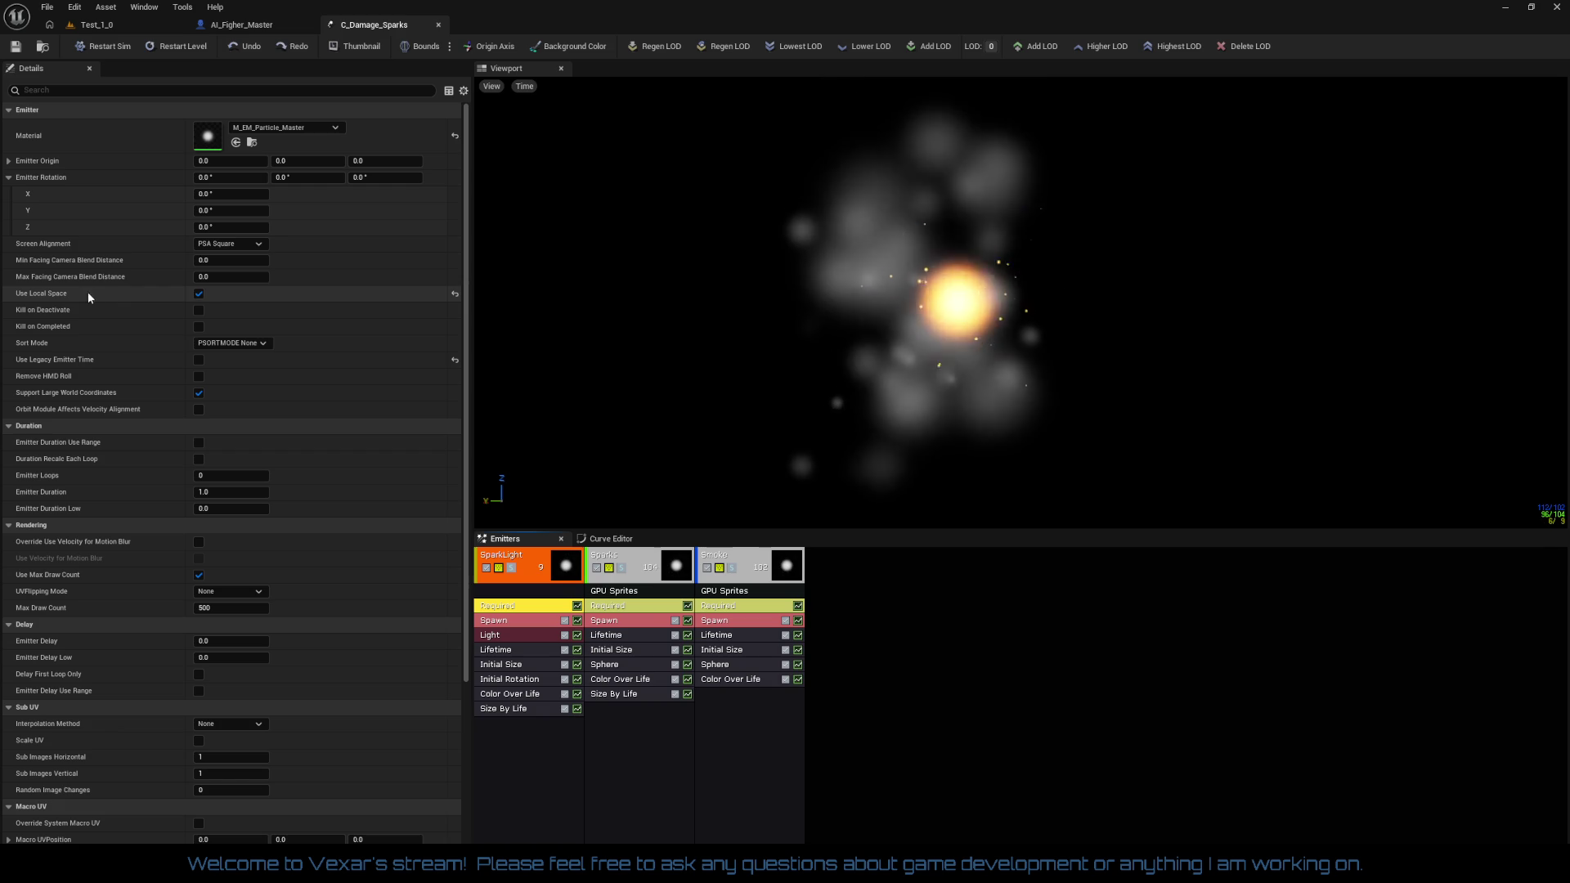
click(652, 612)
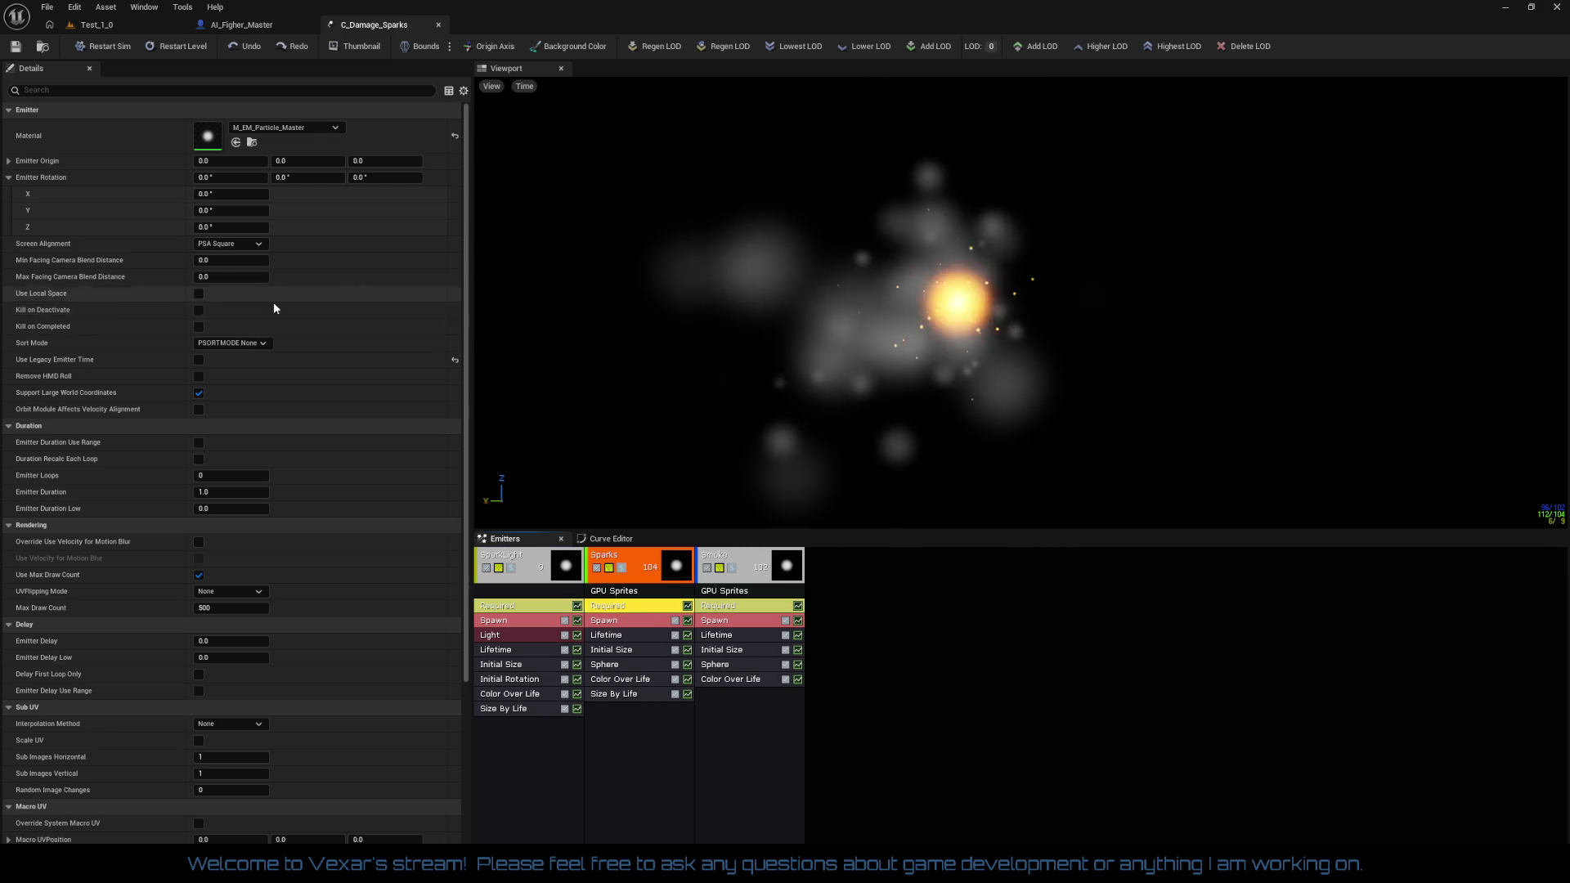
click(729, 604)
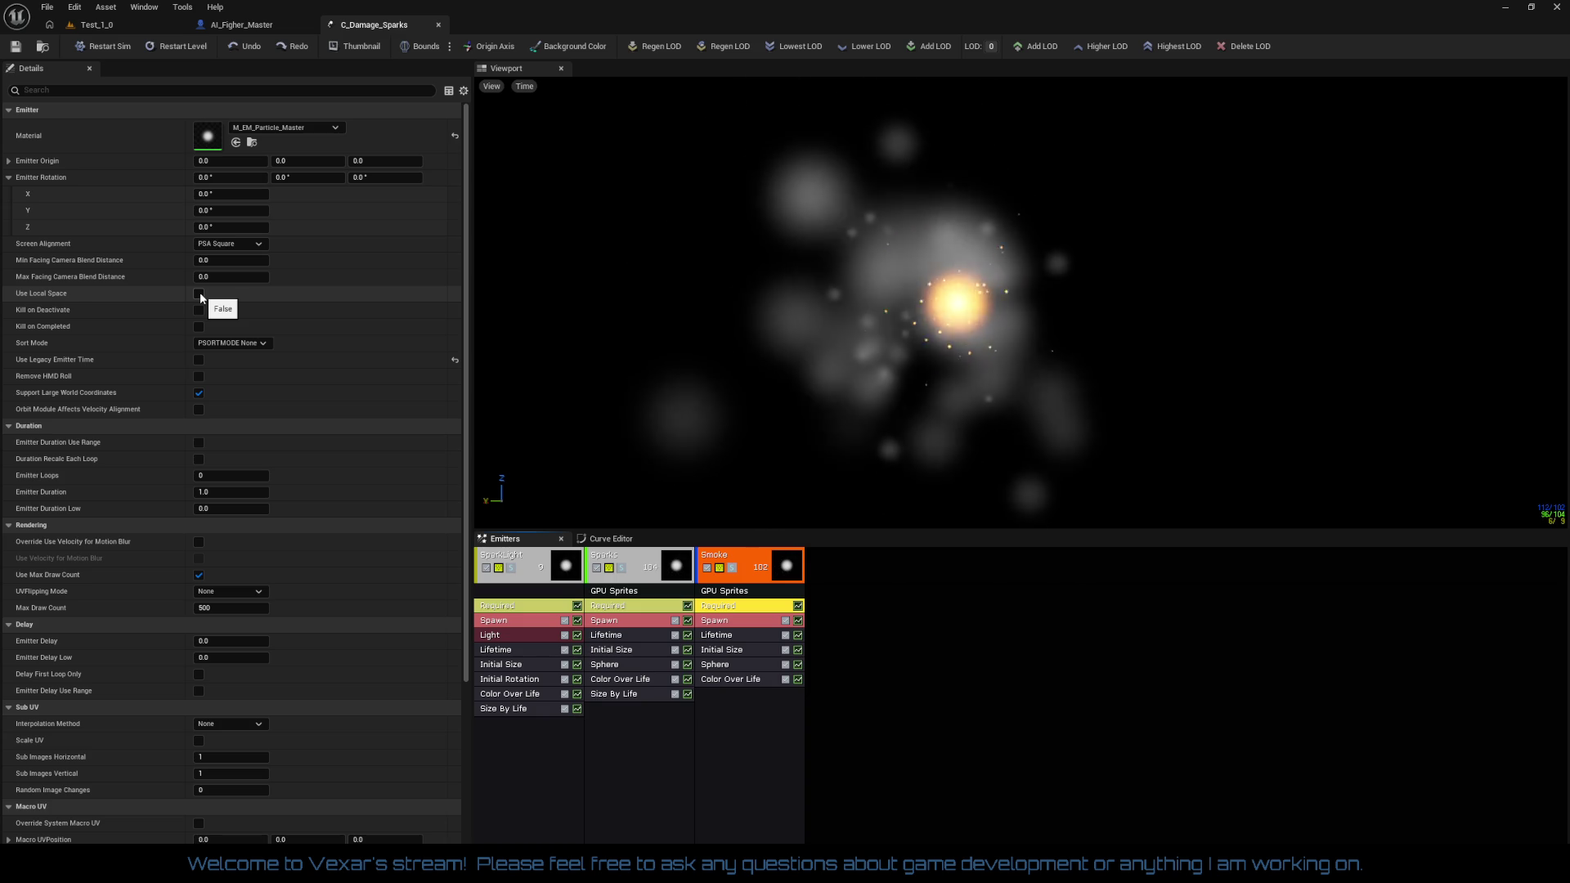
right_click(635, 722)
Add Drag modules to the Sparks and Smoke emitters and set the Sparks Drag Constant to 3.0
mouse_move(677, 714)
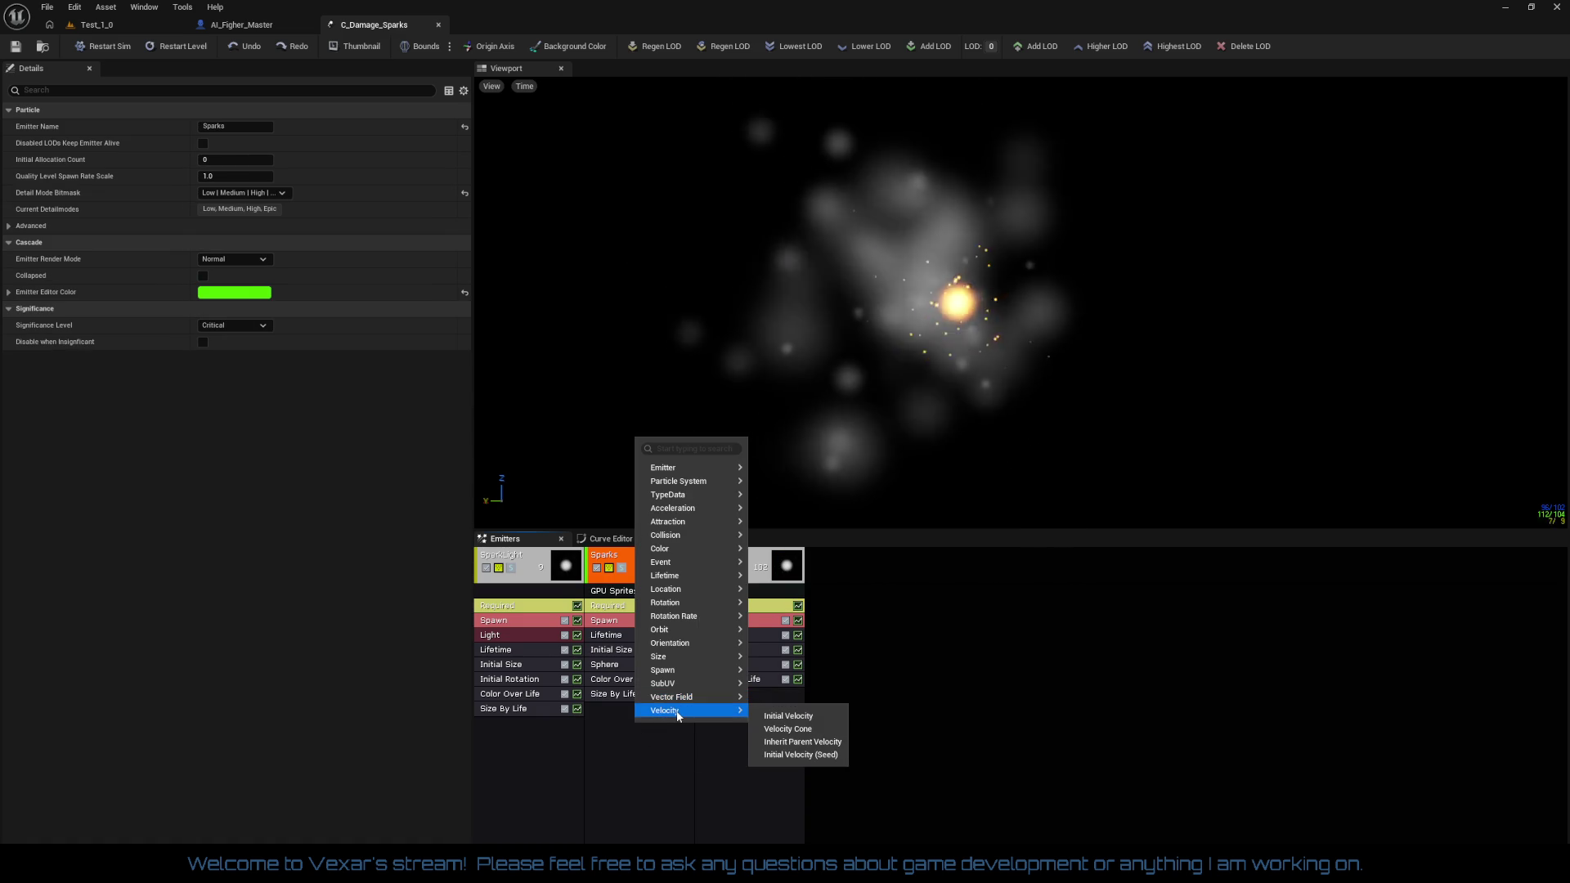
mouse_move(701, 510)
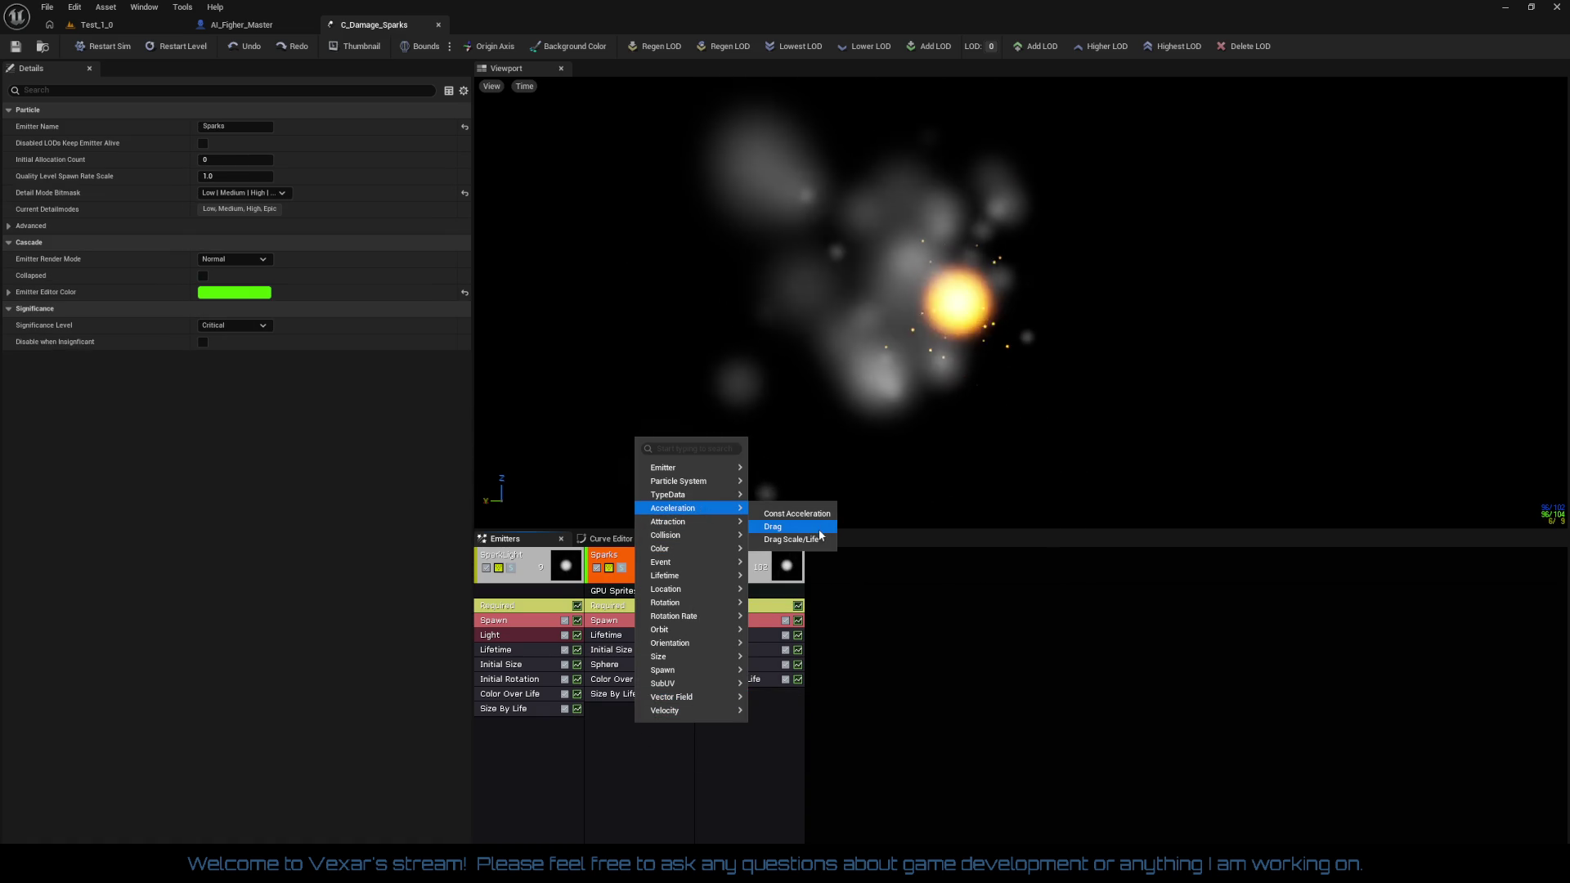
click(823, 529)
right_click(729, 699)
mouse_move(773, 498)
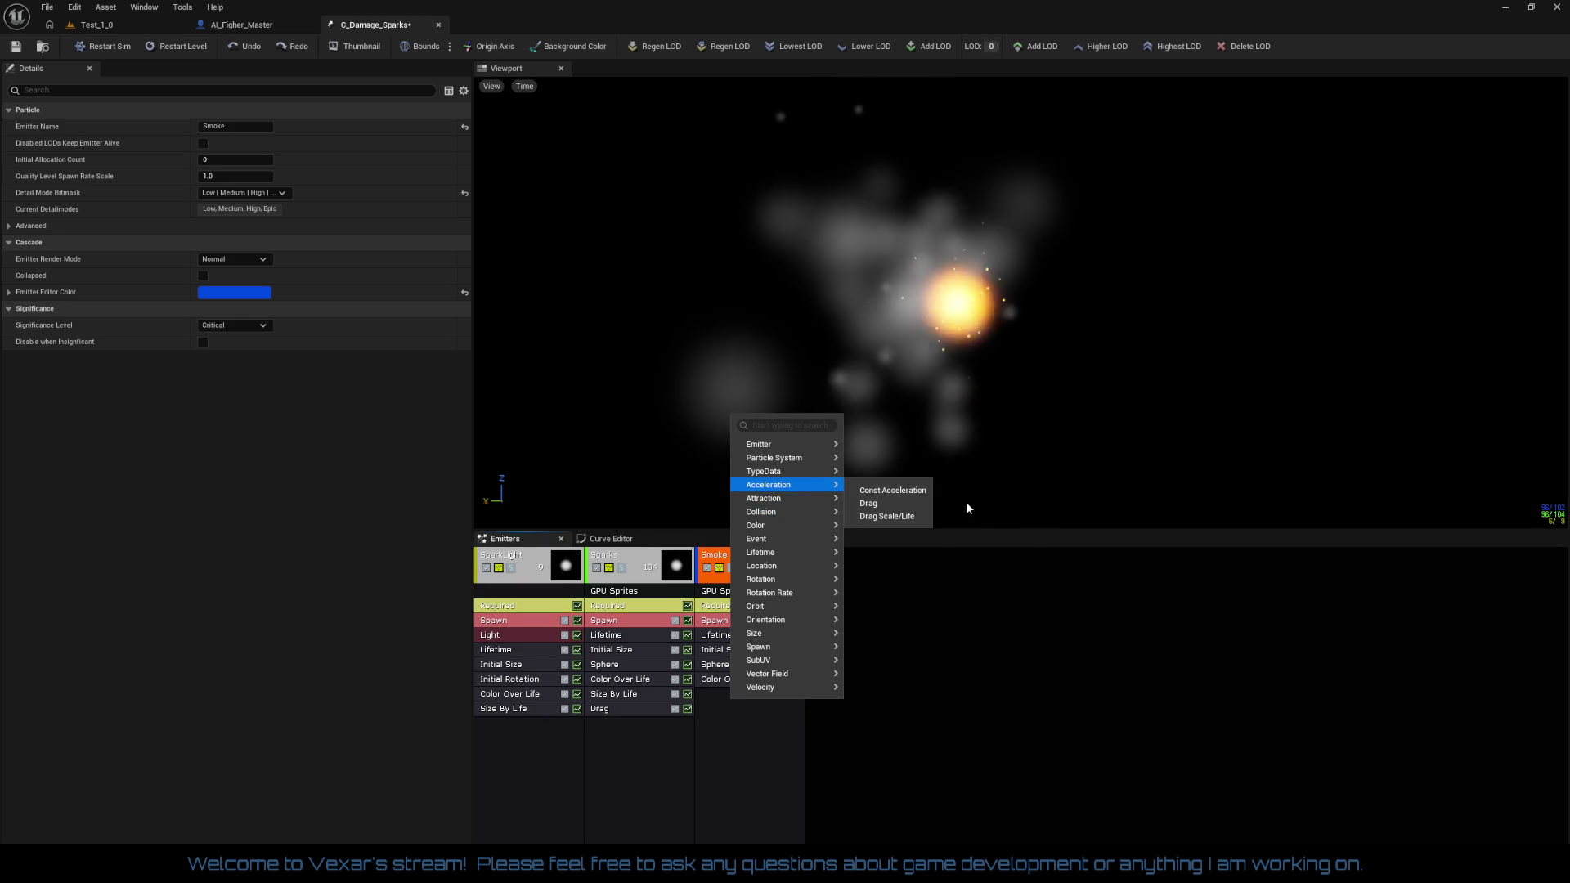
click(882, 501)
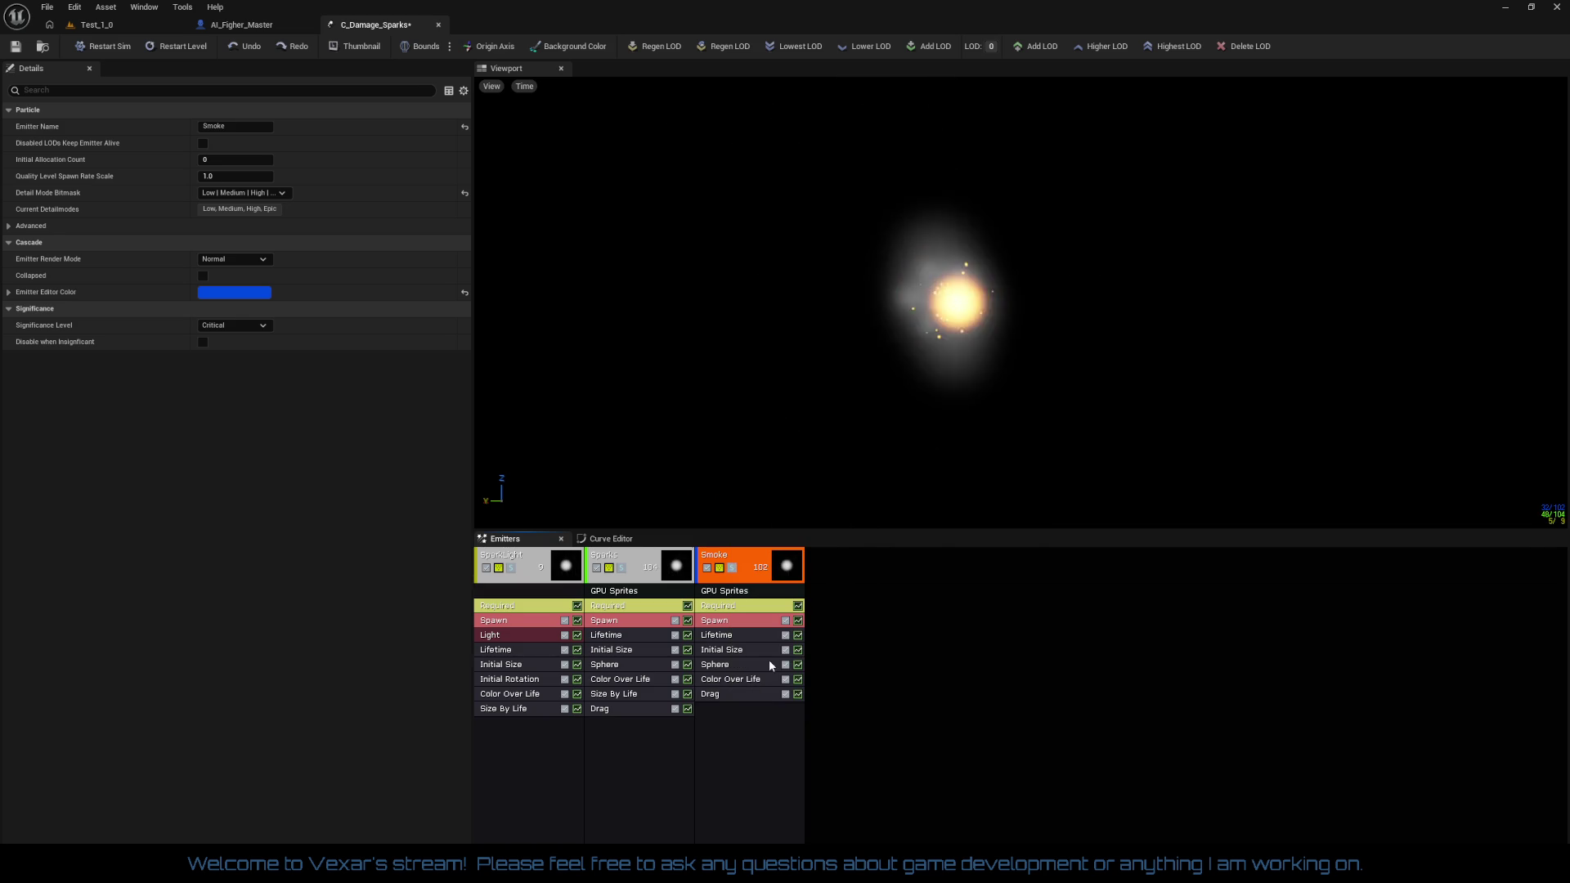
click(646, 710)
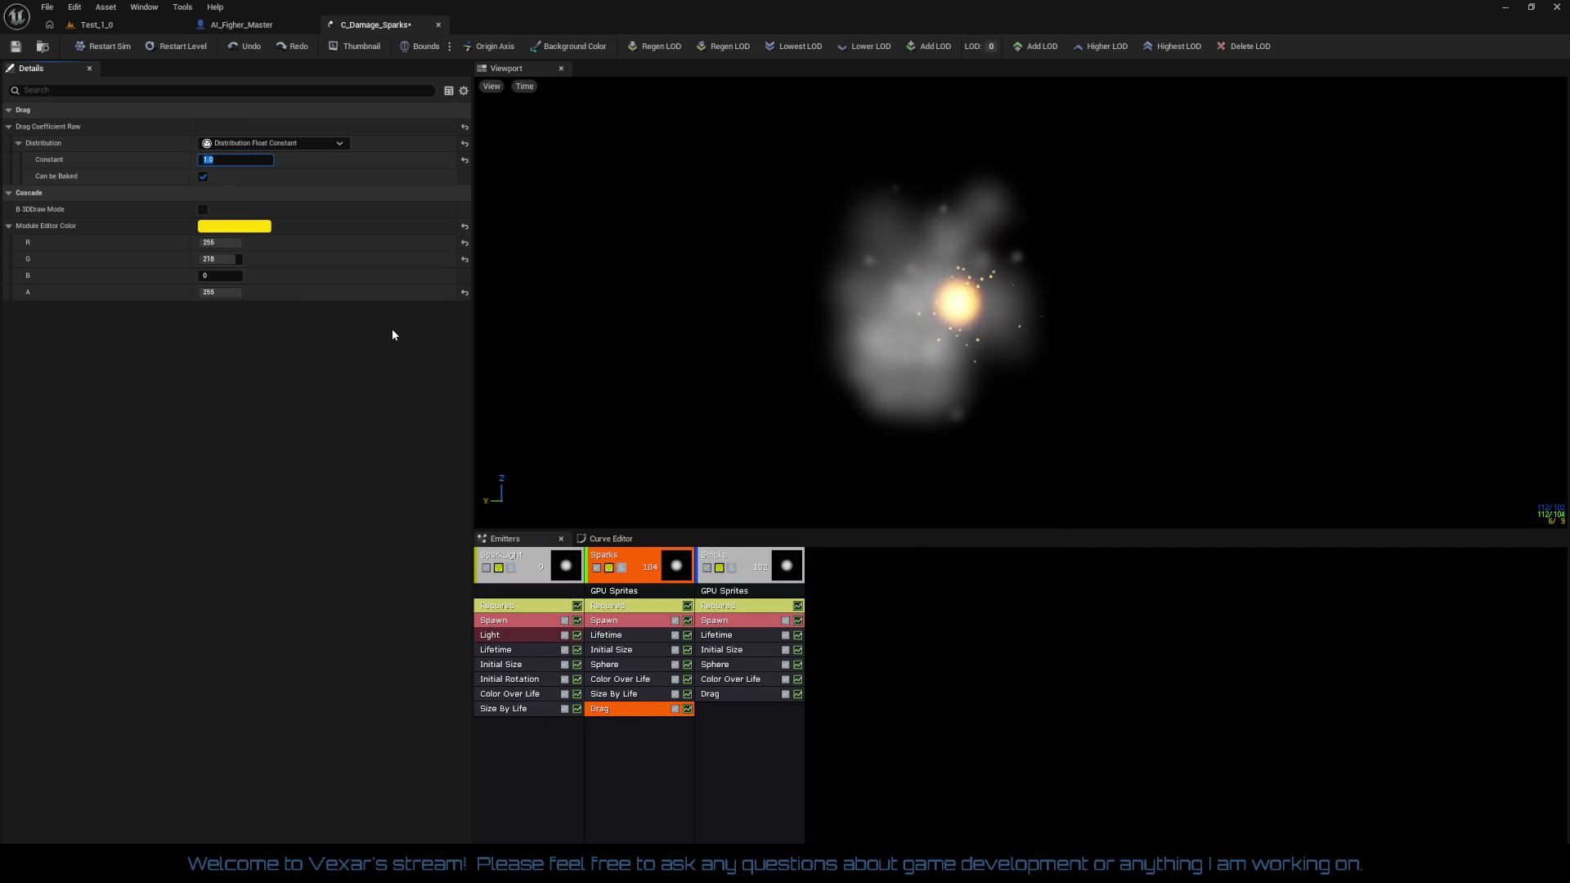
text(3)
key(Return)
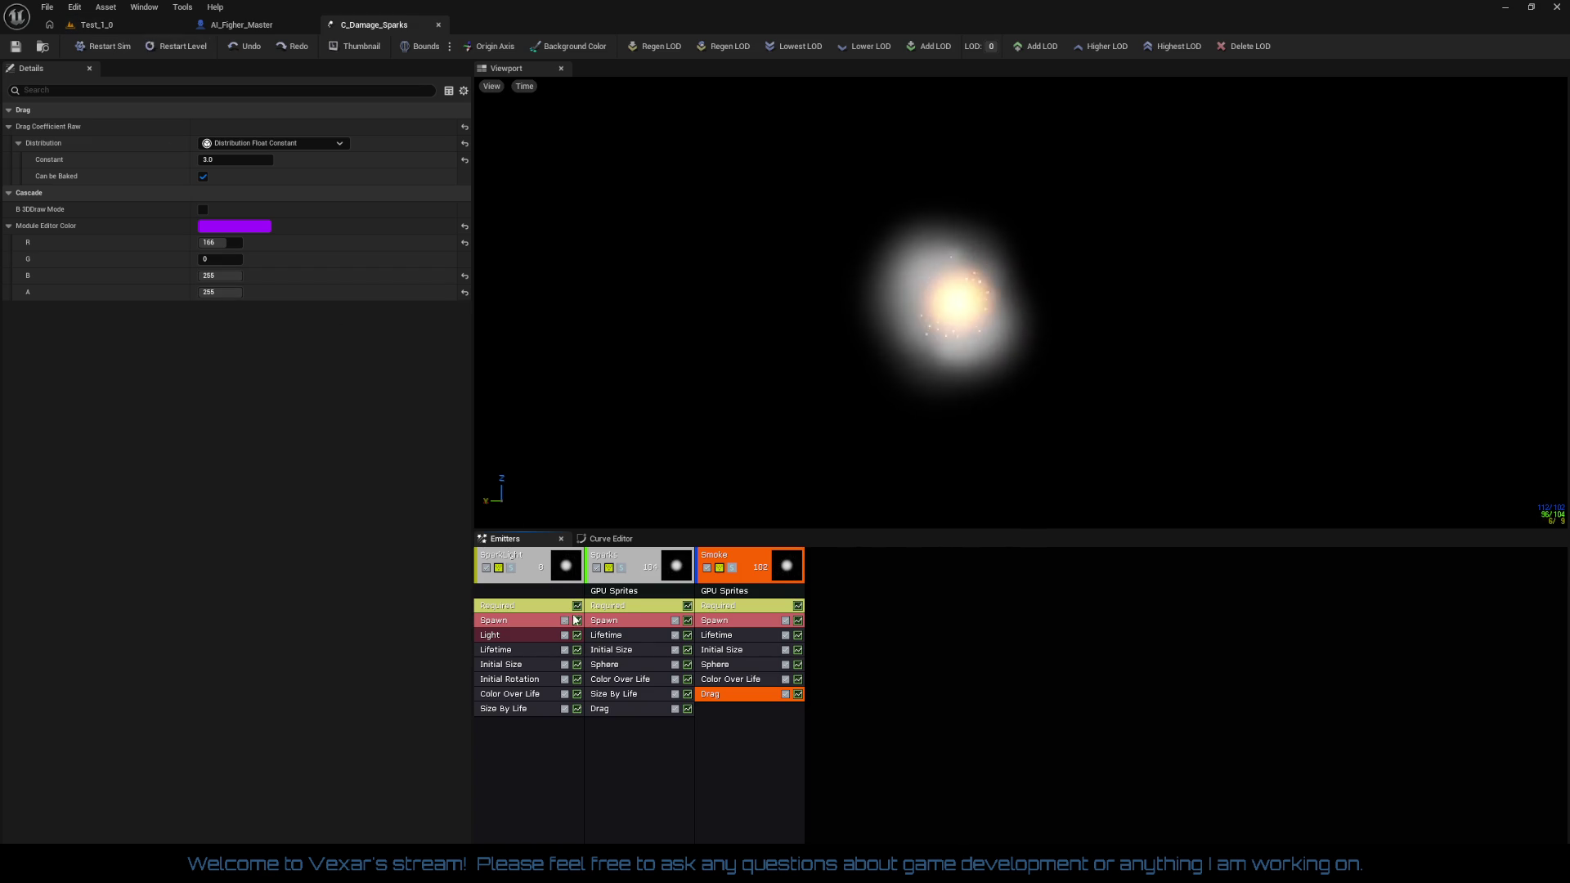
Set the Sparks Initial Size start size to a constant 10, 10, 10
click(627, 650)
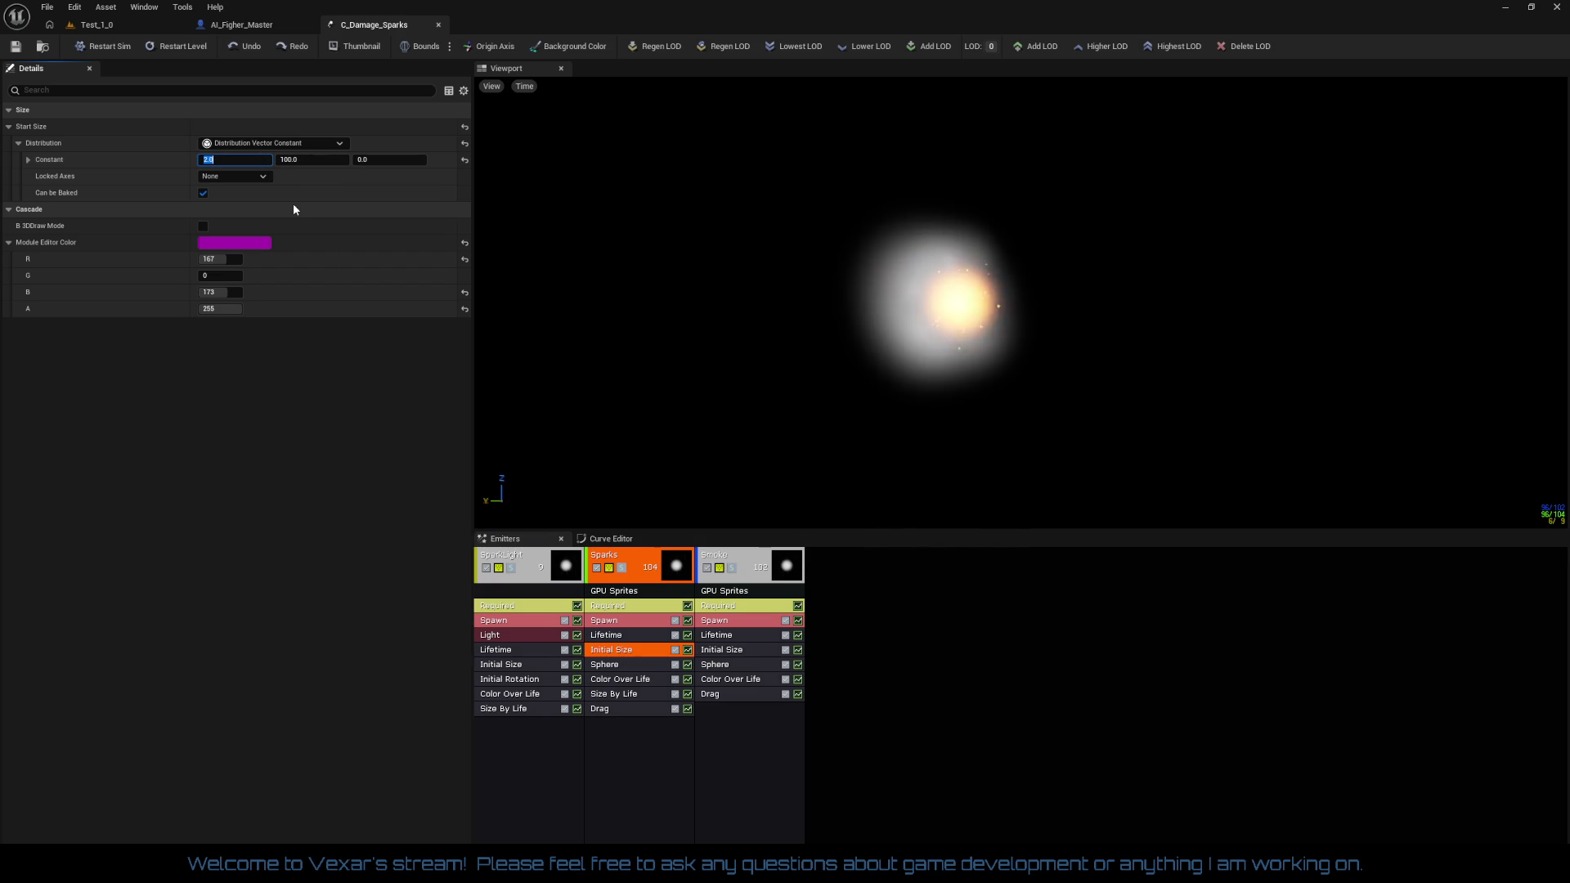
text(30)
key(Return)
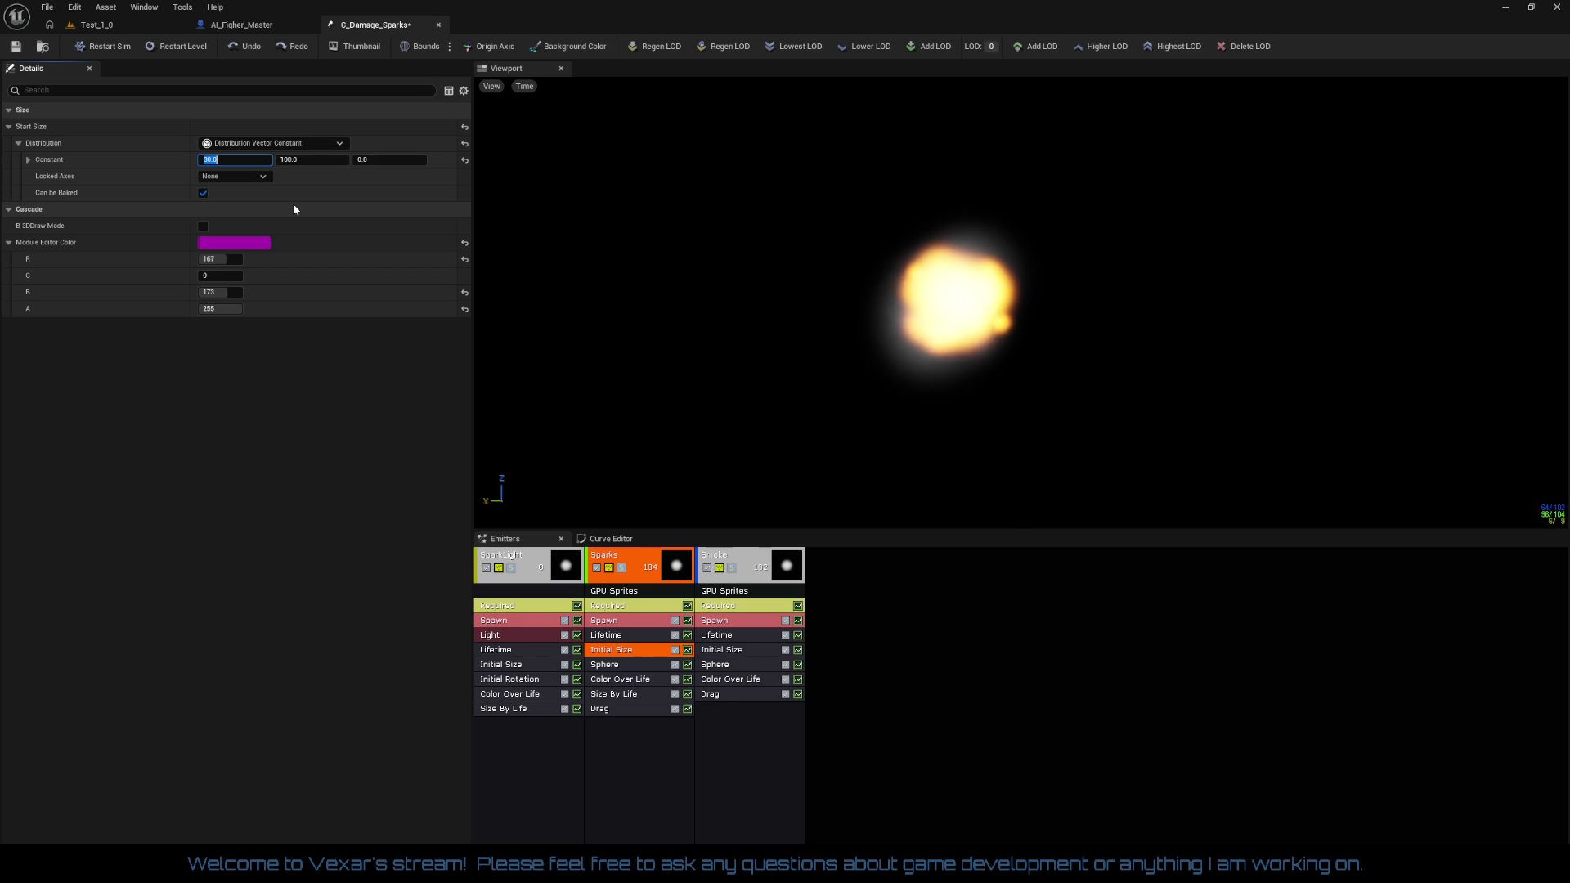
text(10)
key(Tab)
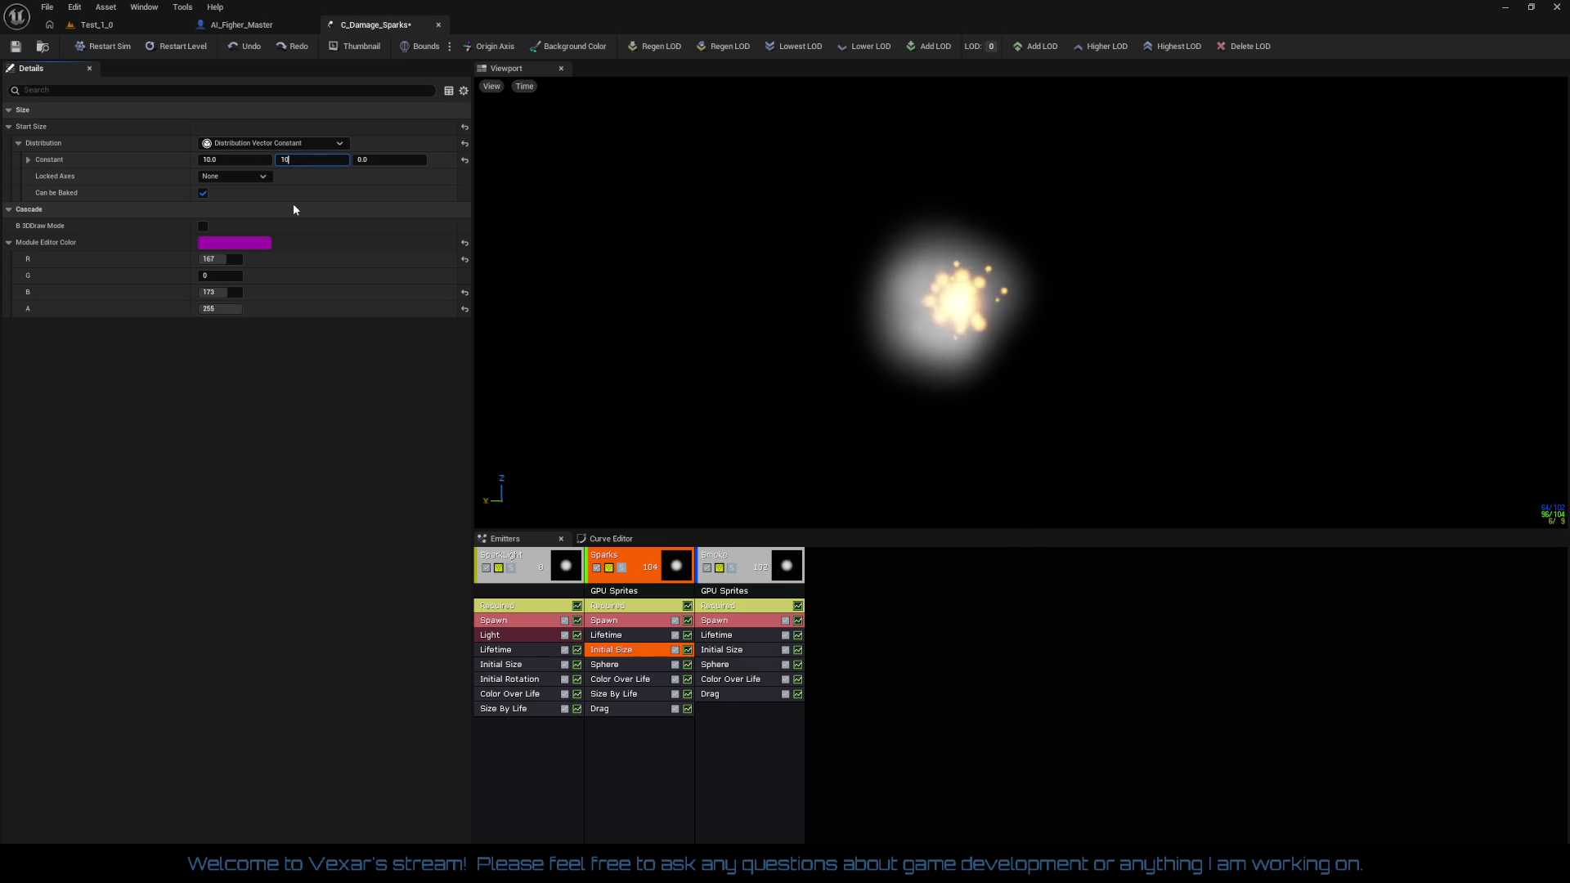
key(Tab)
text(10)
key(Return)
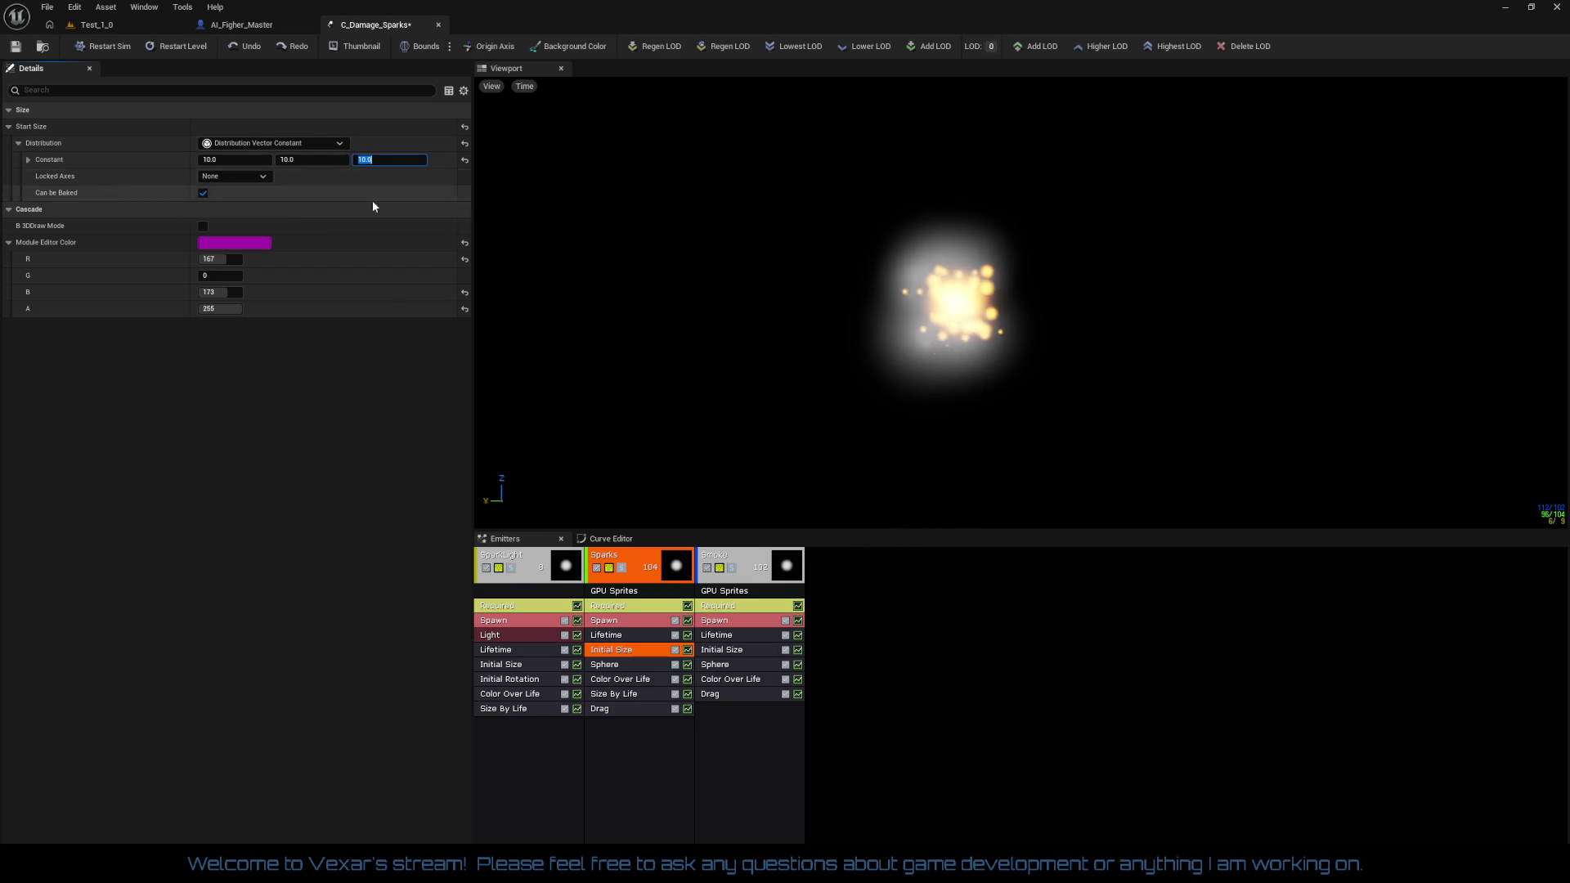
click(73, 27)
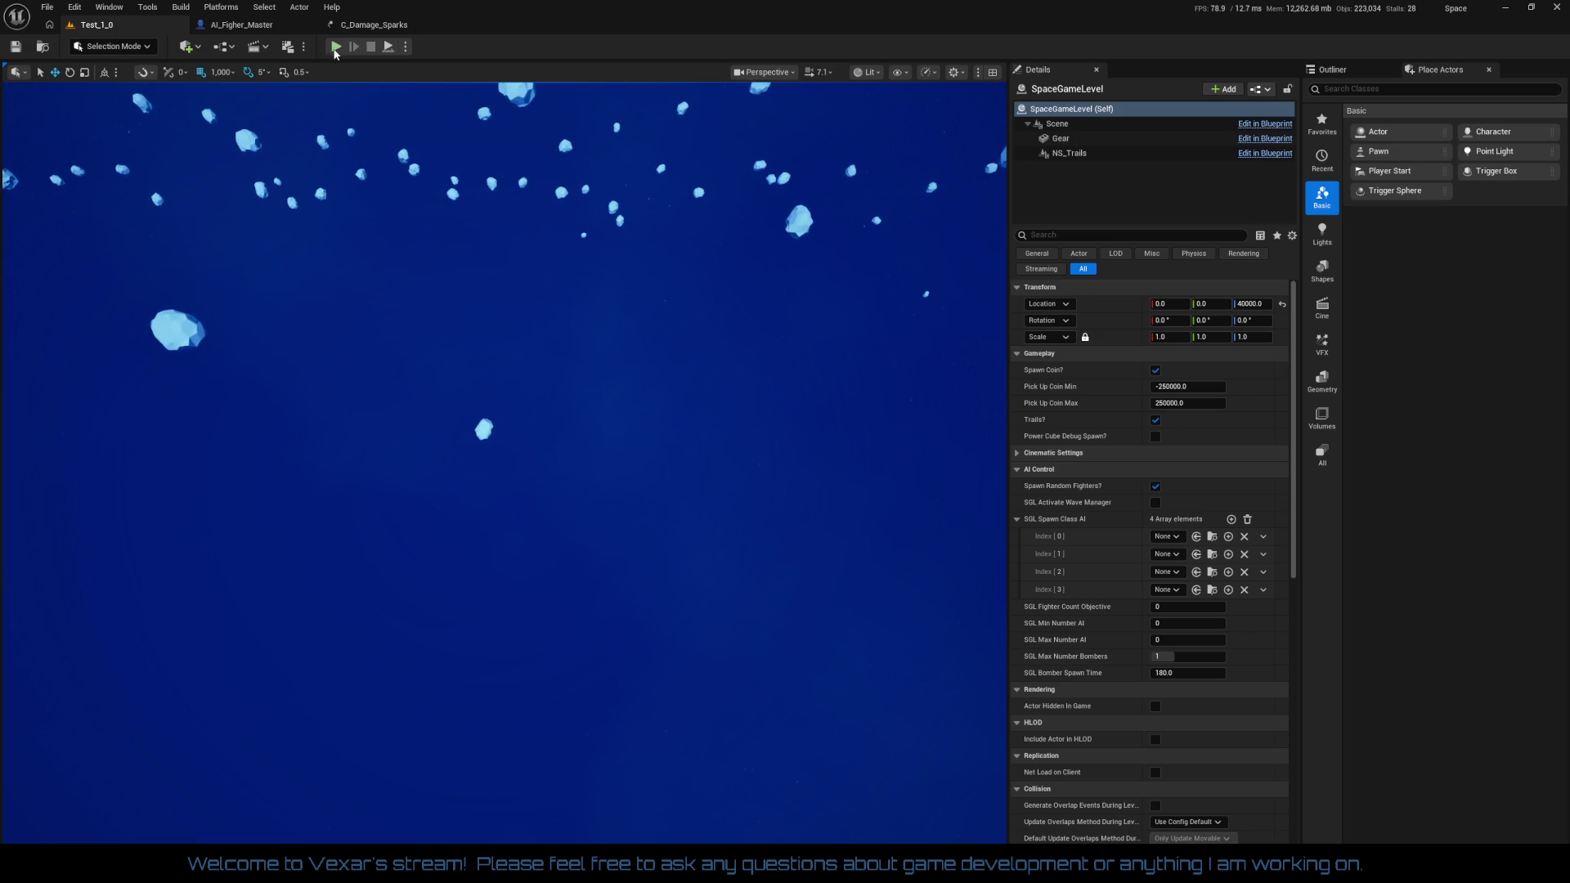
click(334, 48)
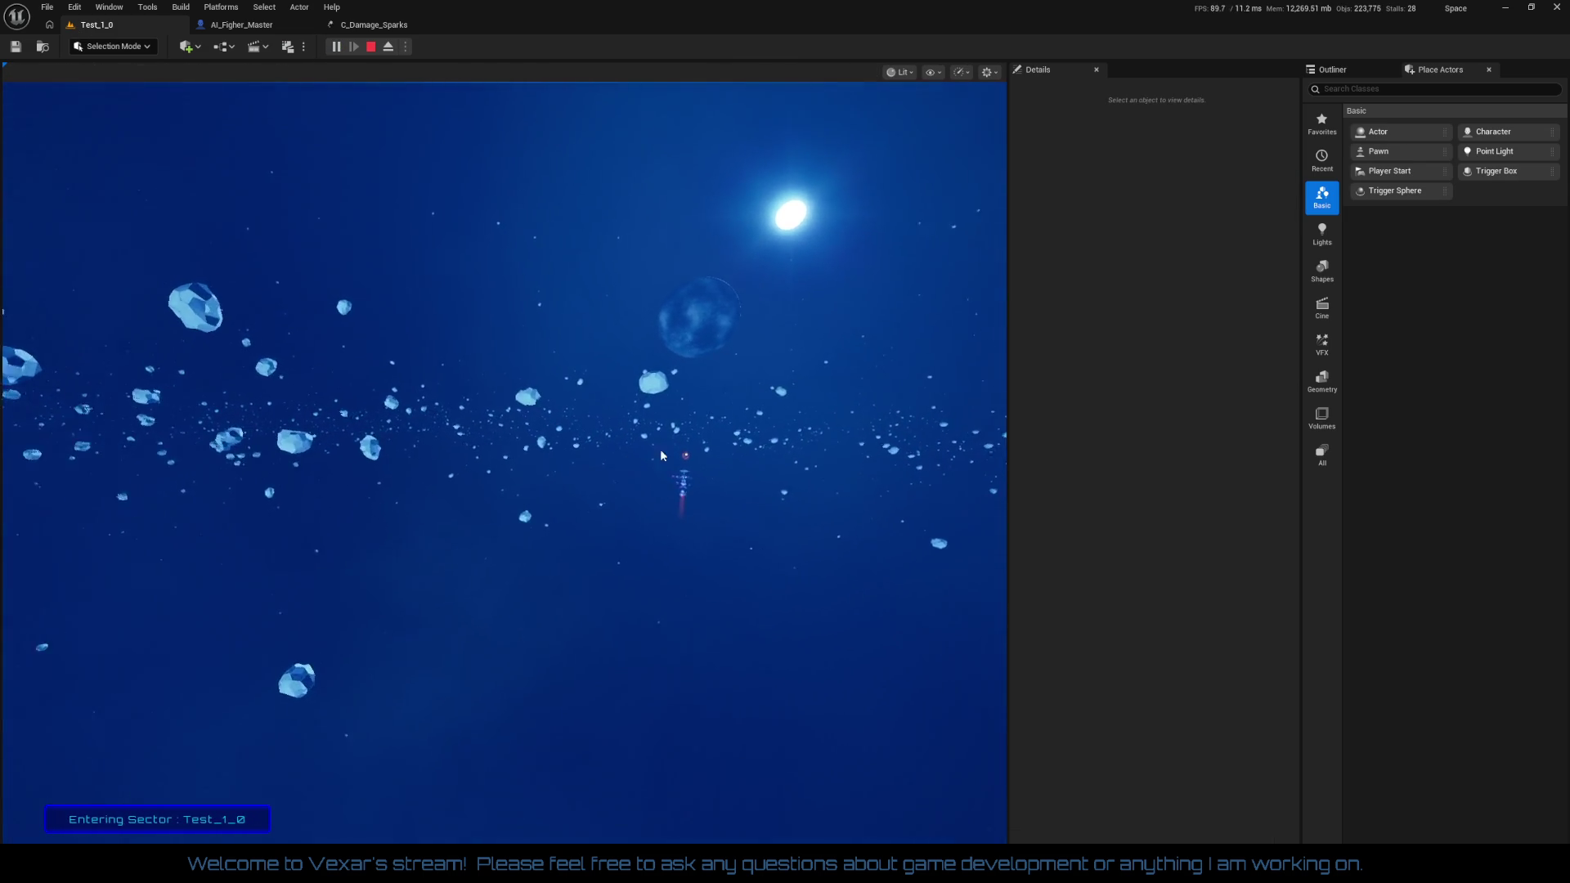
click(1346, 72)
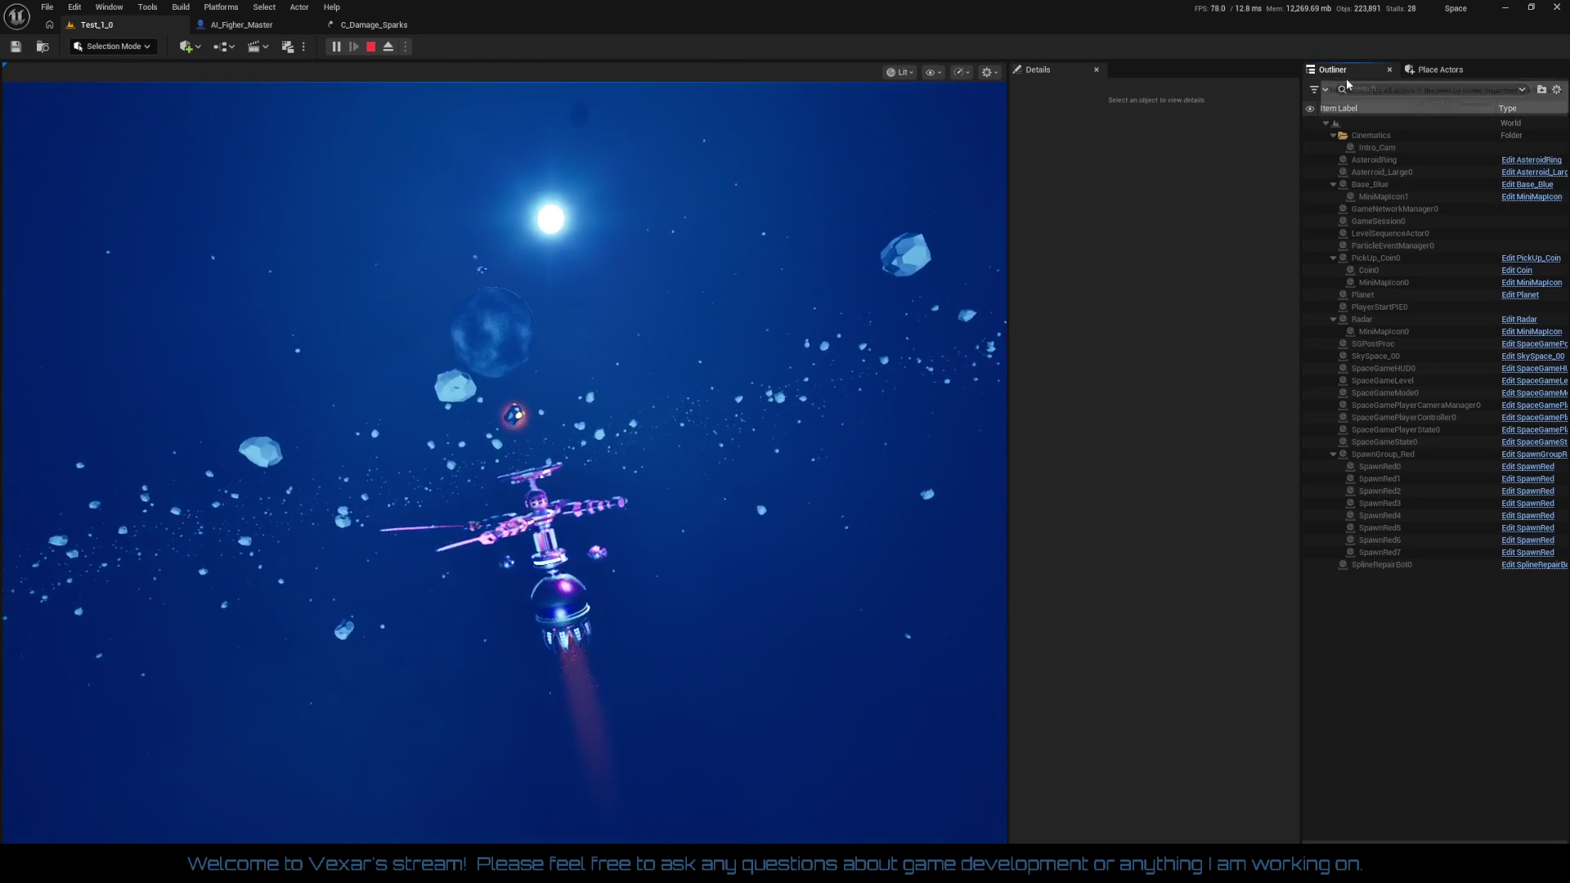
click(566, 600)
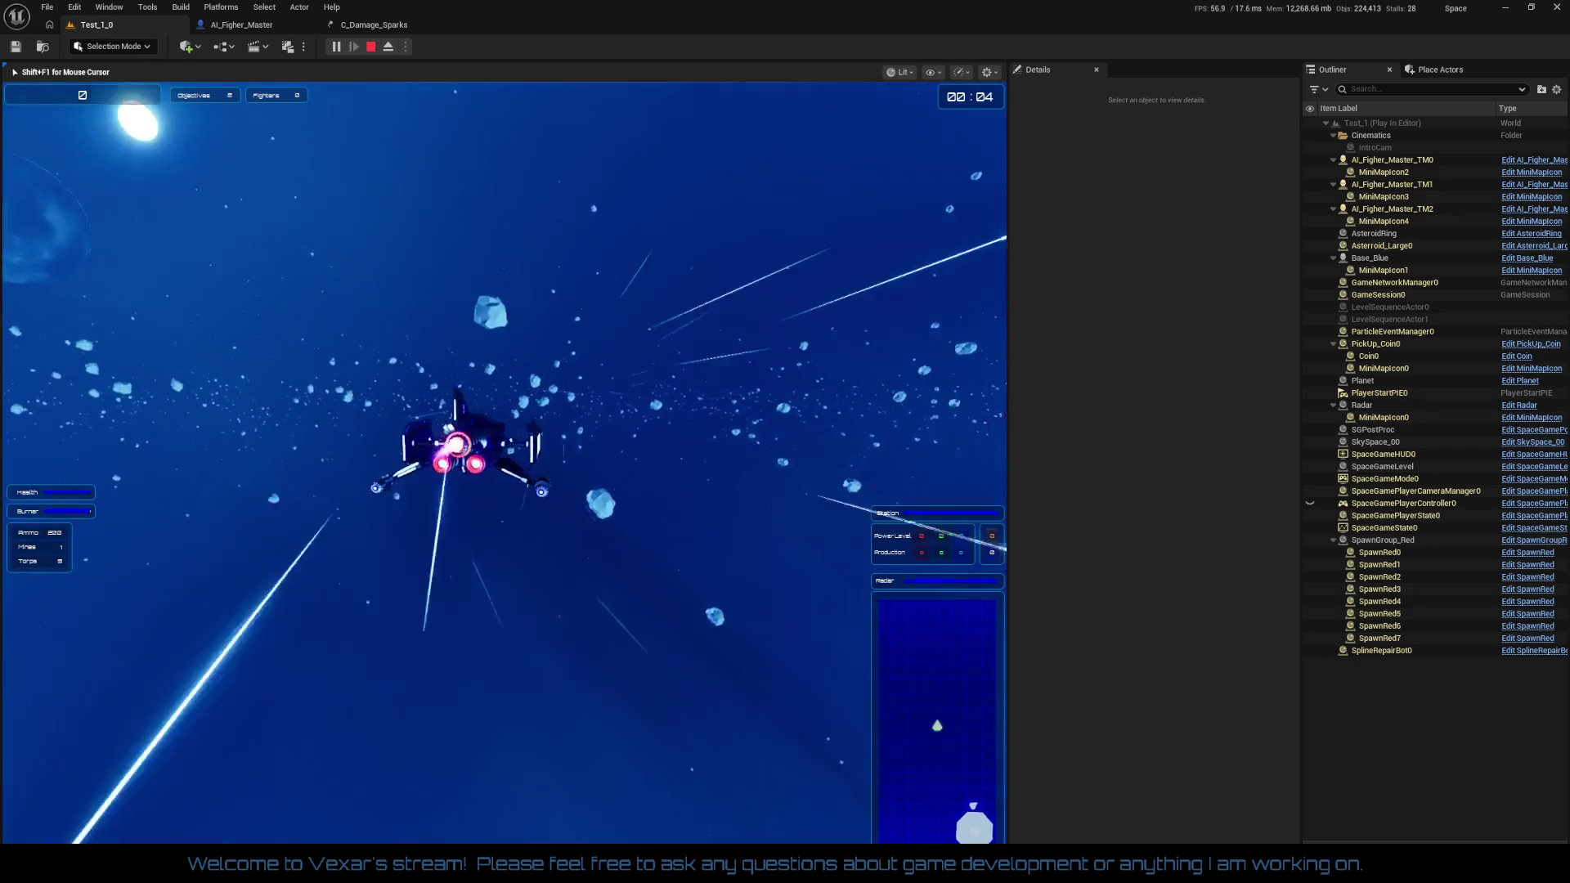
Boost and steer the ship through the asteroids into fighter combat, reaching a 54000 score
key(shift)
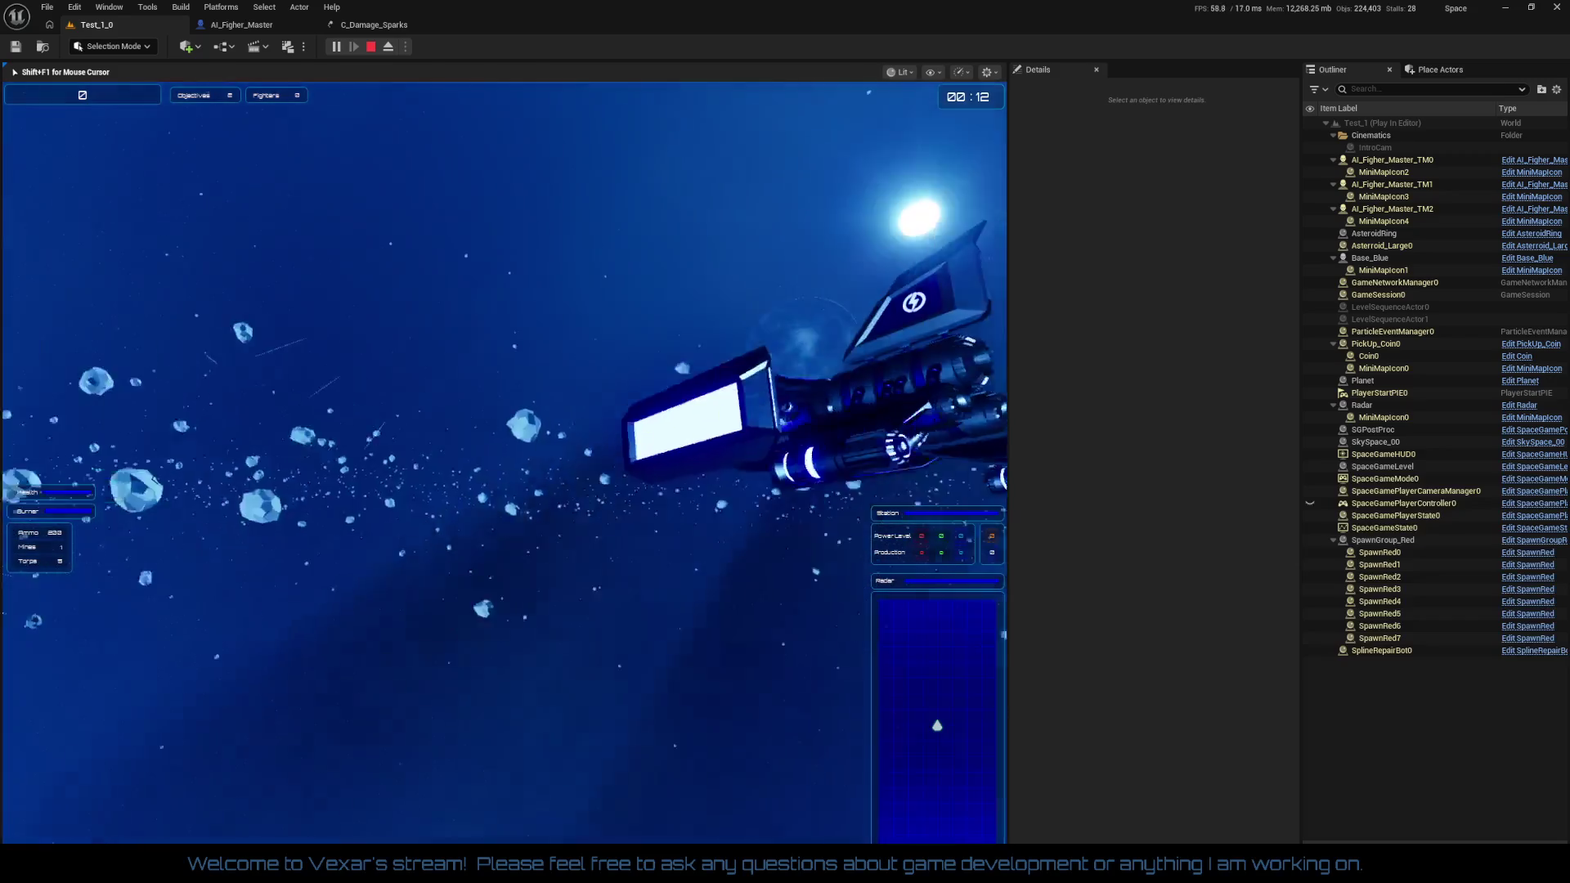
key(shift)
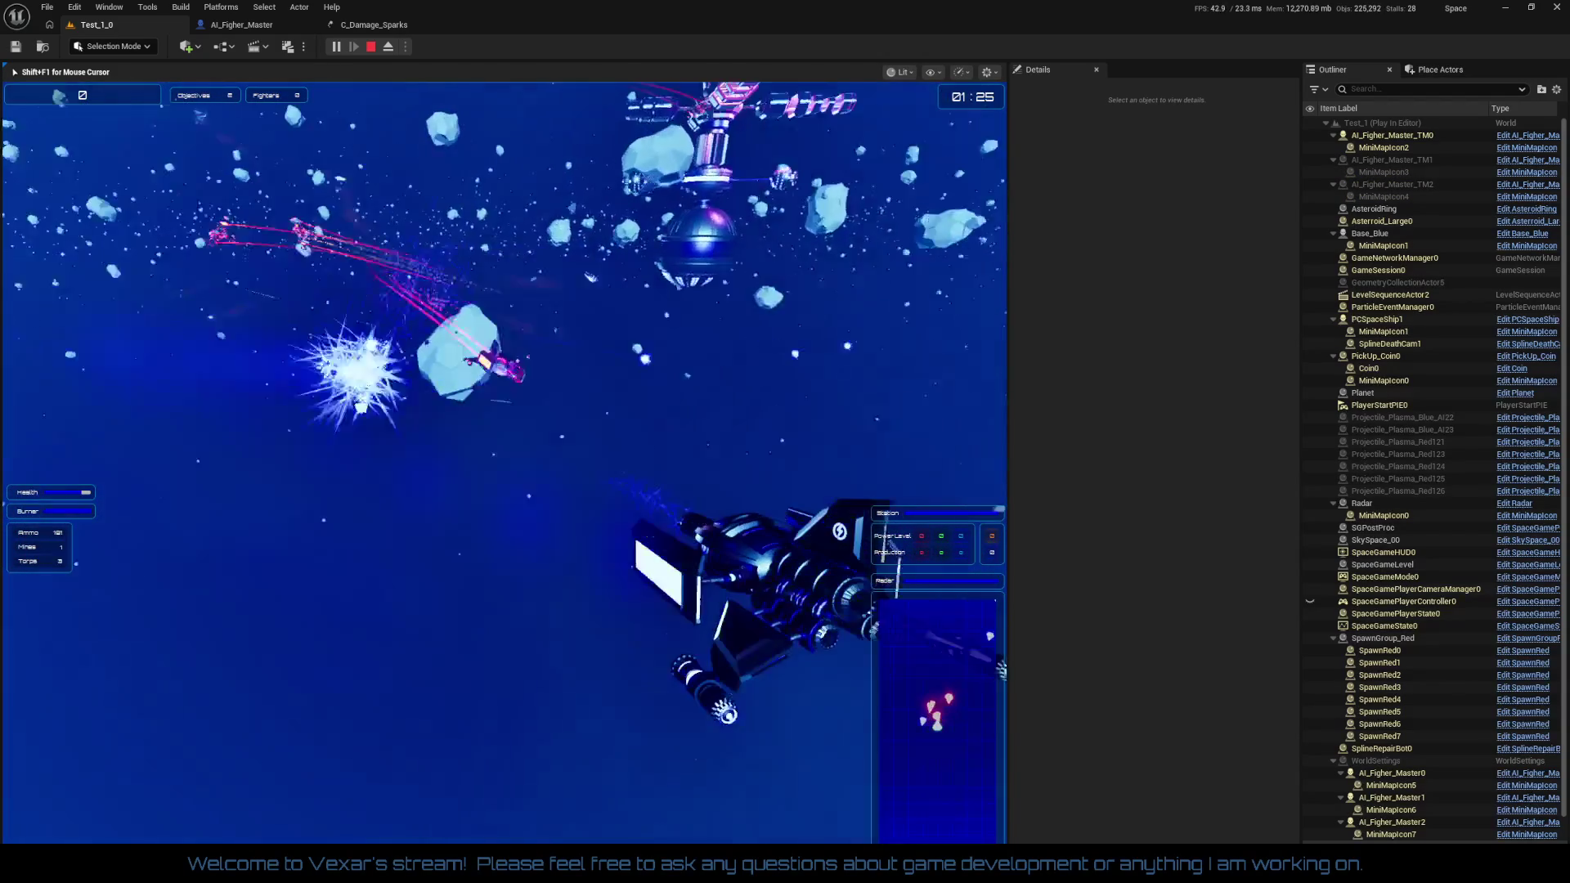
key(F11)
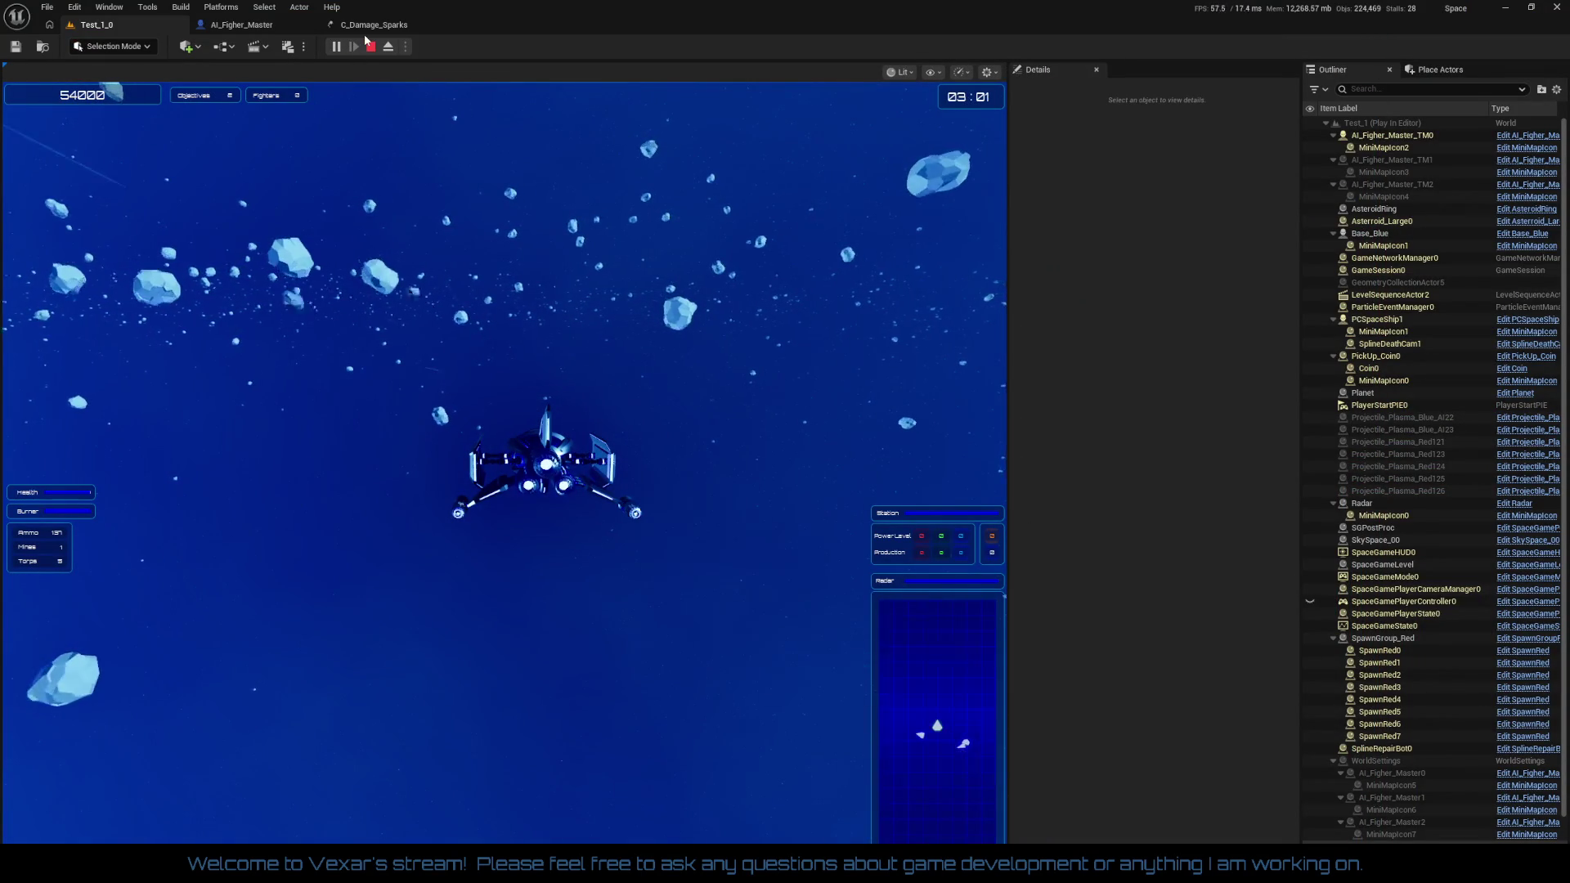
In C_Damage_Sparks, set the Smoke emitter's Initial Size minimum to 30, 30, 30
click(378, 30)
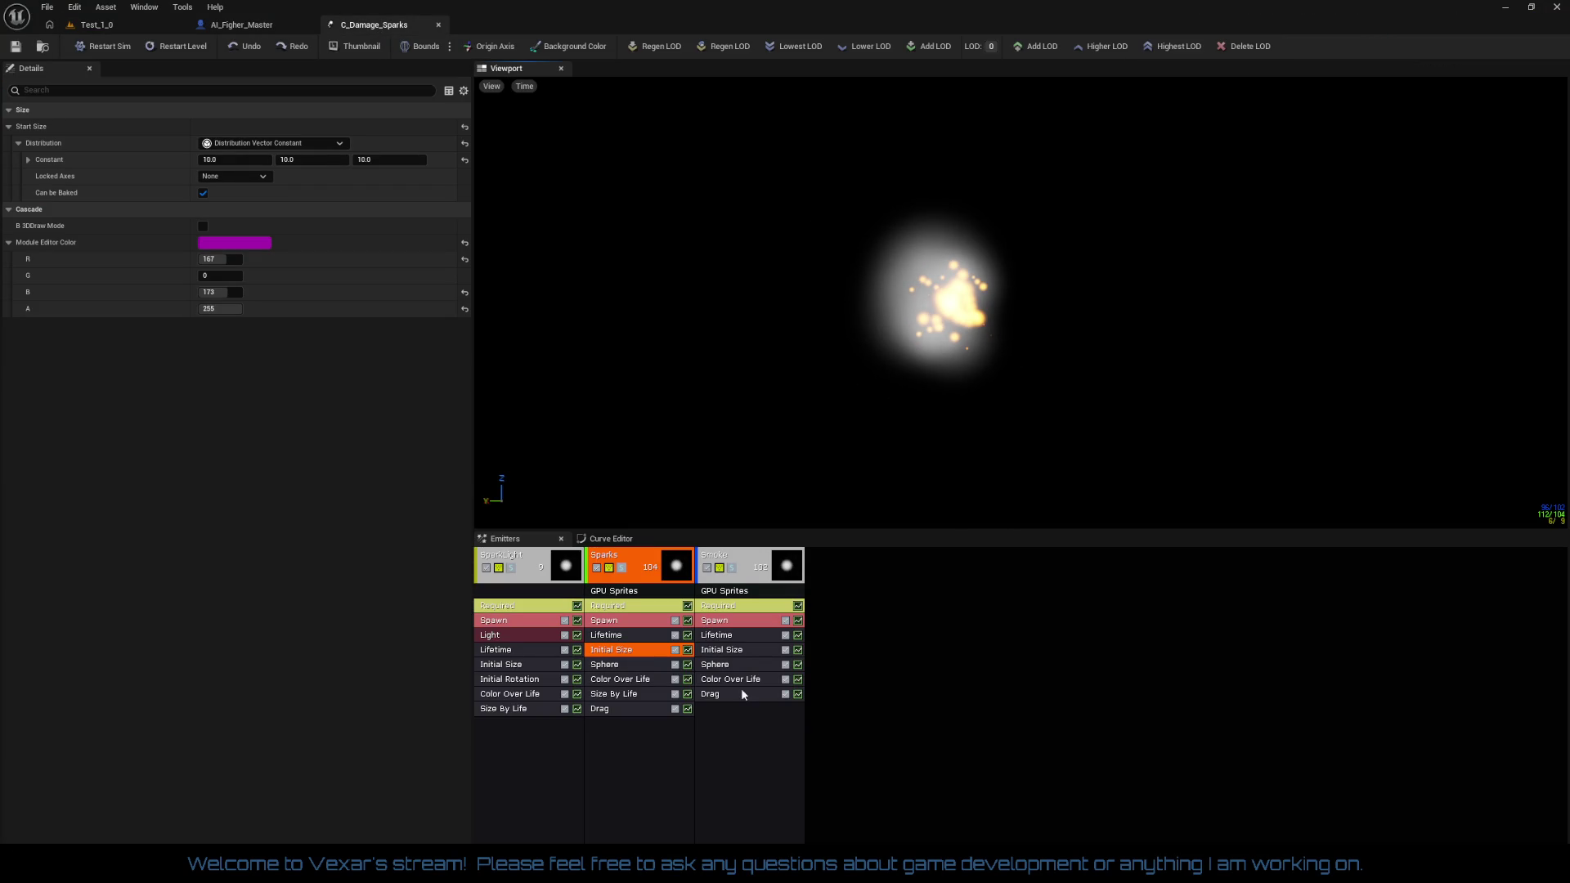
click(732, 652)
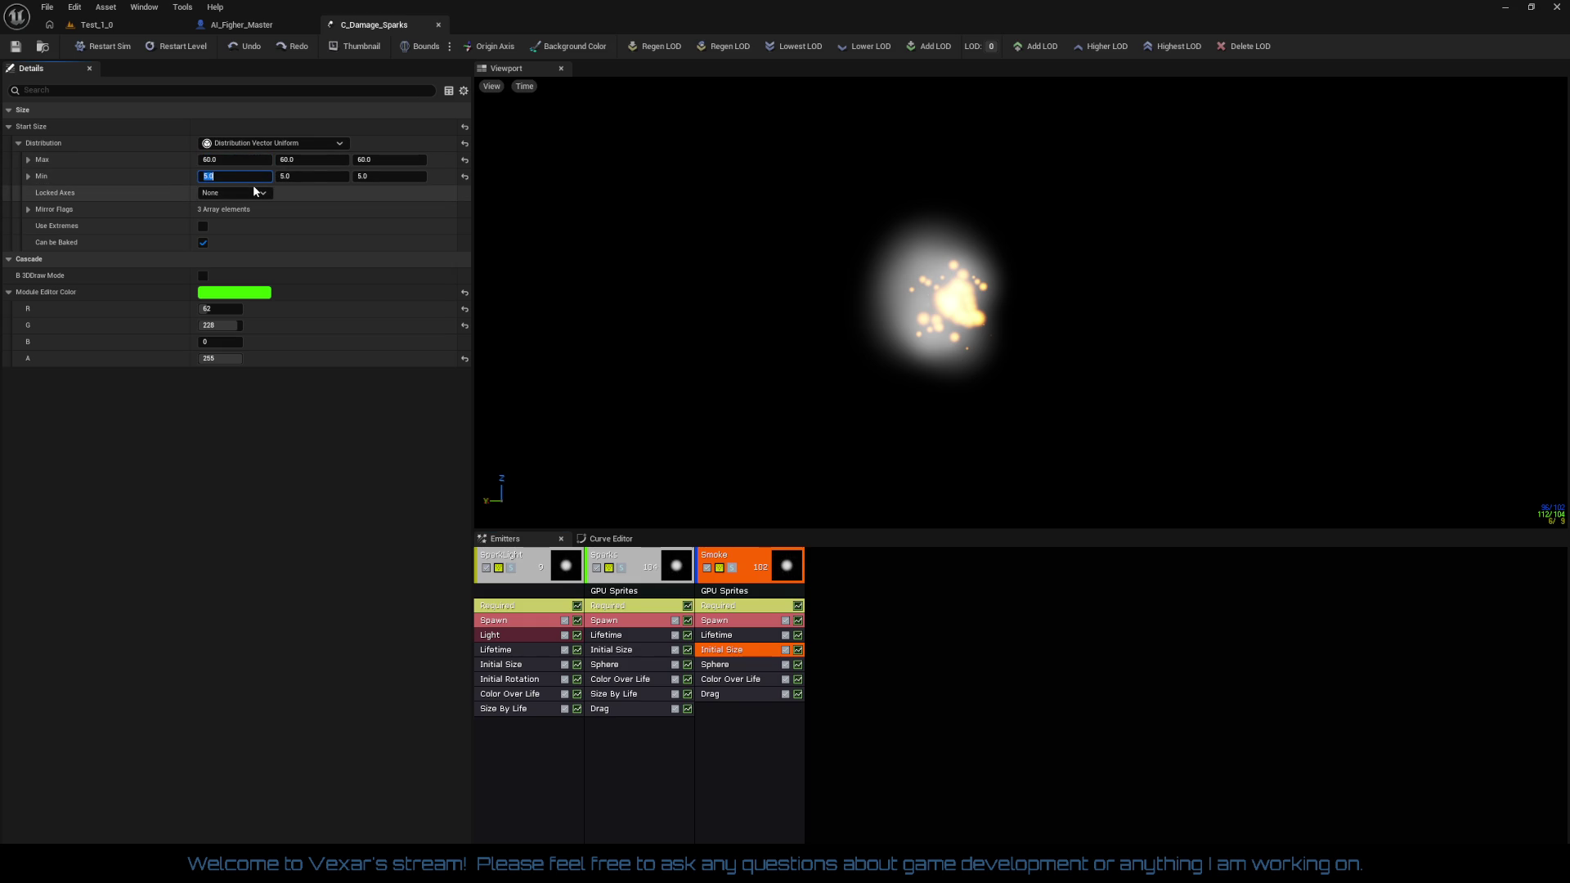
text(0)
key(Tab)
text(30)
key(Tab)
text(30)
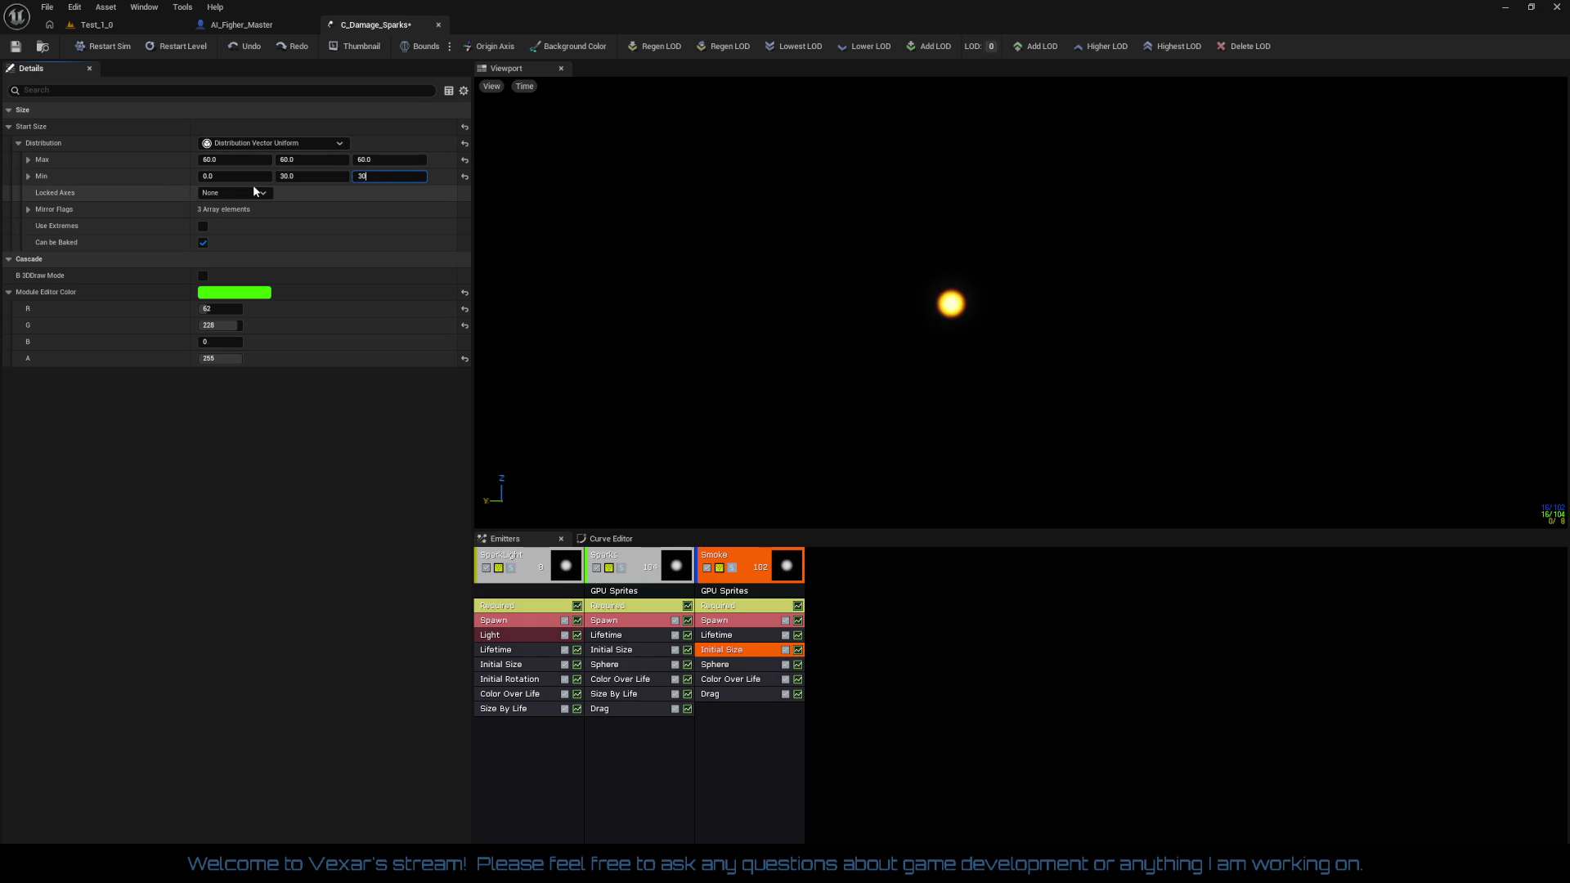
key(Tab)
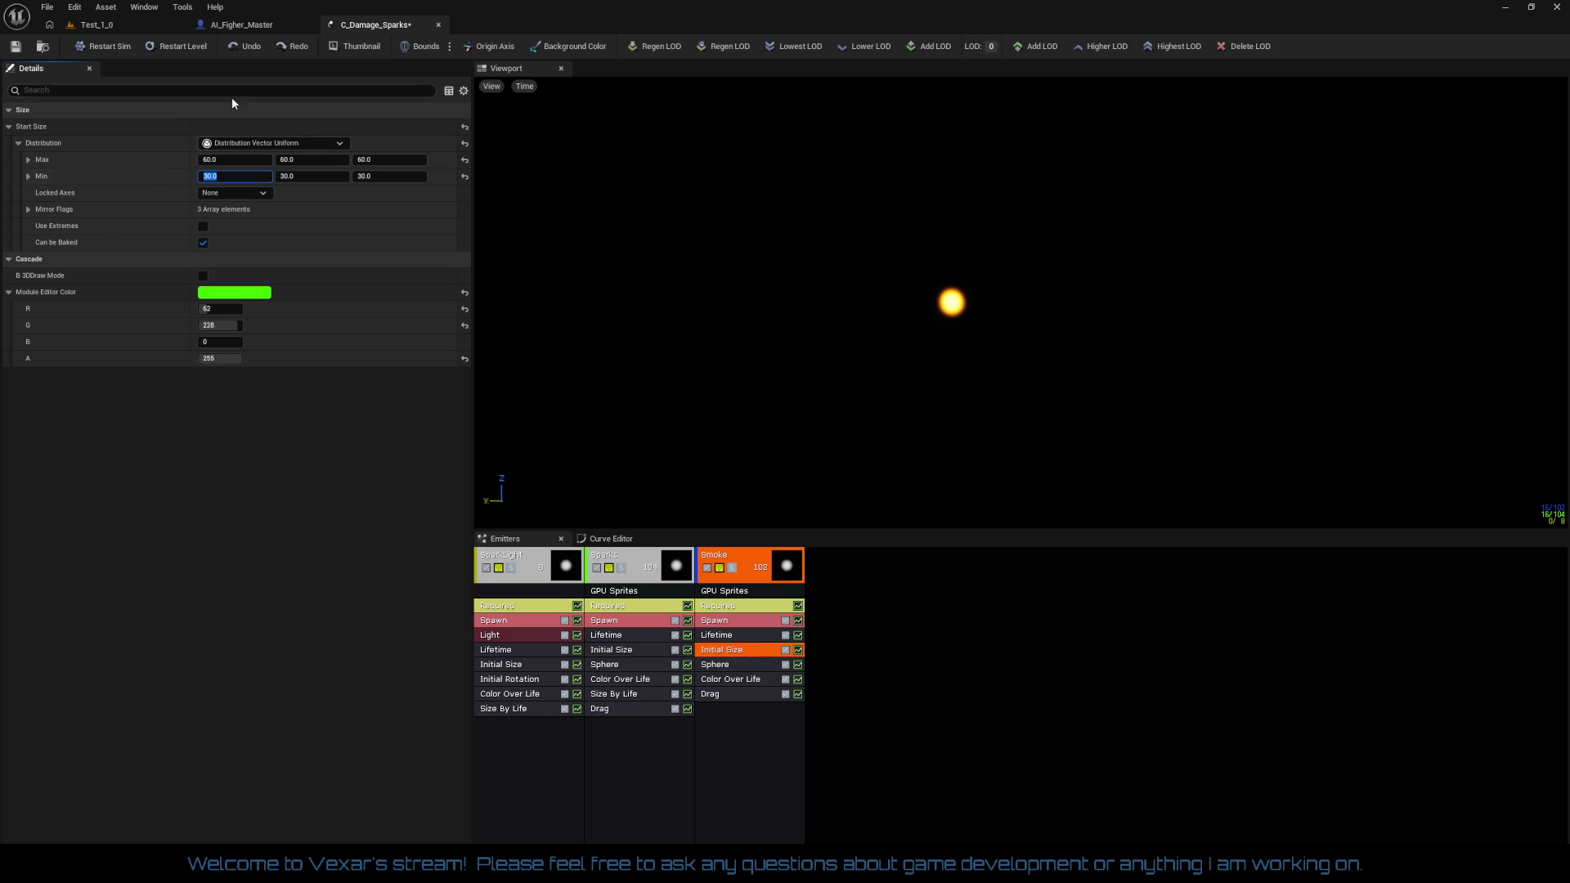
click(165, 52)
Set the Sparks Initial Size constant to 20, 20, 20 and return to the running level
click(622, 651)
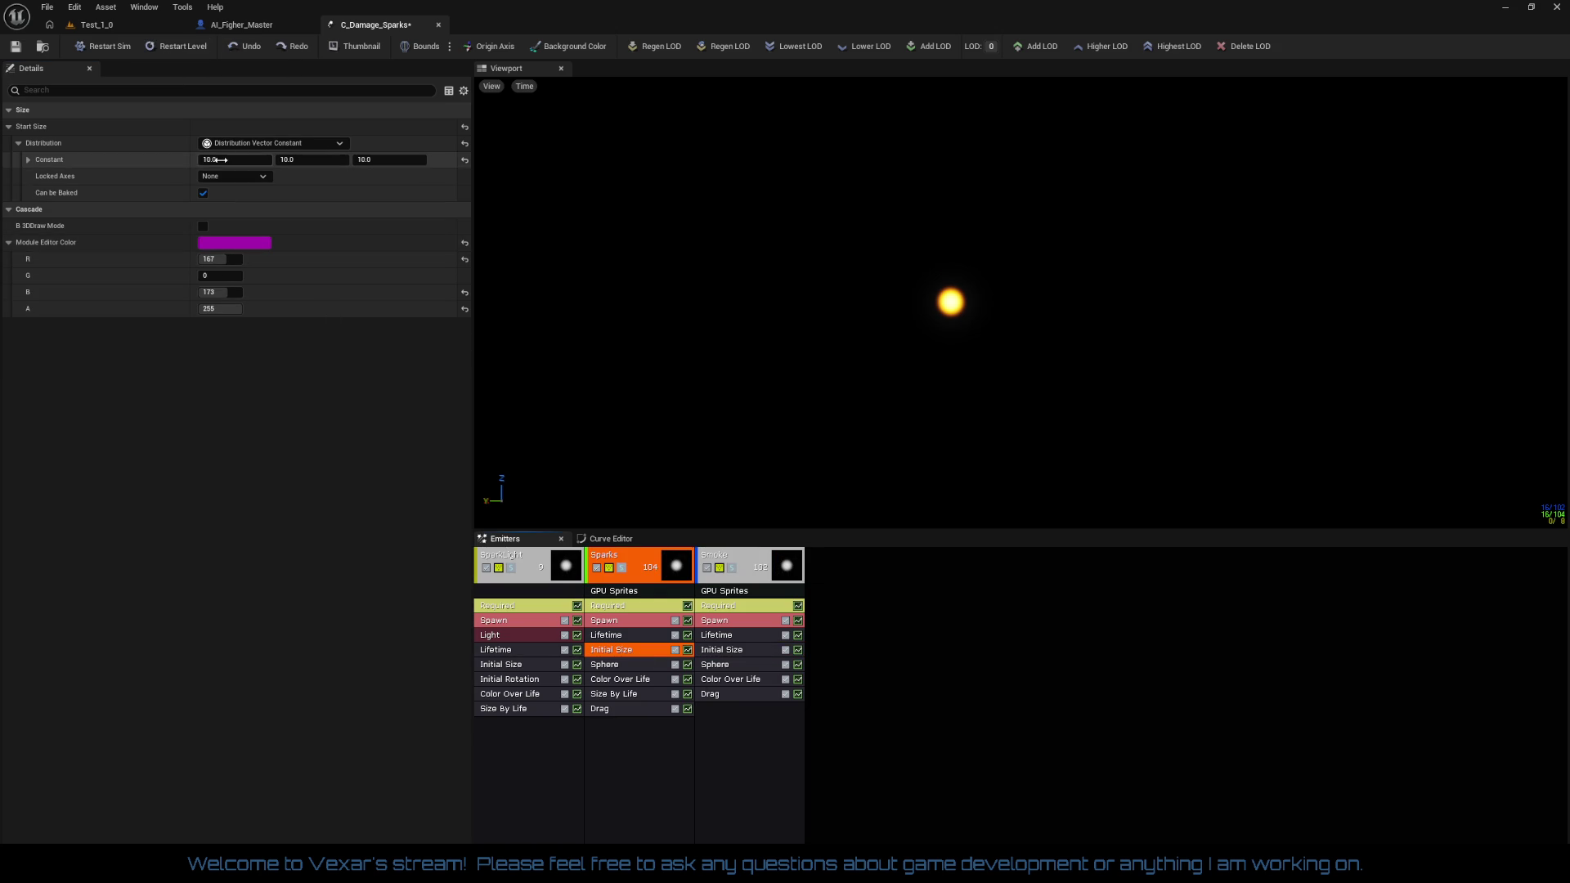
text(20)
key(Tab)
text(20)
key(Tab)
text(20)
key(Return)
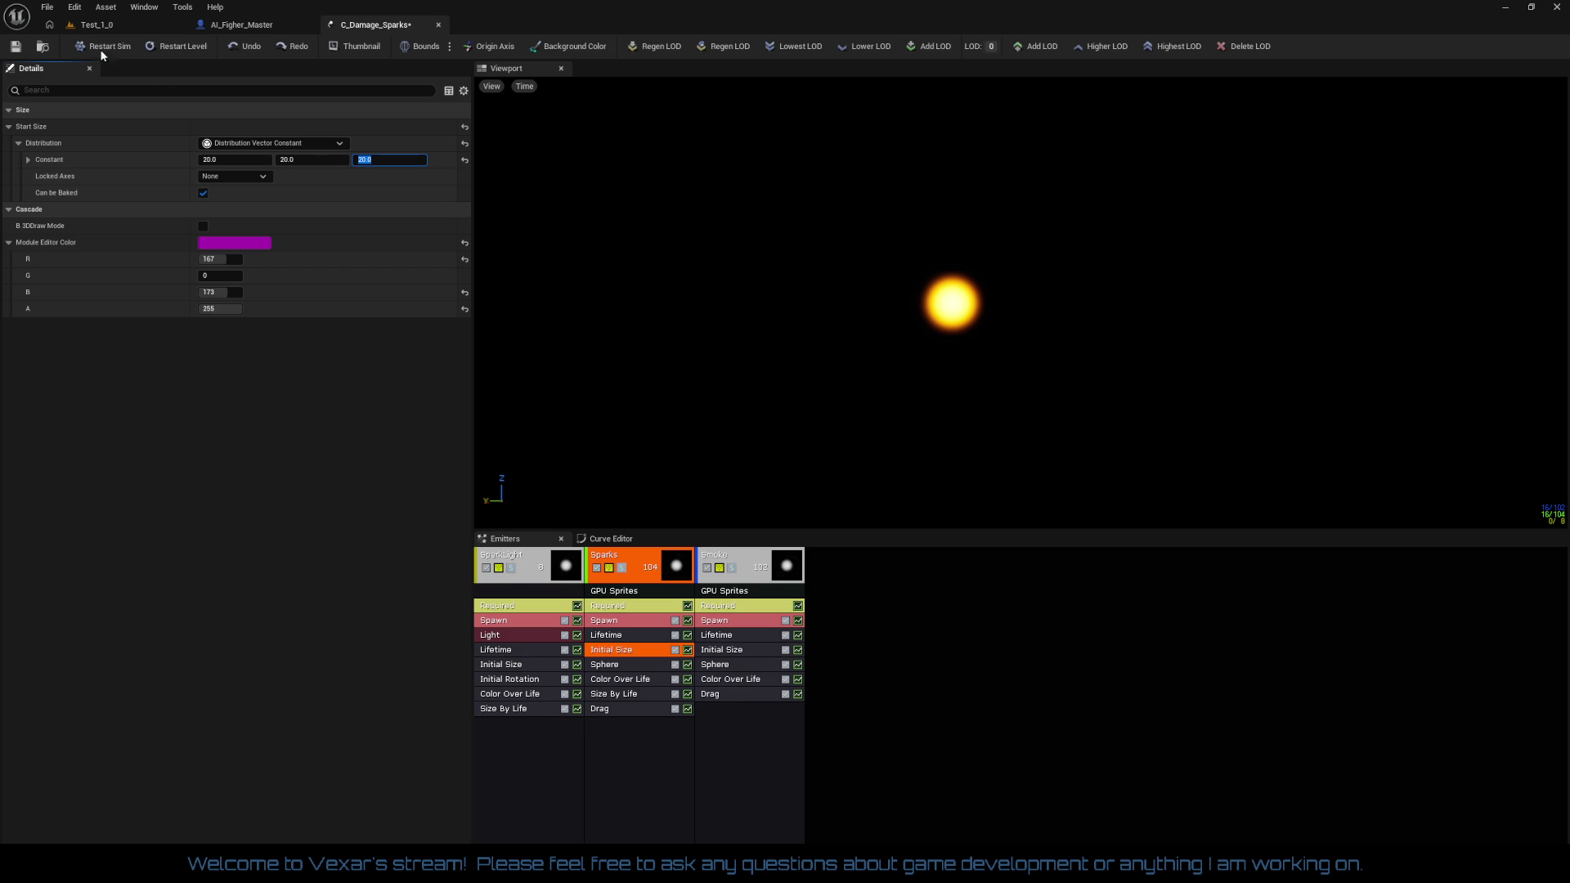
click(130, 35)
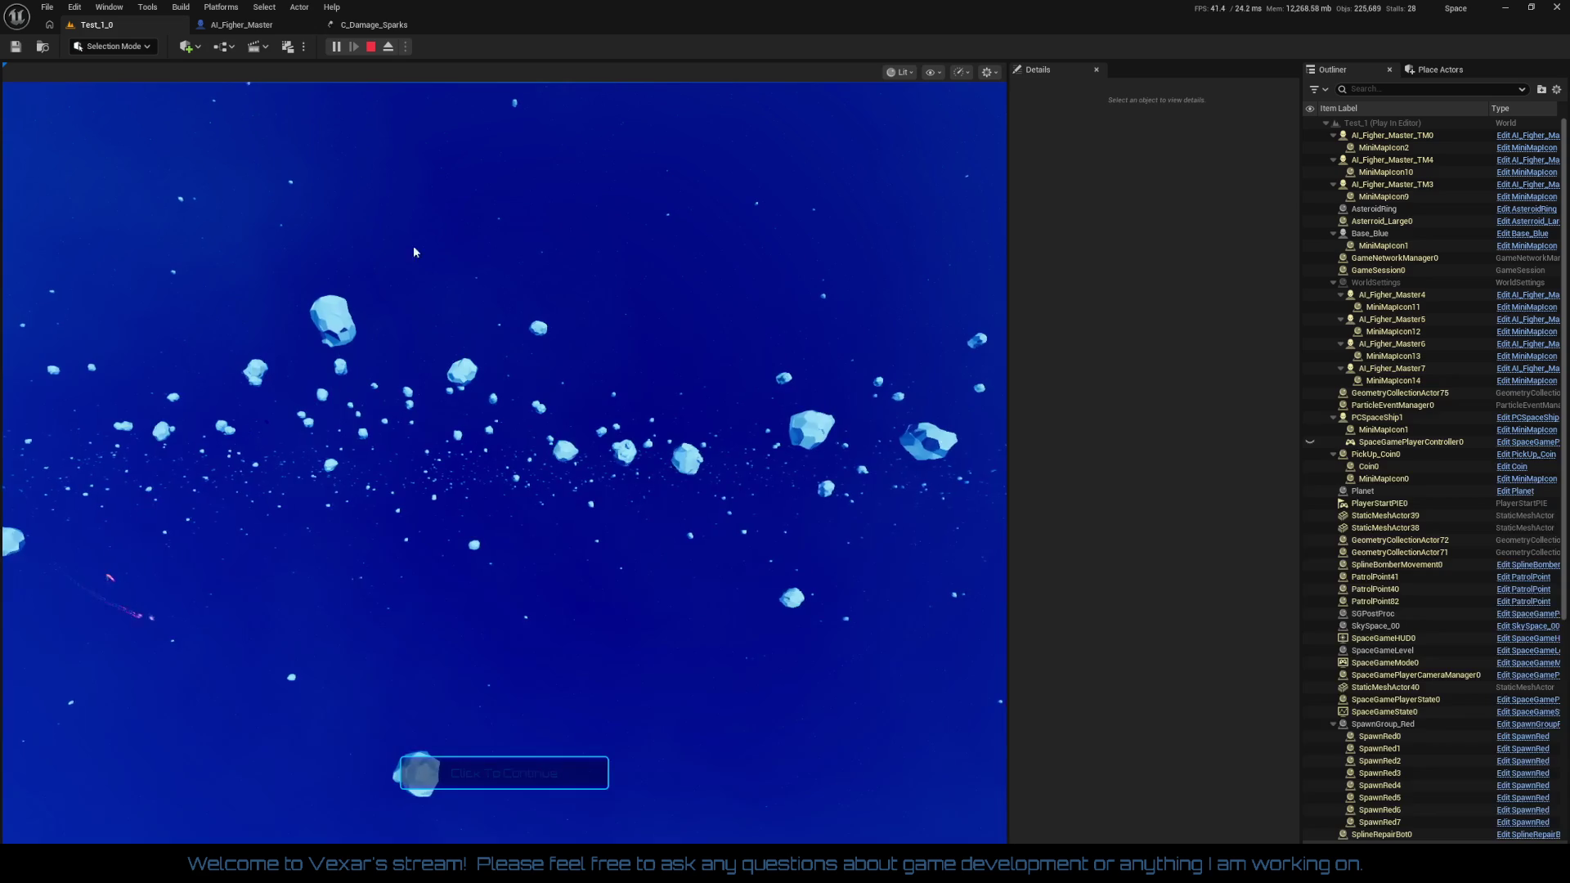
Continue the run until Mission Failed and the Sector 1-1 statistics screen shows 6,100 plasma damage
click(532, 781)
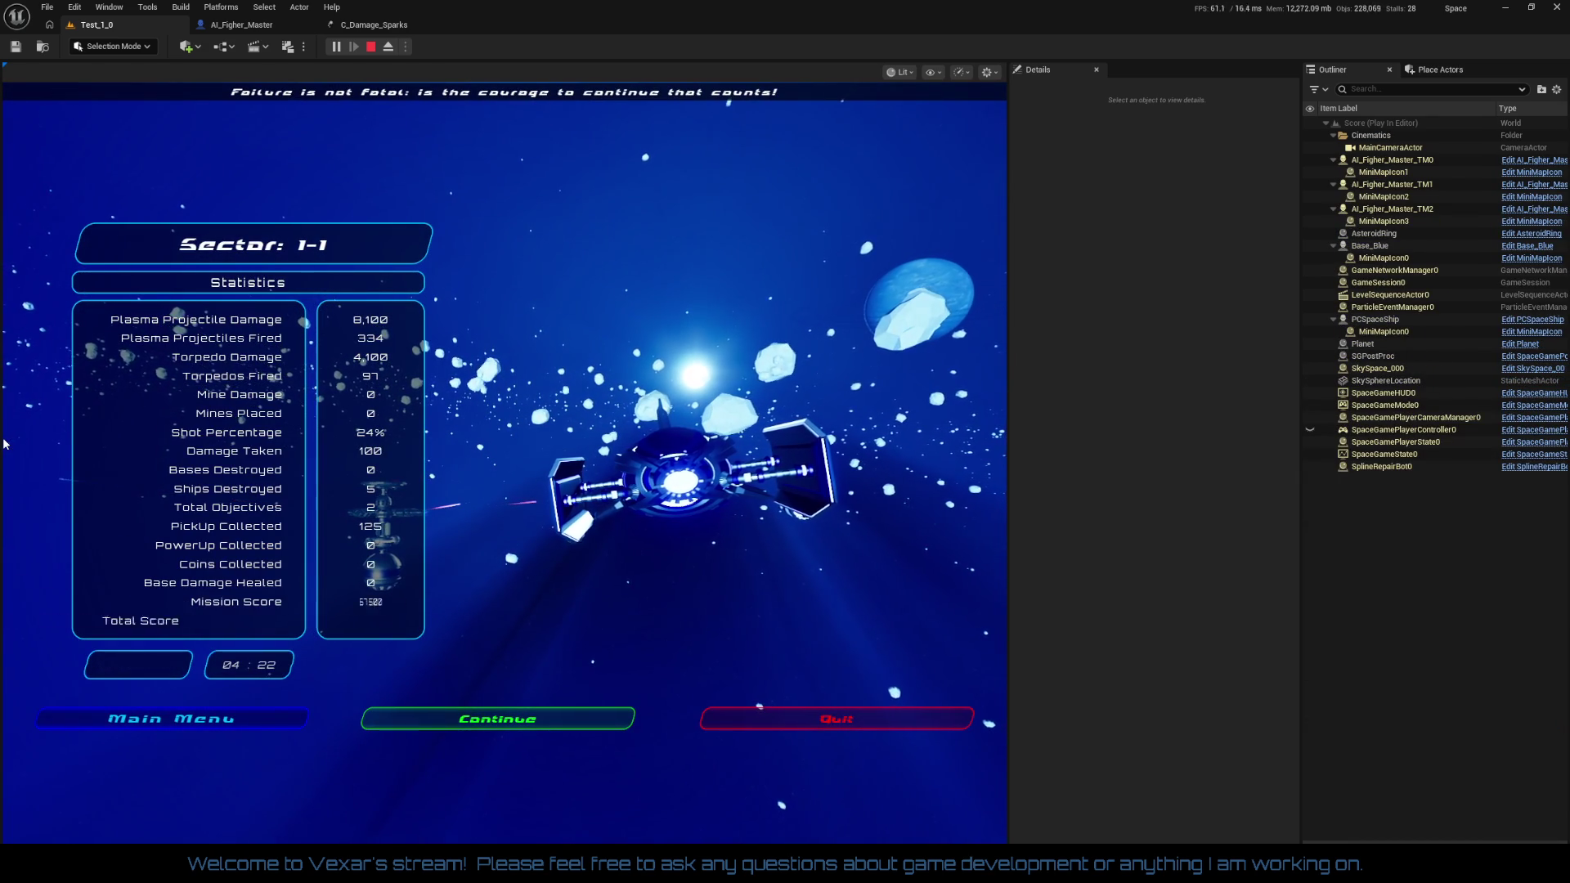
Stop the Play-in-Editor session and return to editing the Test_1_0 level
click(857, 717)
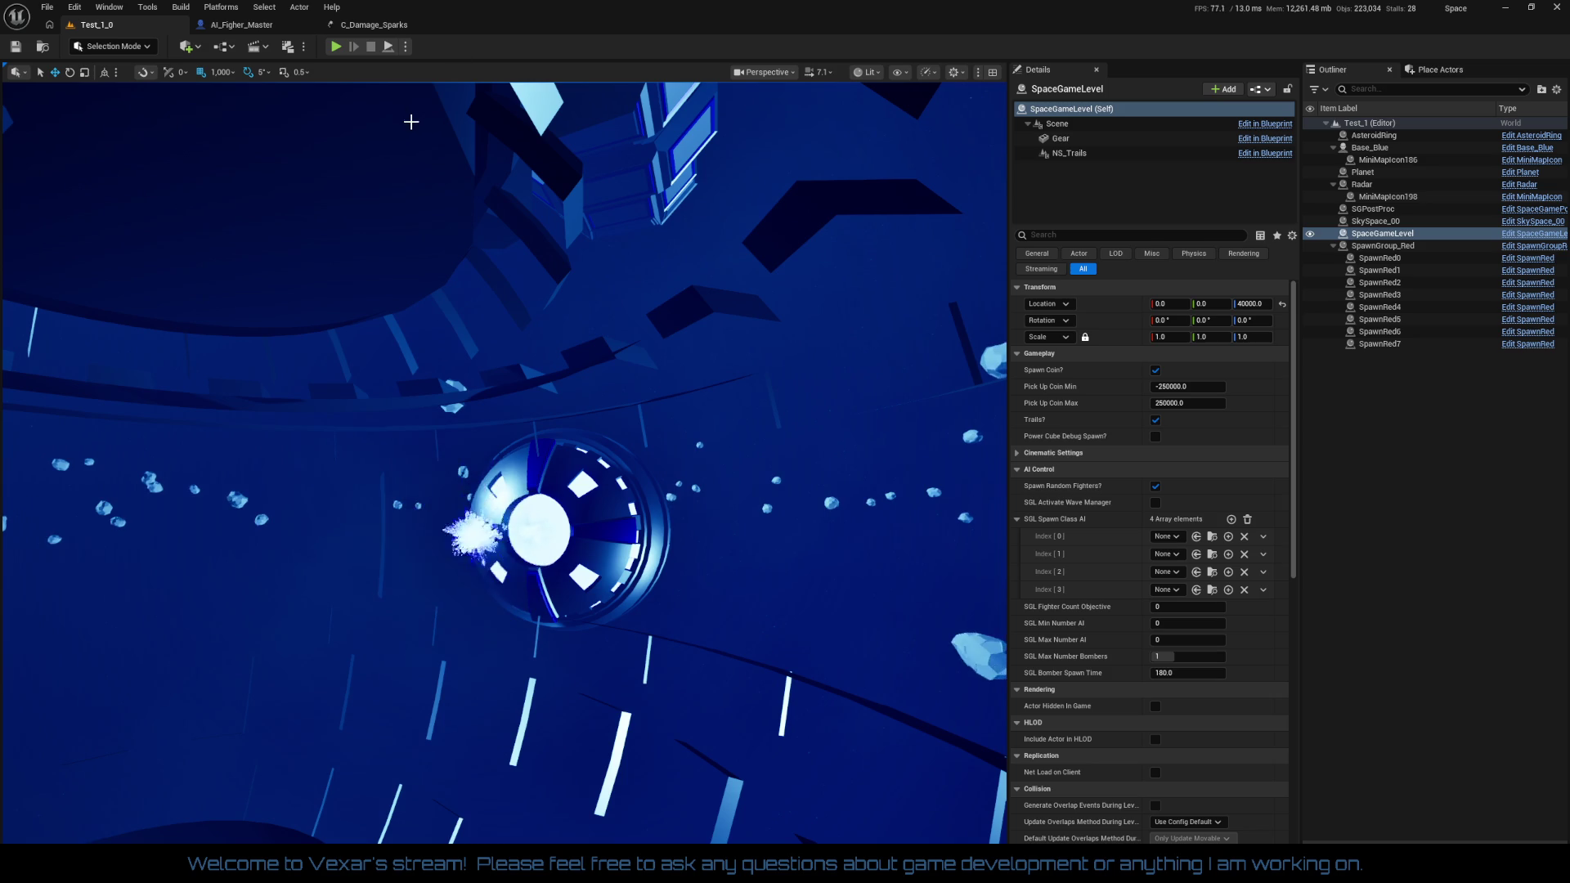
Reopen the C_Damage_Sparks Cascade editor to preview the sparks at start size 20, 20, 20
click(364, 25)
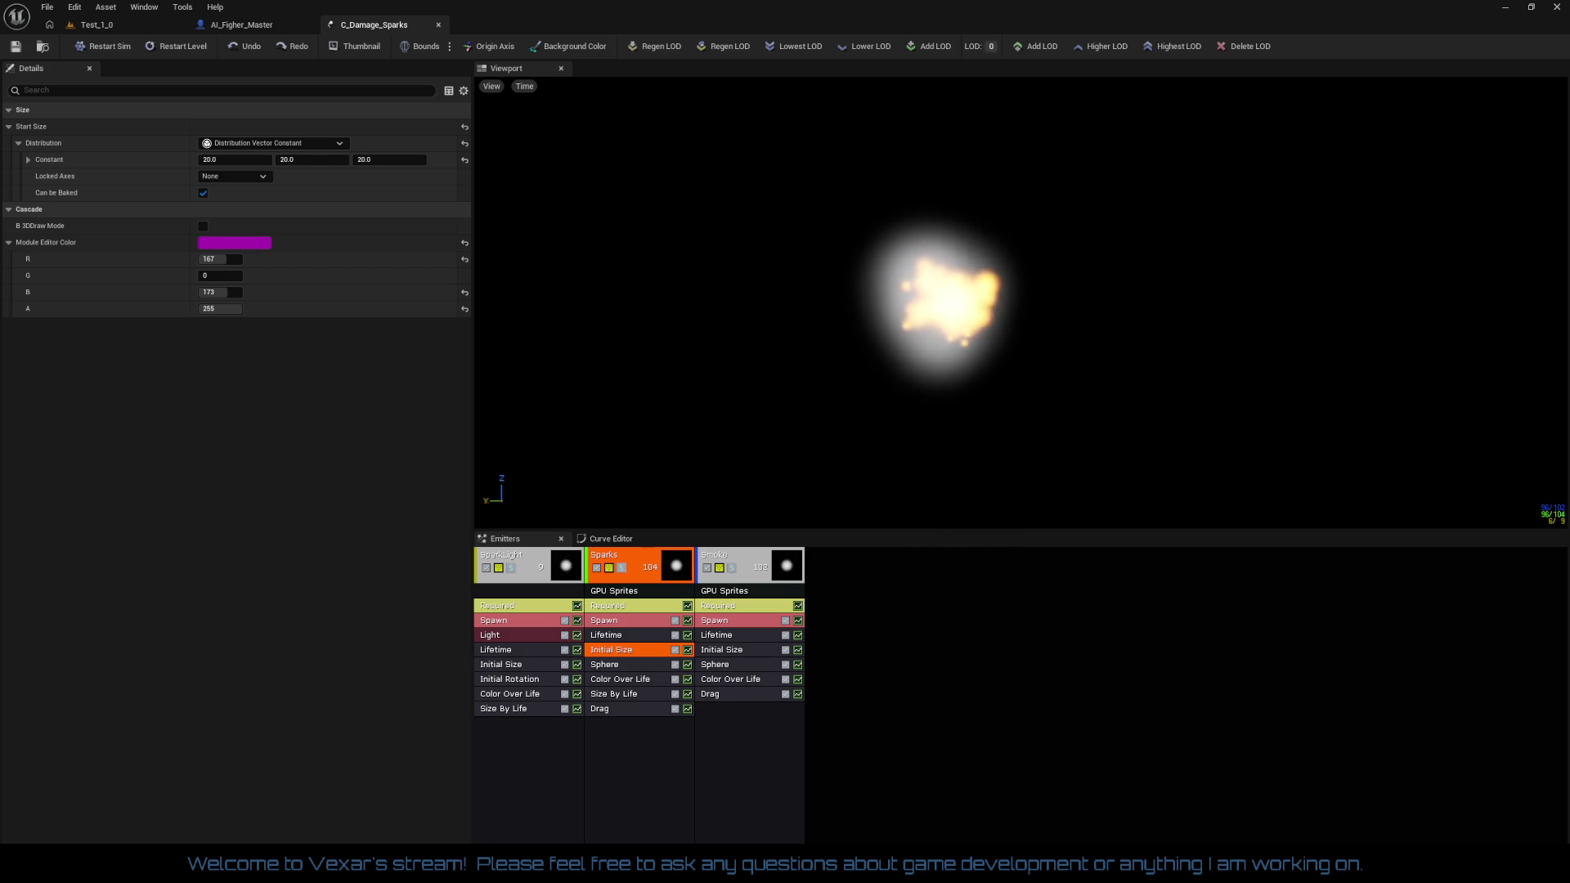
drag(982, 0, 896, 195)
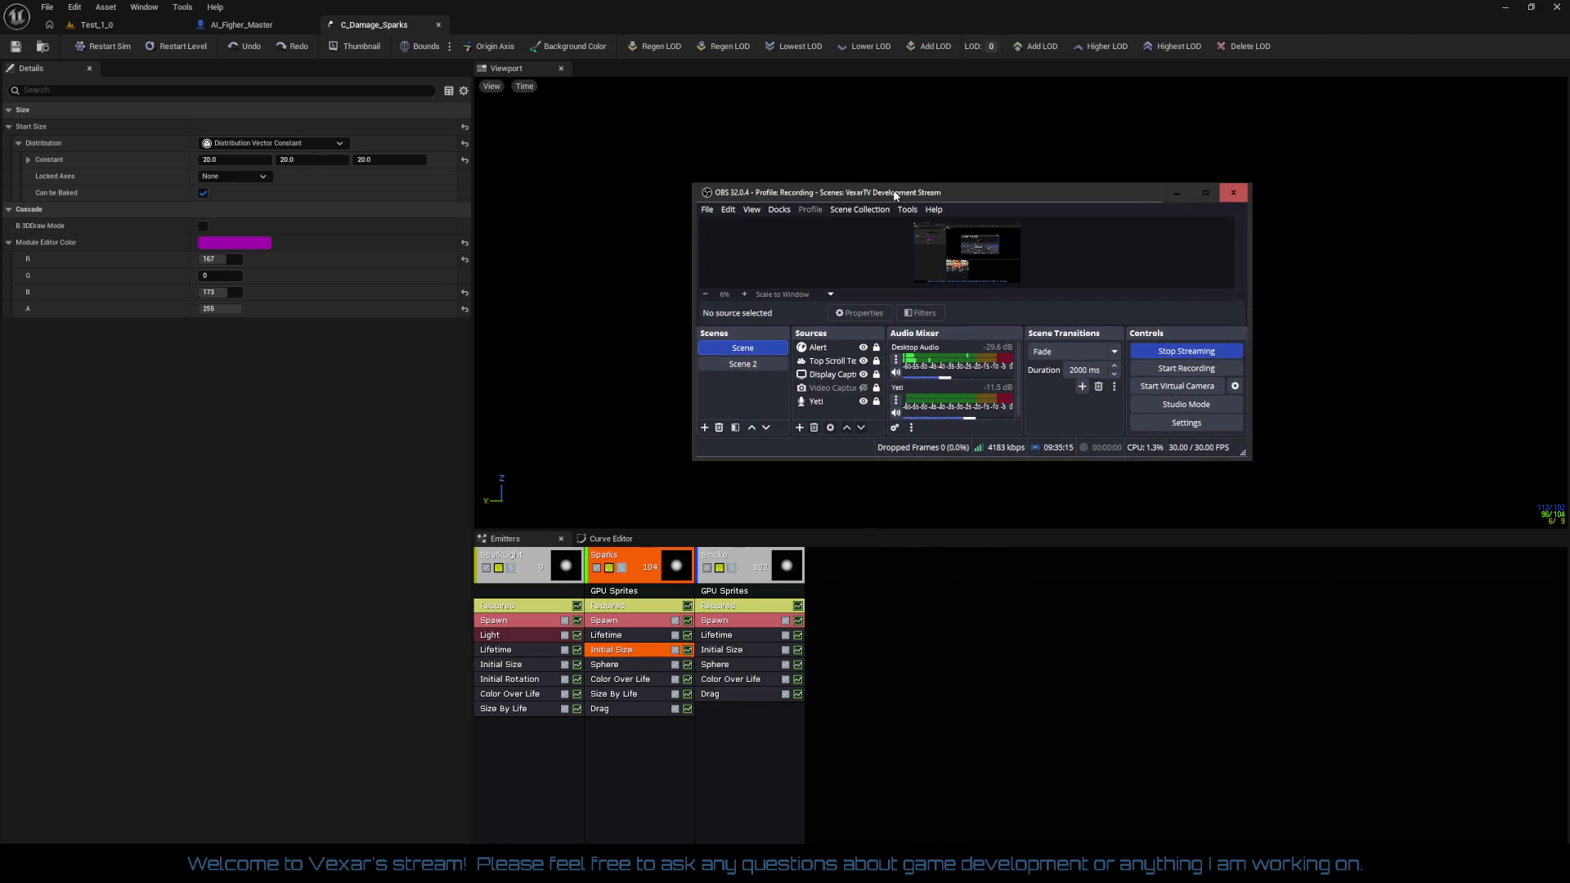
Enlarge the OBS window and audio mixer docks, then open the Yeti microphone's properties
drag(990, 186, 1007, 108)
drag(944, 458, 960, 556)
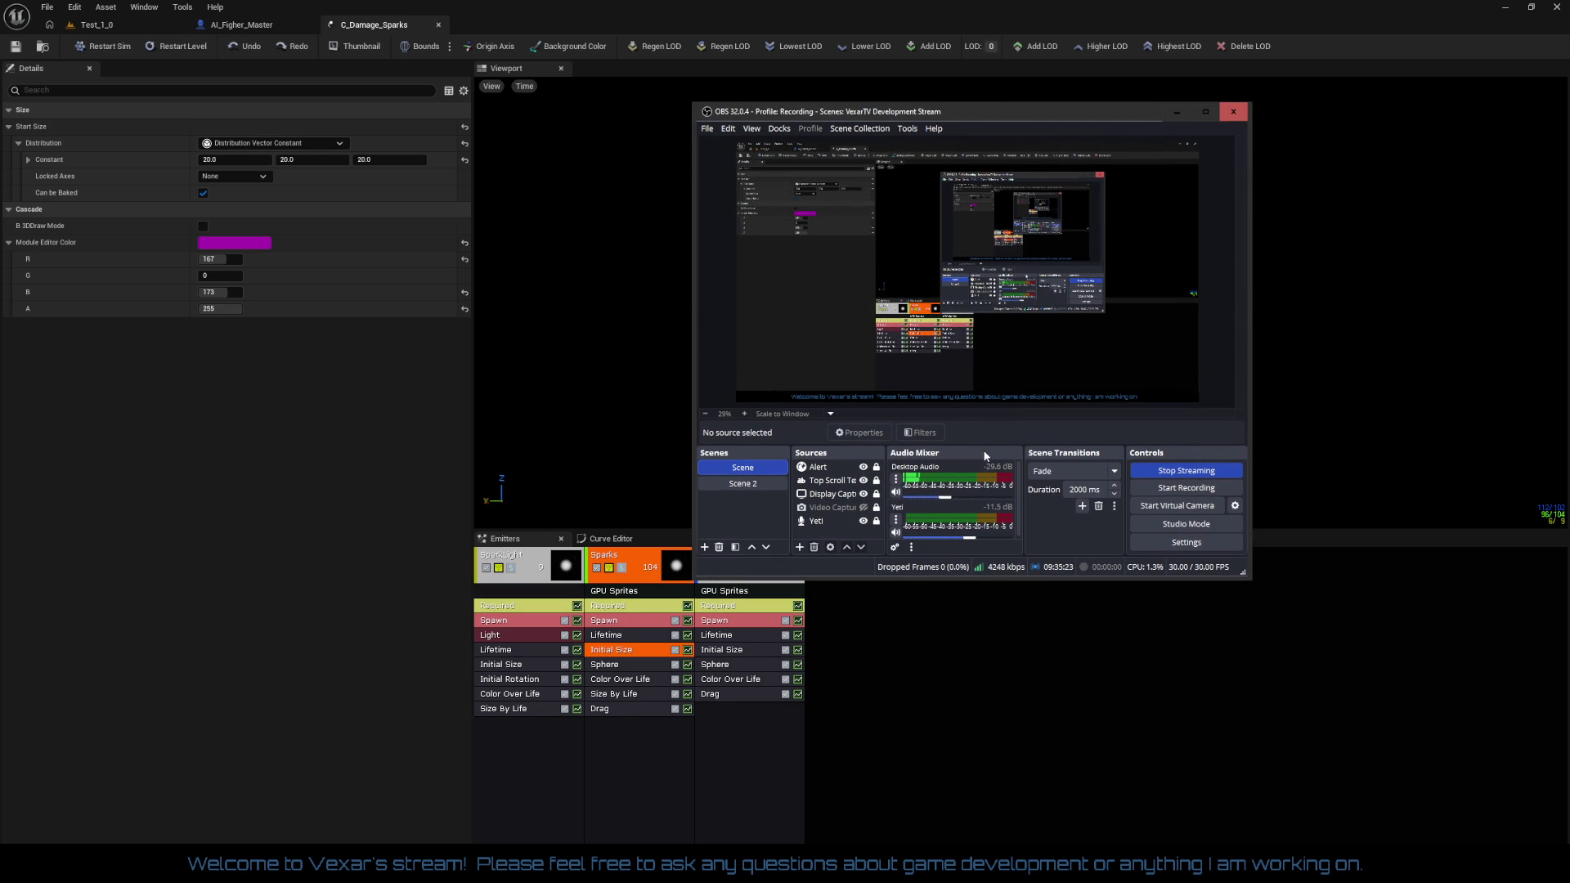
drag(987, 447, 998, 373)
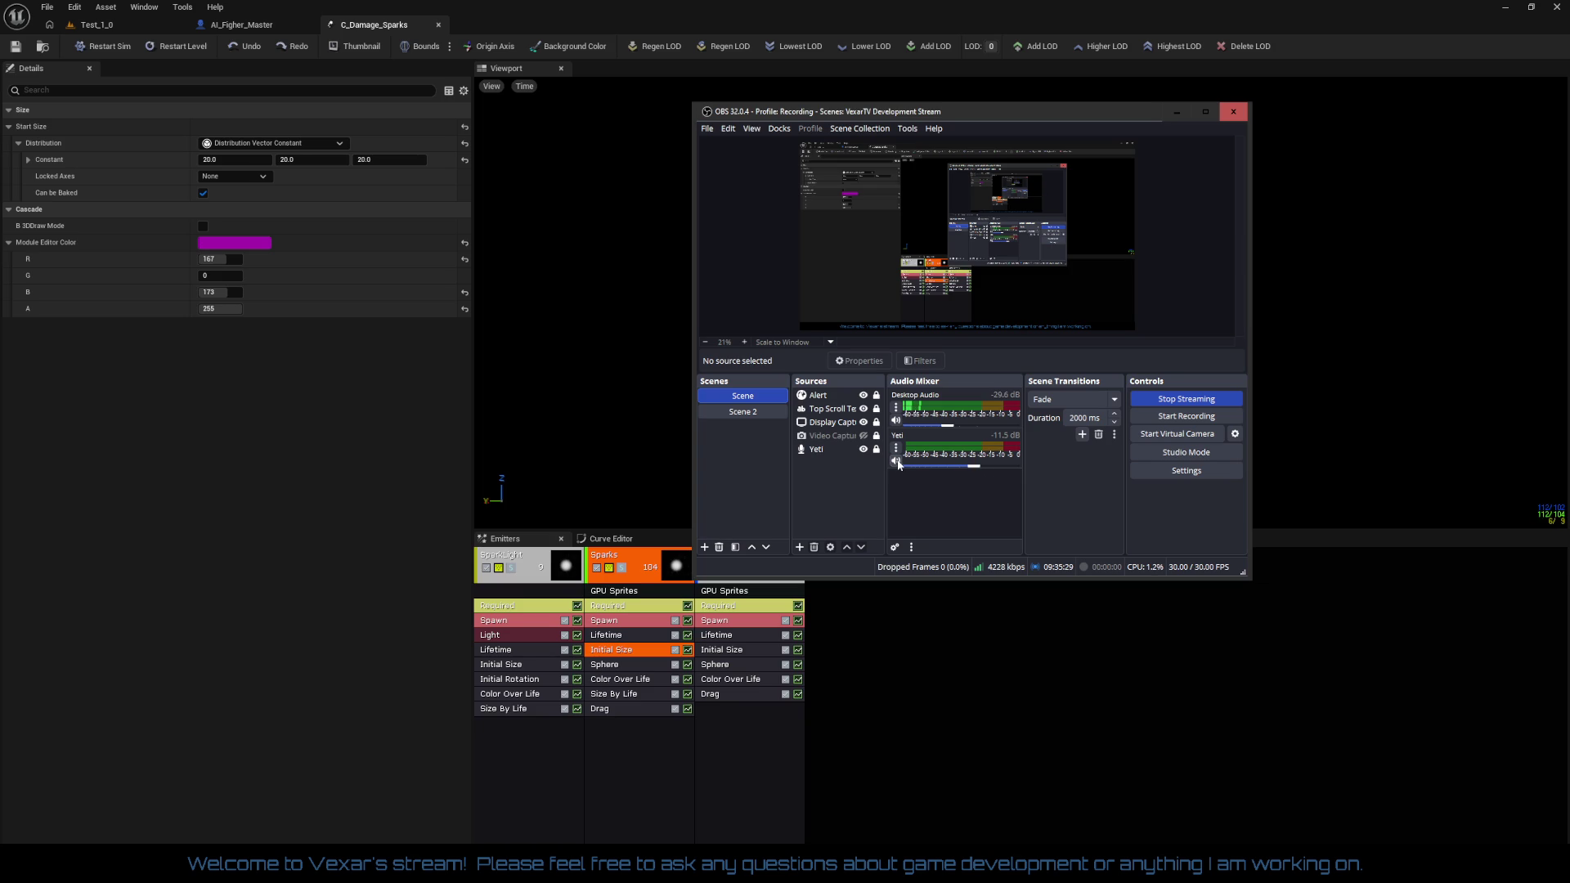
click(896, 449)
click(896, 449)
click(896, 449)
click(932, 581)
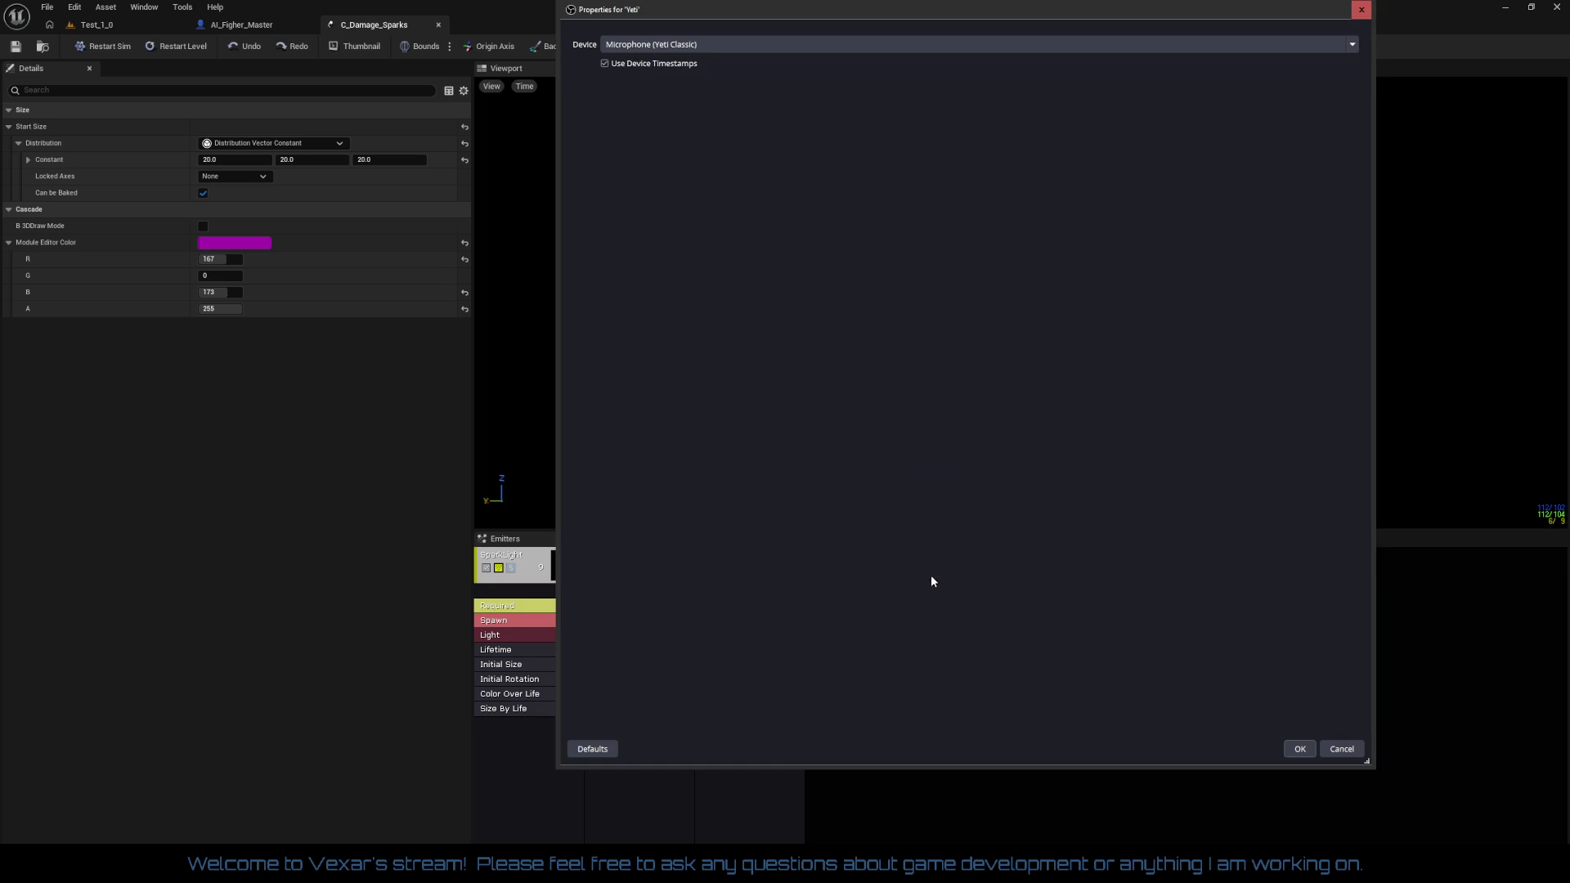
click(728, 48)
click(728, 47)
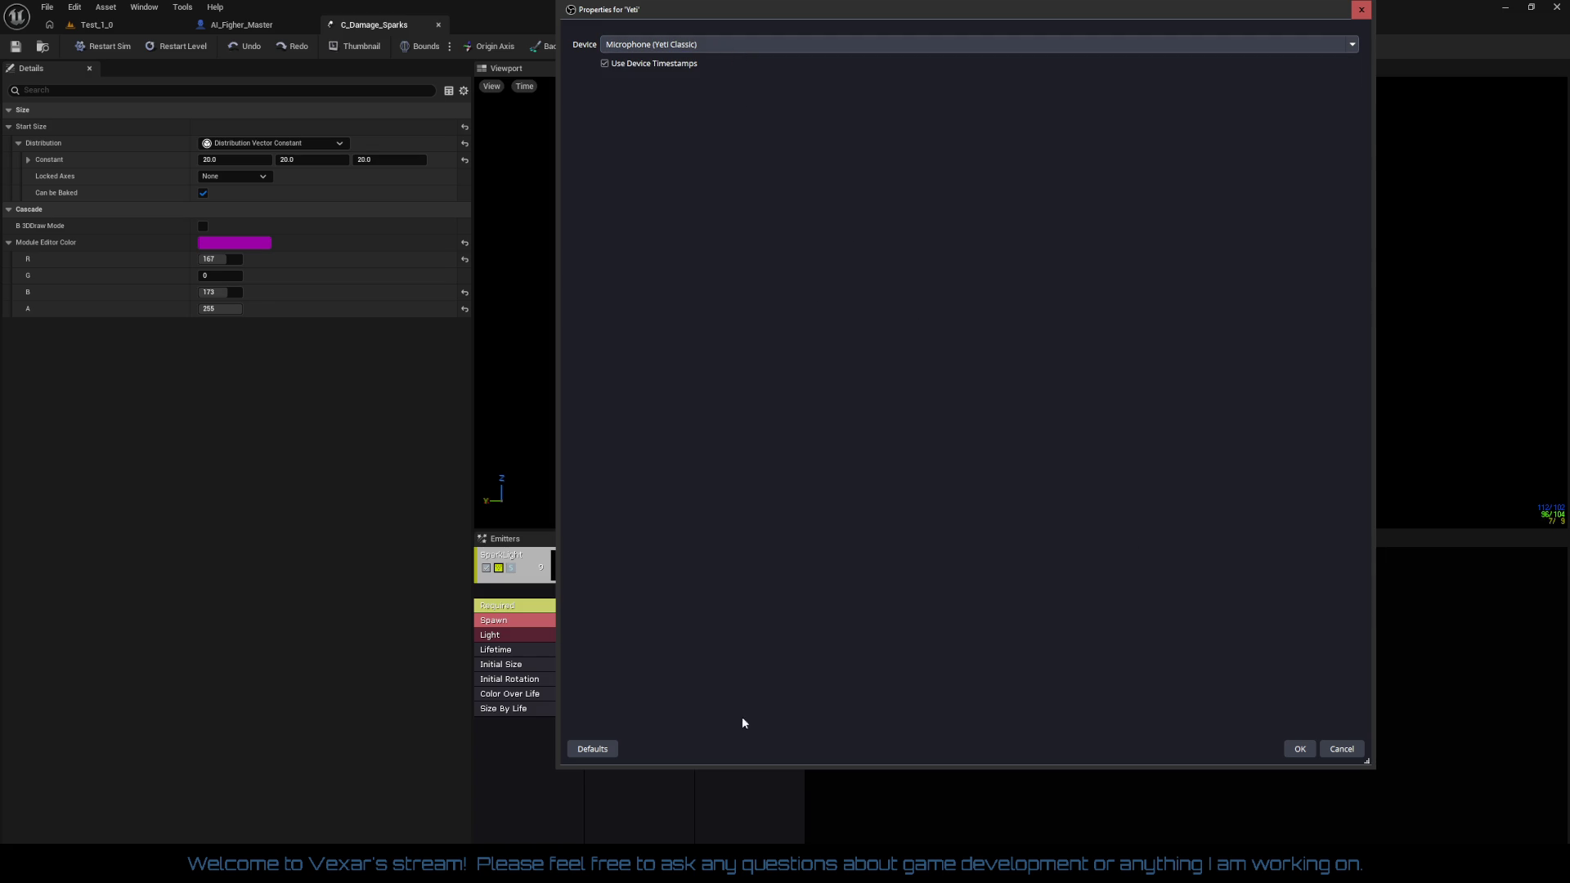
click(1292, 748)
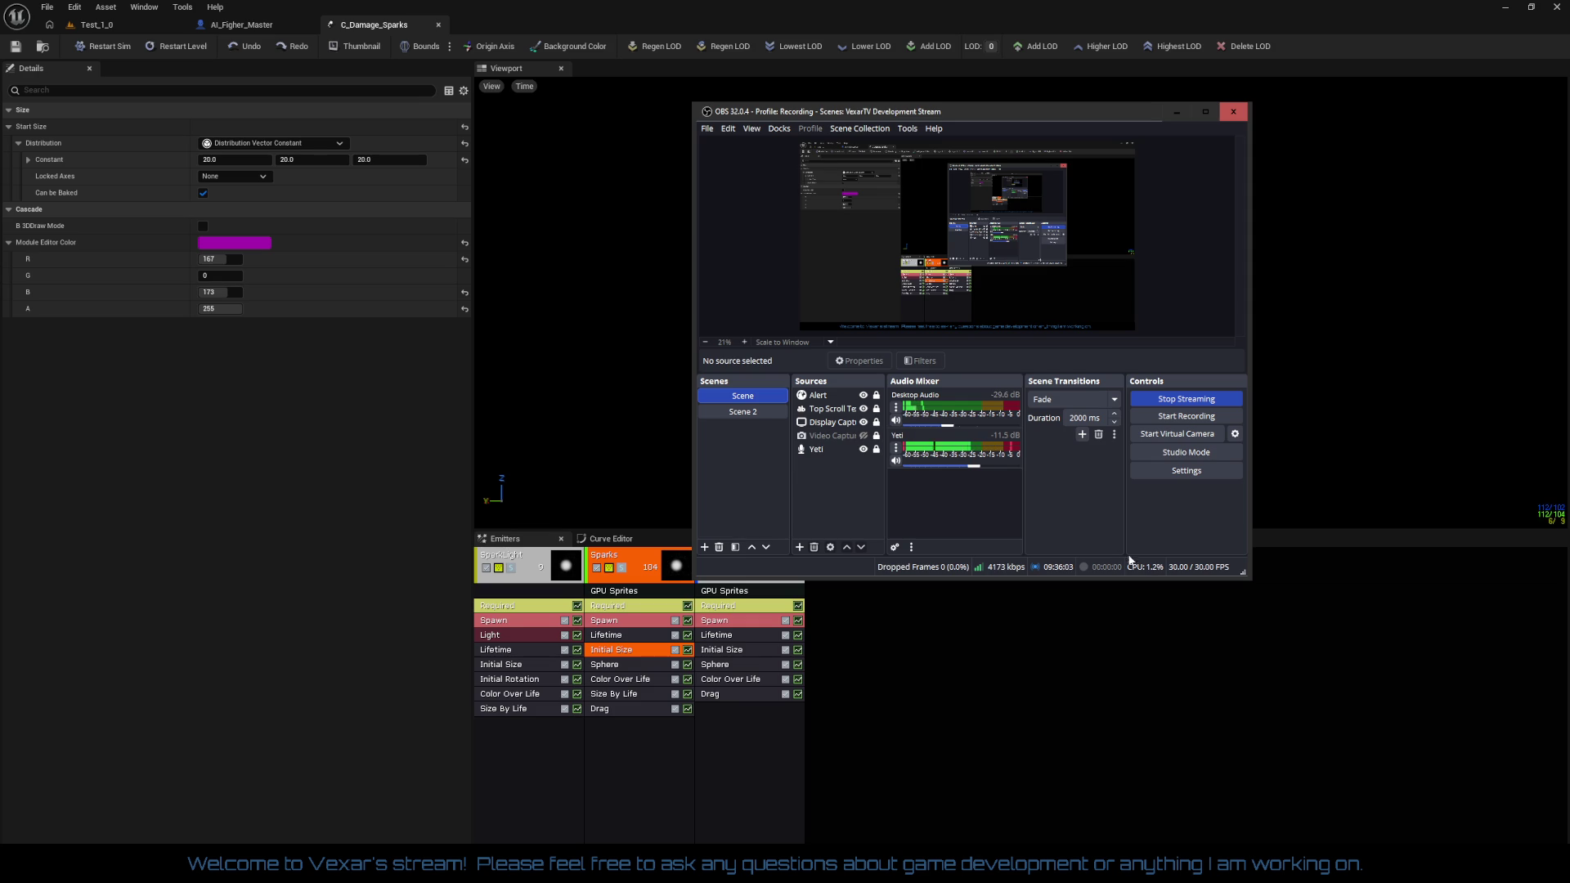
Lower the Yeti microphone volume to -16.1 dB and bring the Cascade sparks preview back to front
drag(974, 469, 963, 468)
click(1176, 111)
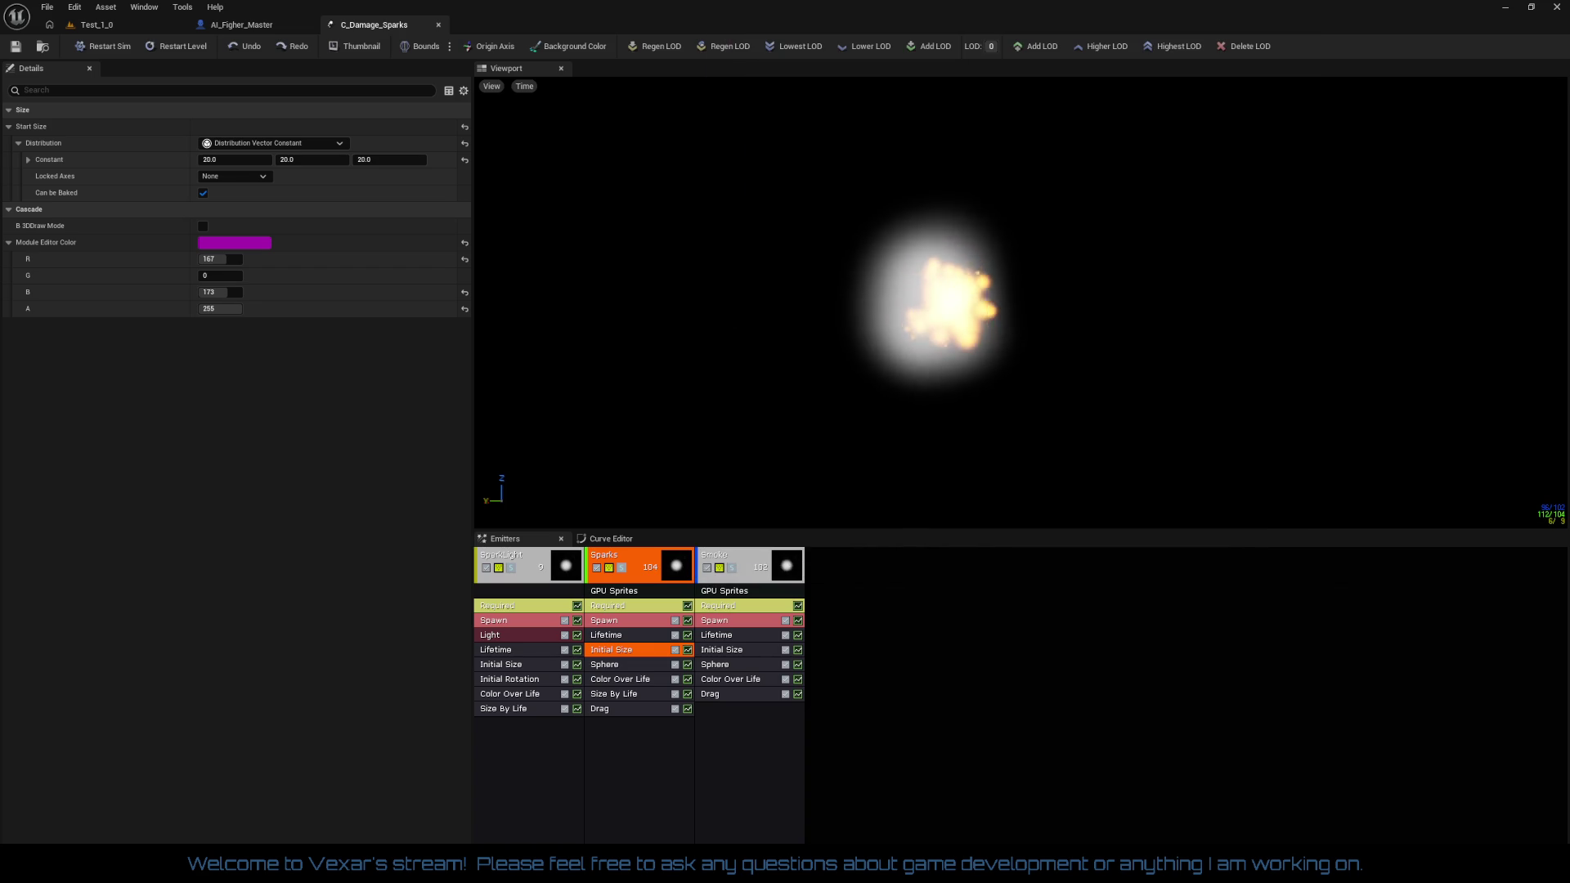
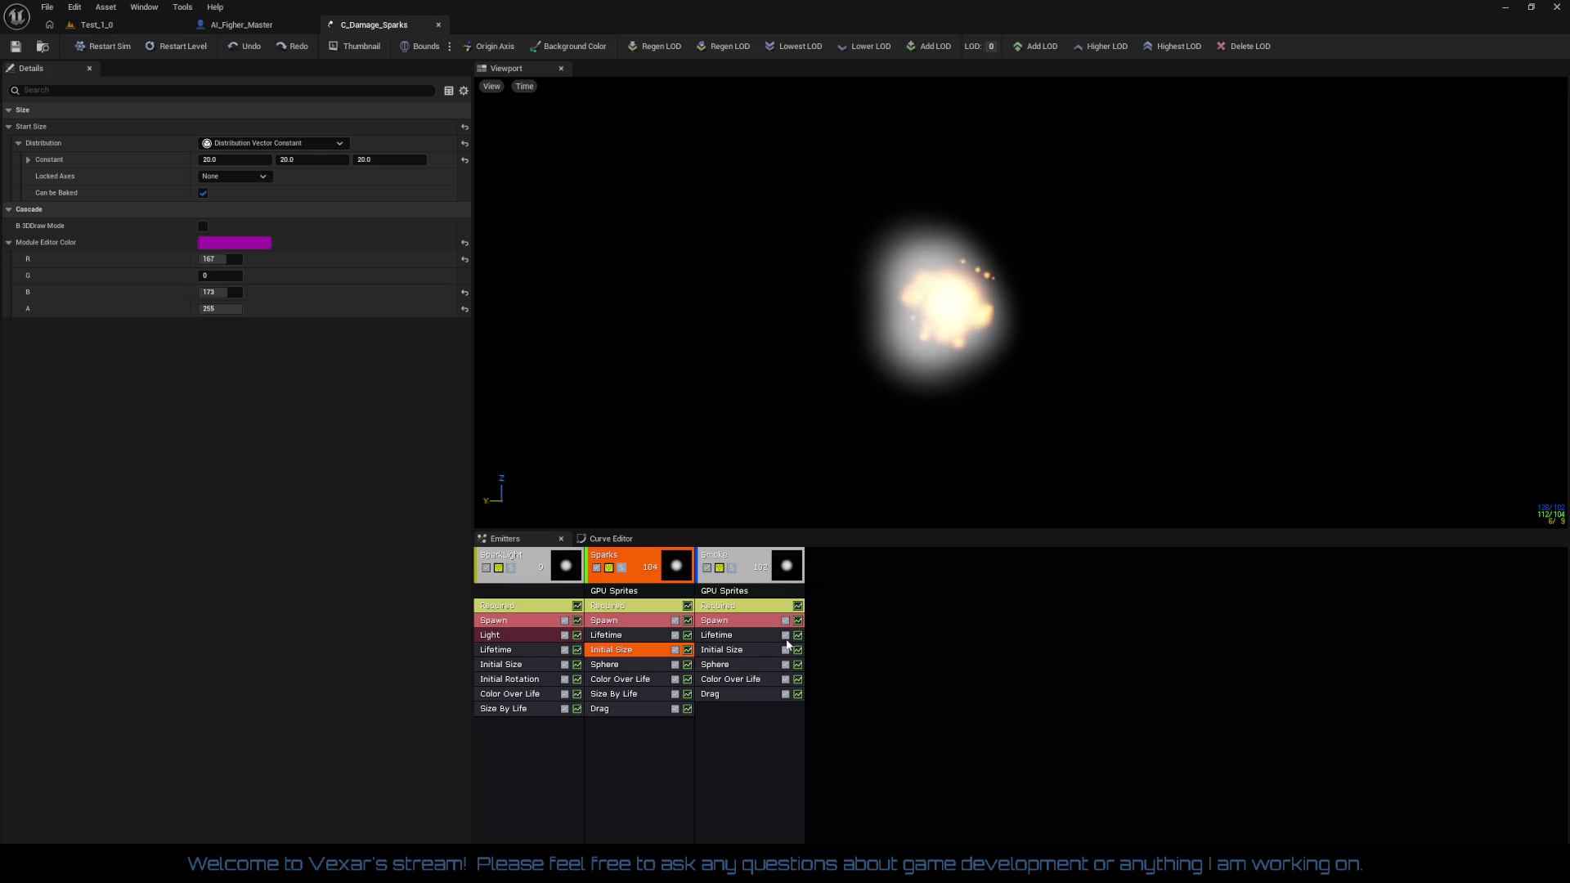
Inspect the Smoke, SparkLight and Sparks emitters' Required and Size By Life modules
click(741, 609)
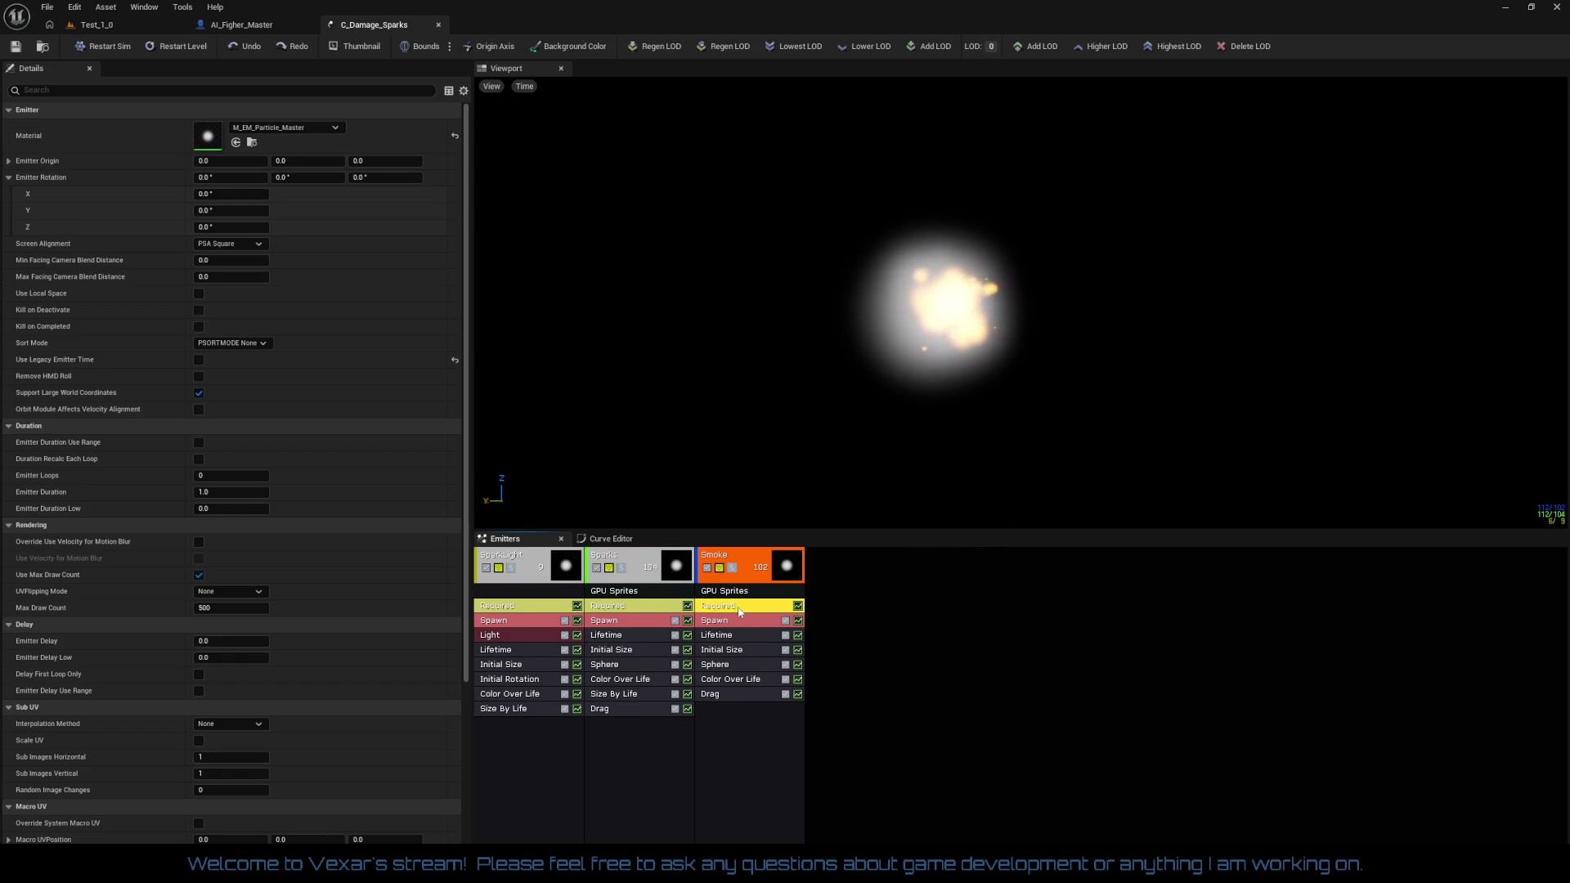
click(639, 608)
click(512, 611)
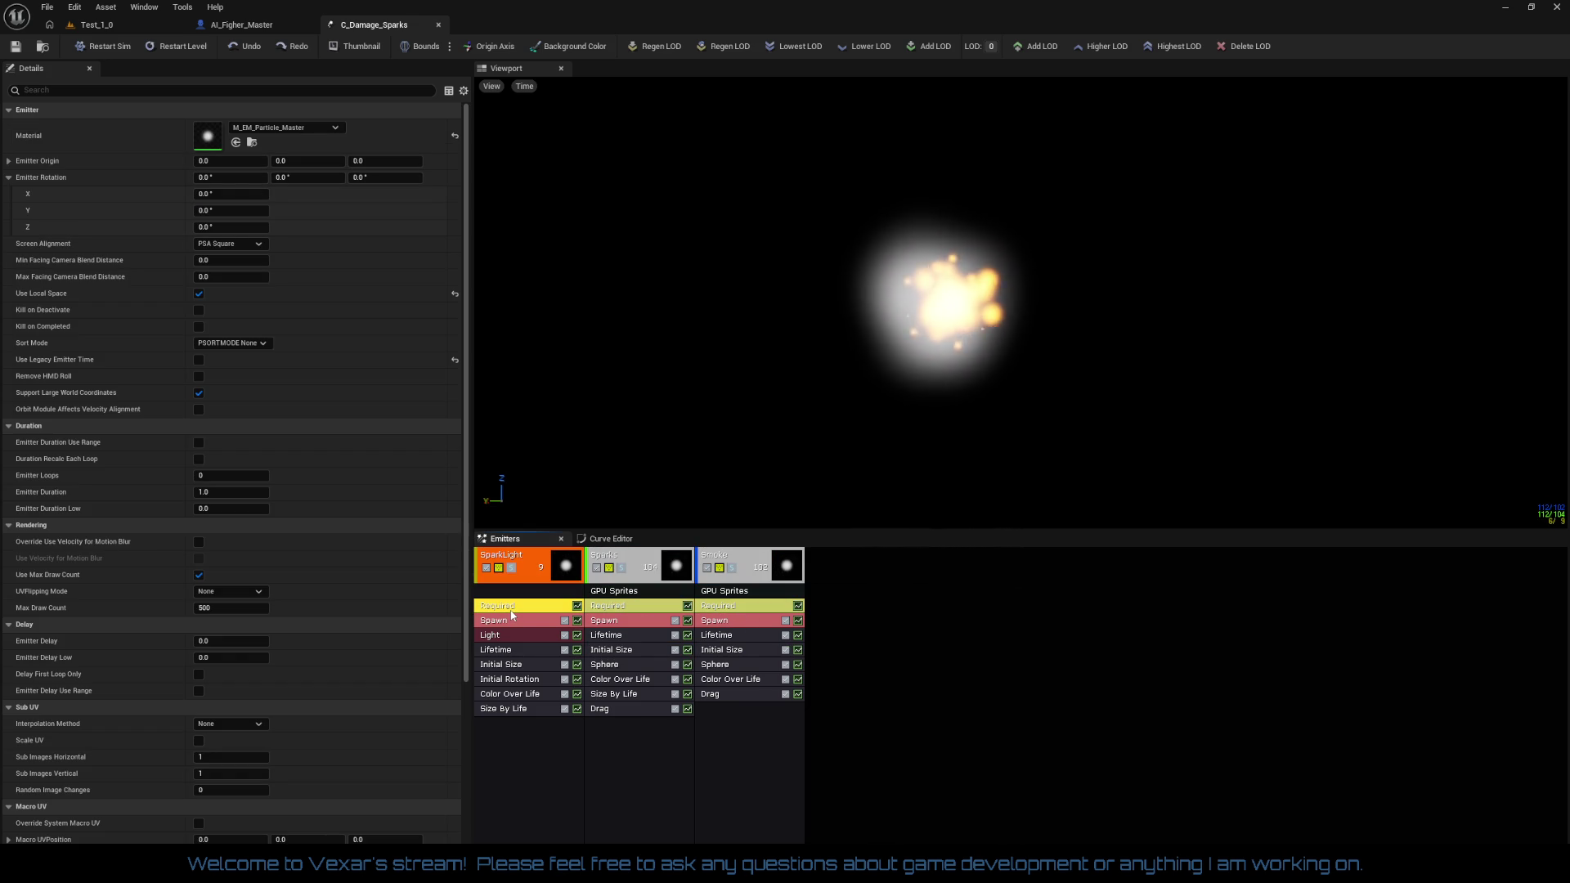
click(616, 612)
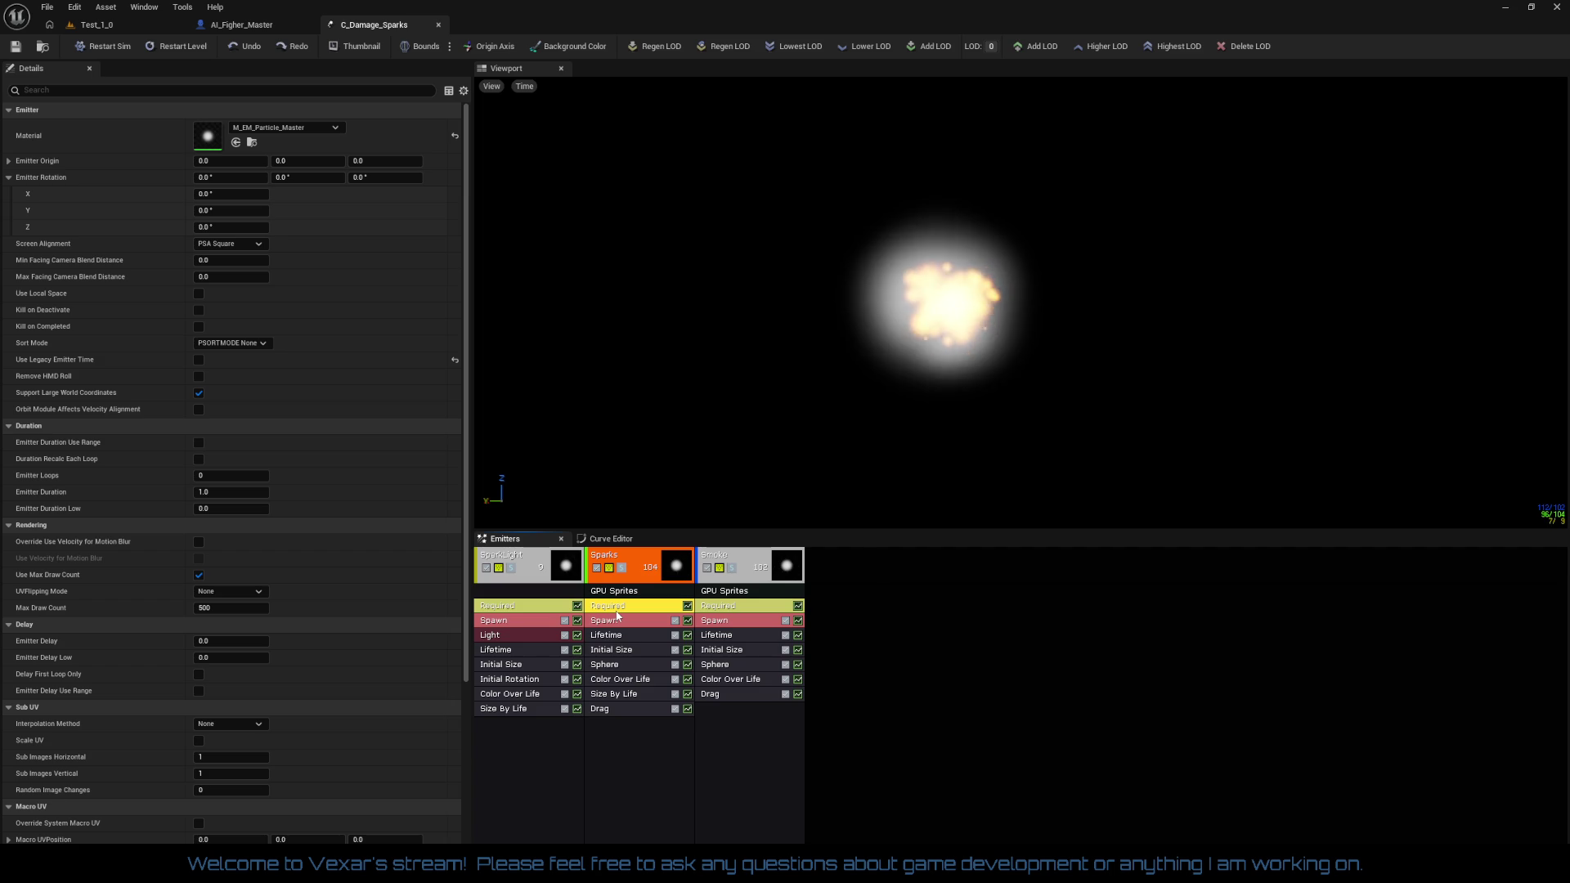
click(640, 699)
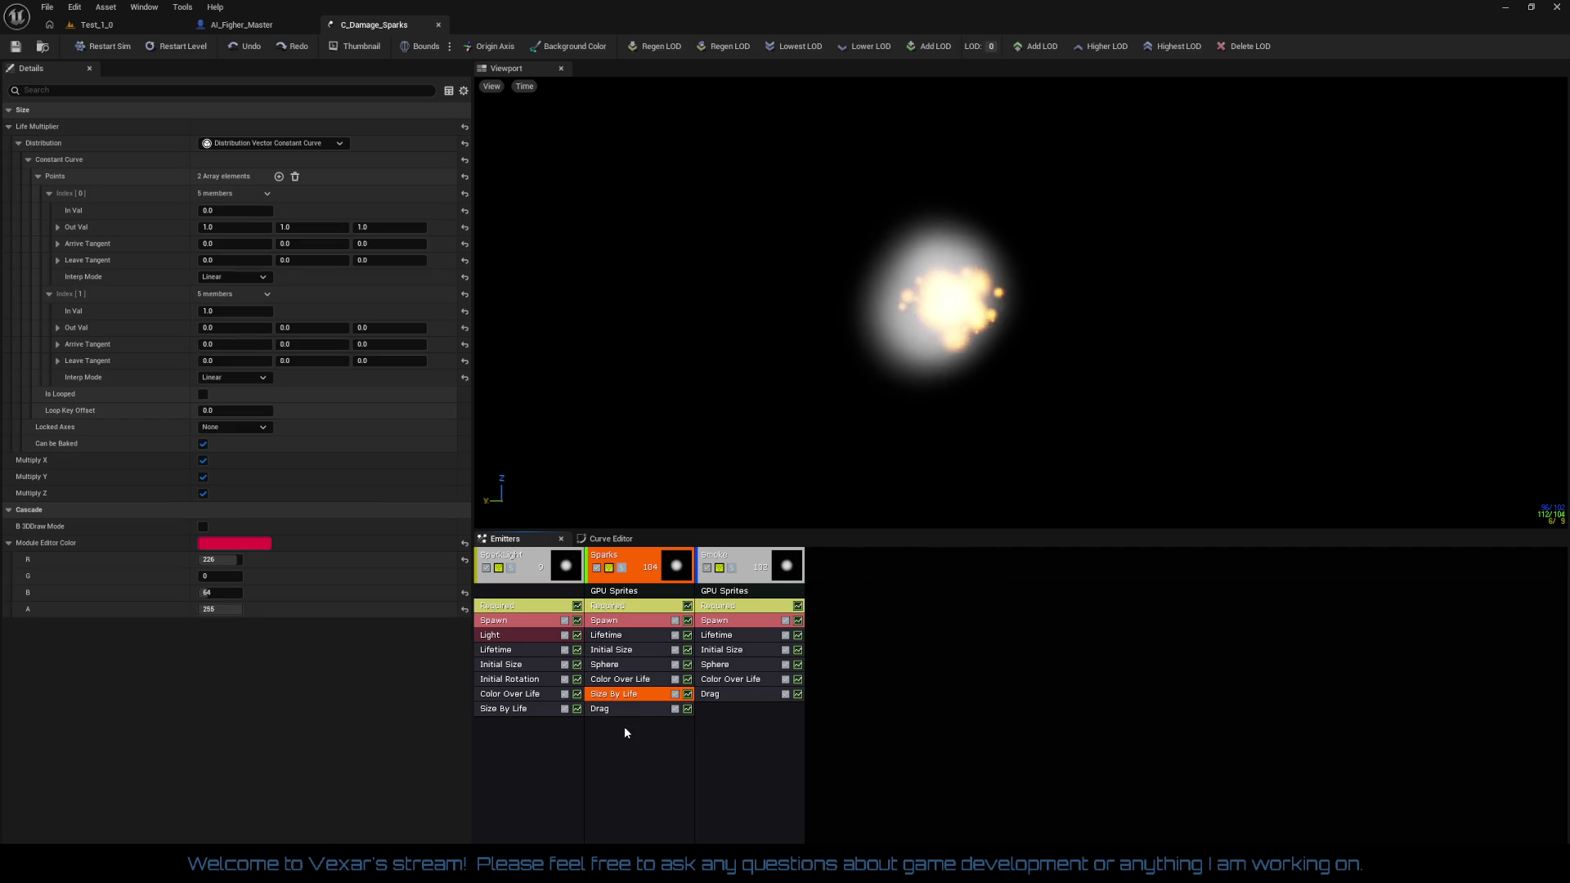
Set Sparks and Smoke drag coefficients to 5.0, save C_Damage_Sparks, and go back to Test_1_0
click(621, 712)
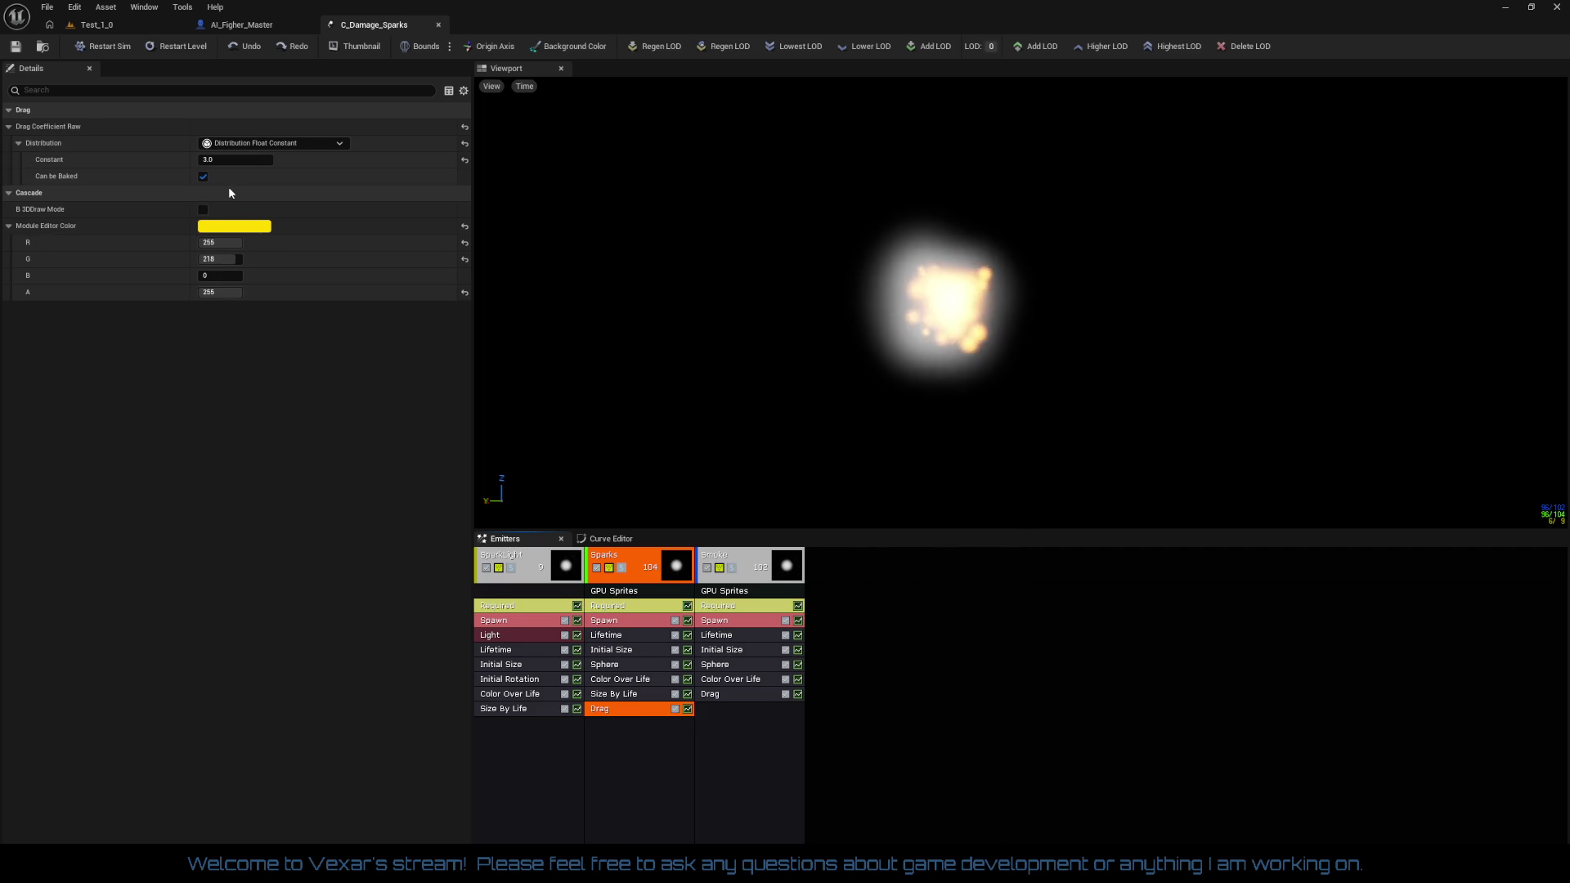
click(225, 165)
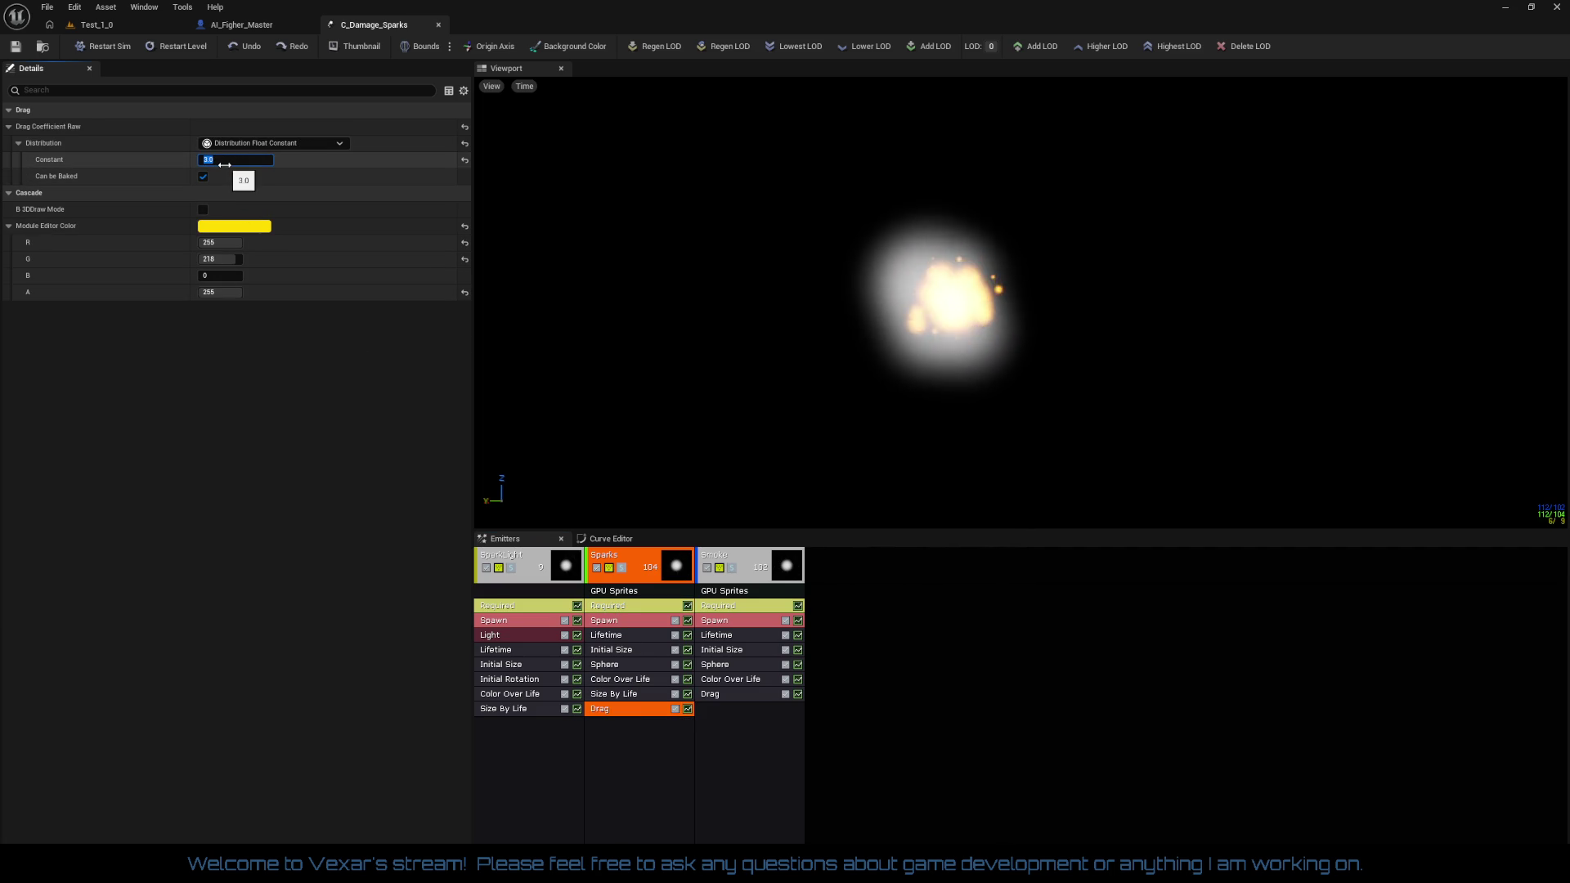
text(5)
key(Return)
click(744, 694)
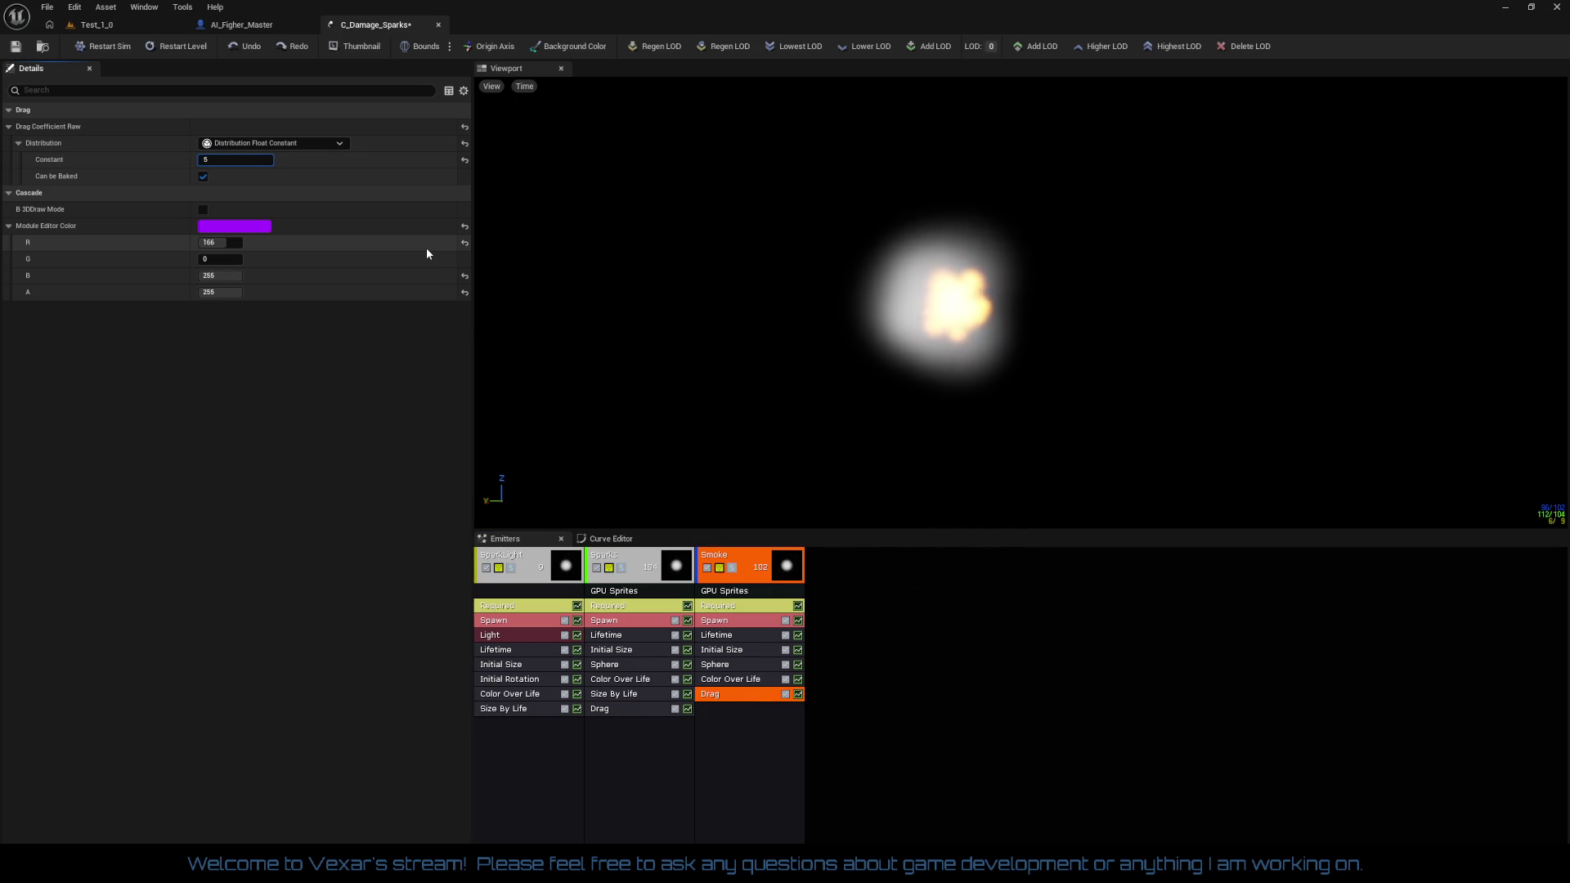
key(Return)
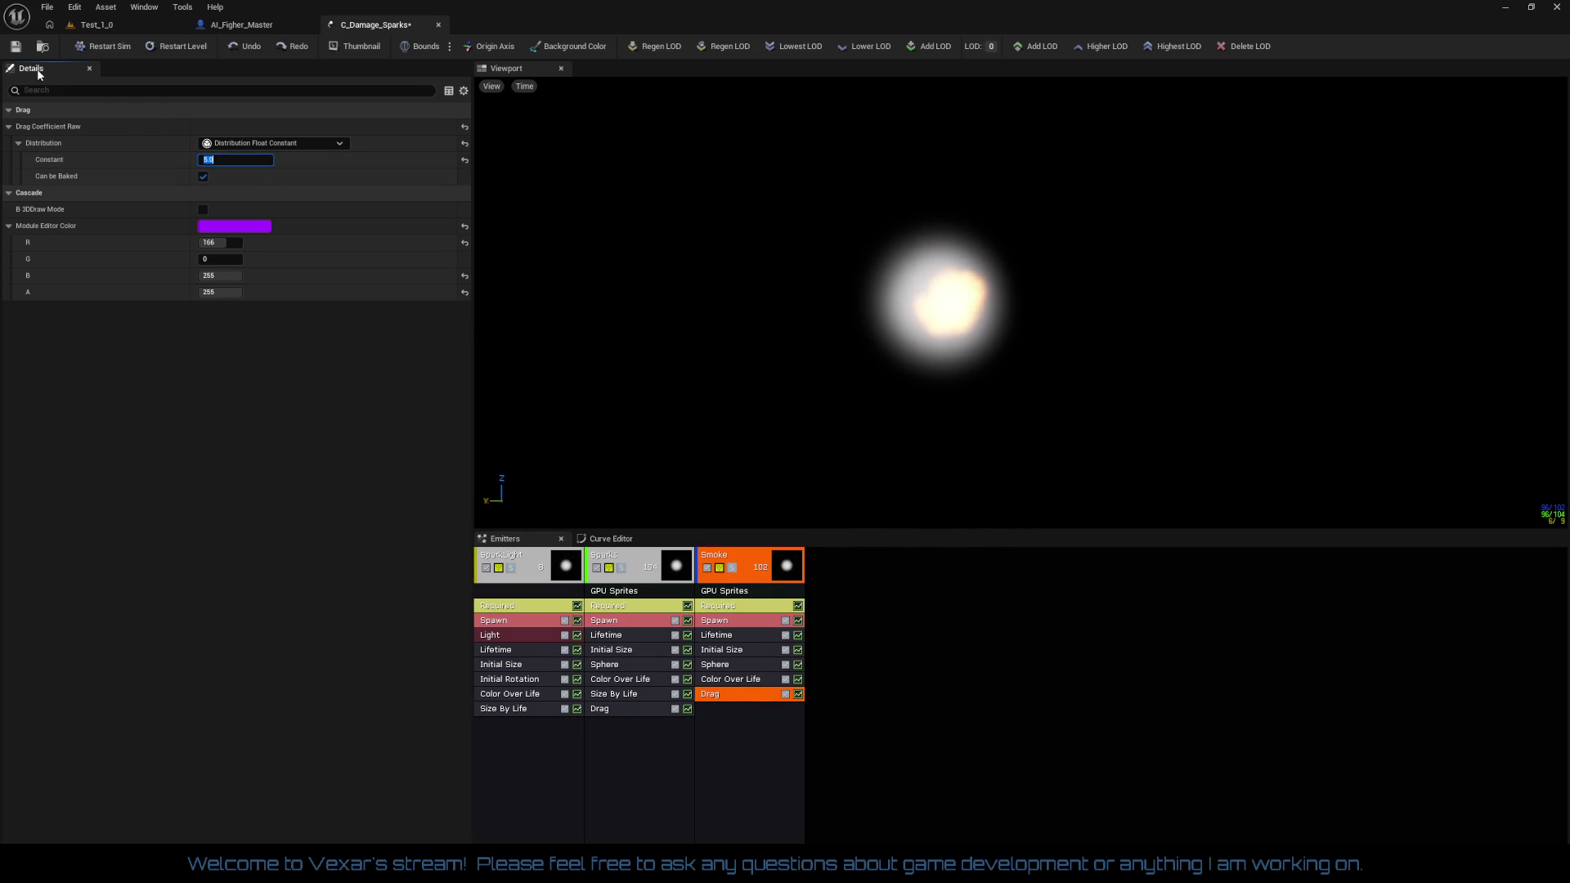
click(23, 51)
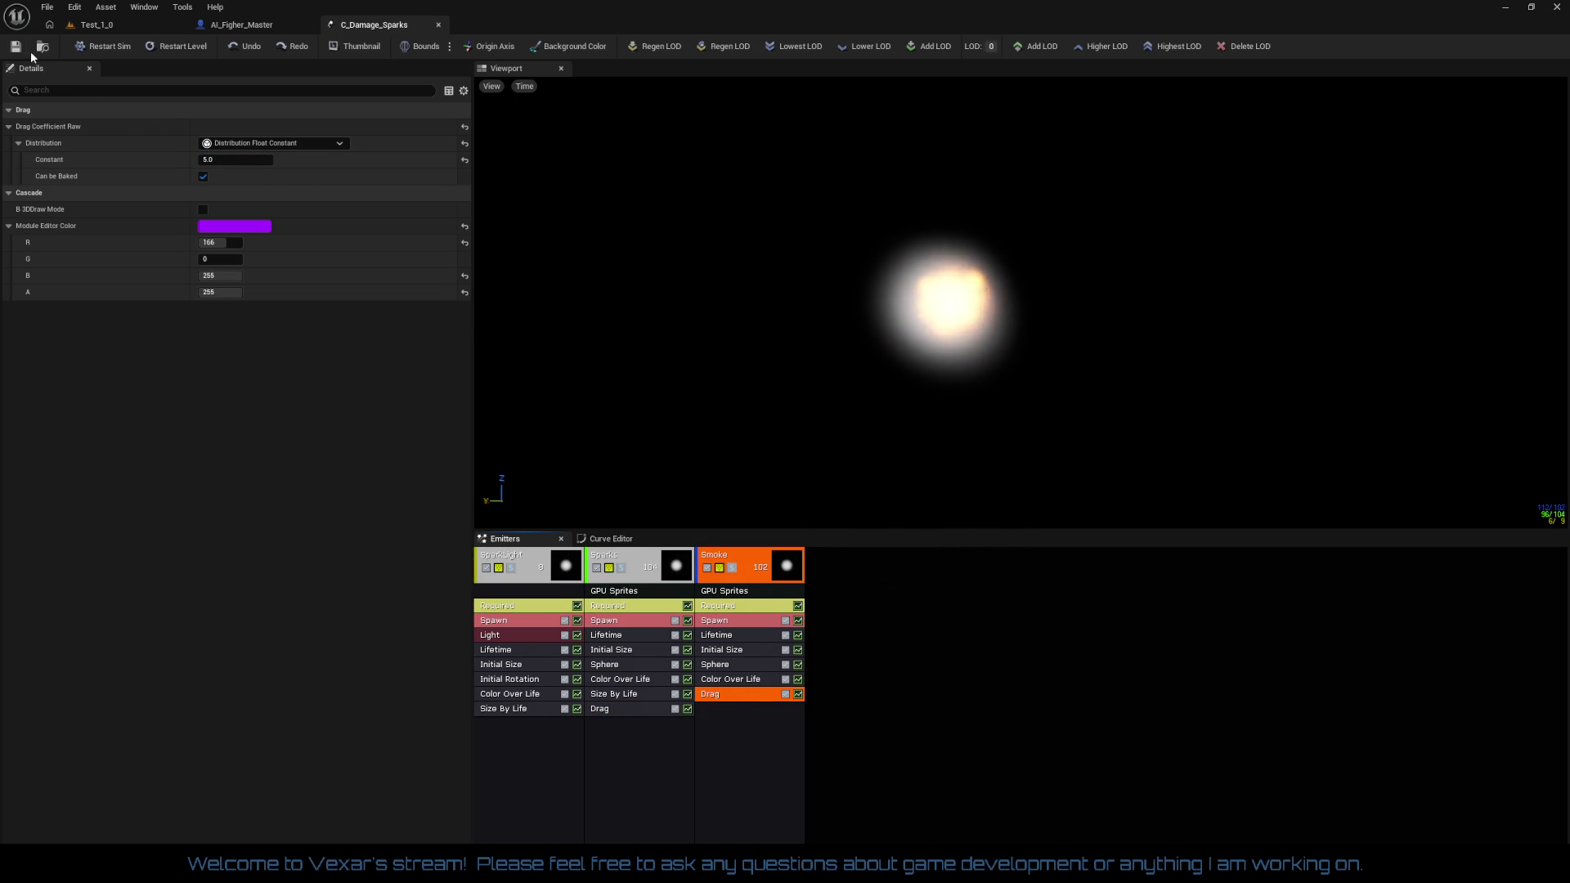
click(153, 26)
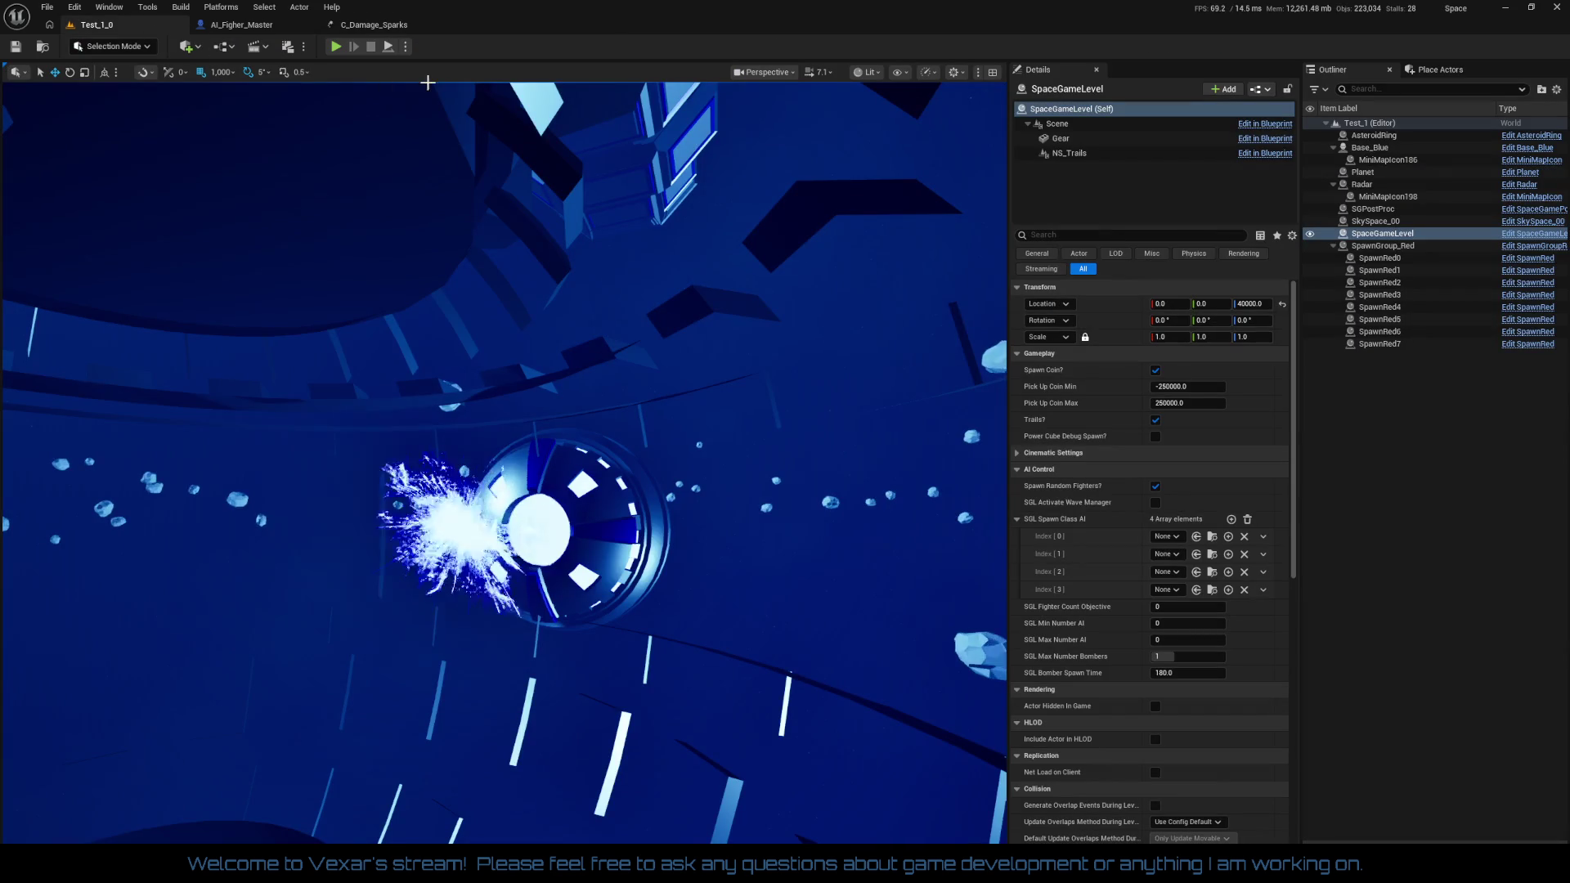
Run and stop a play session, frame the SpaceGameLevel actor, then play the level again
click(342, 48)
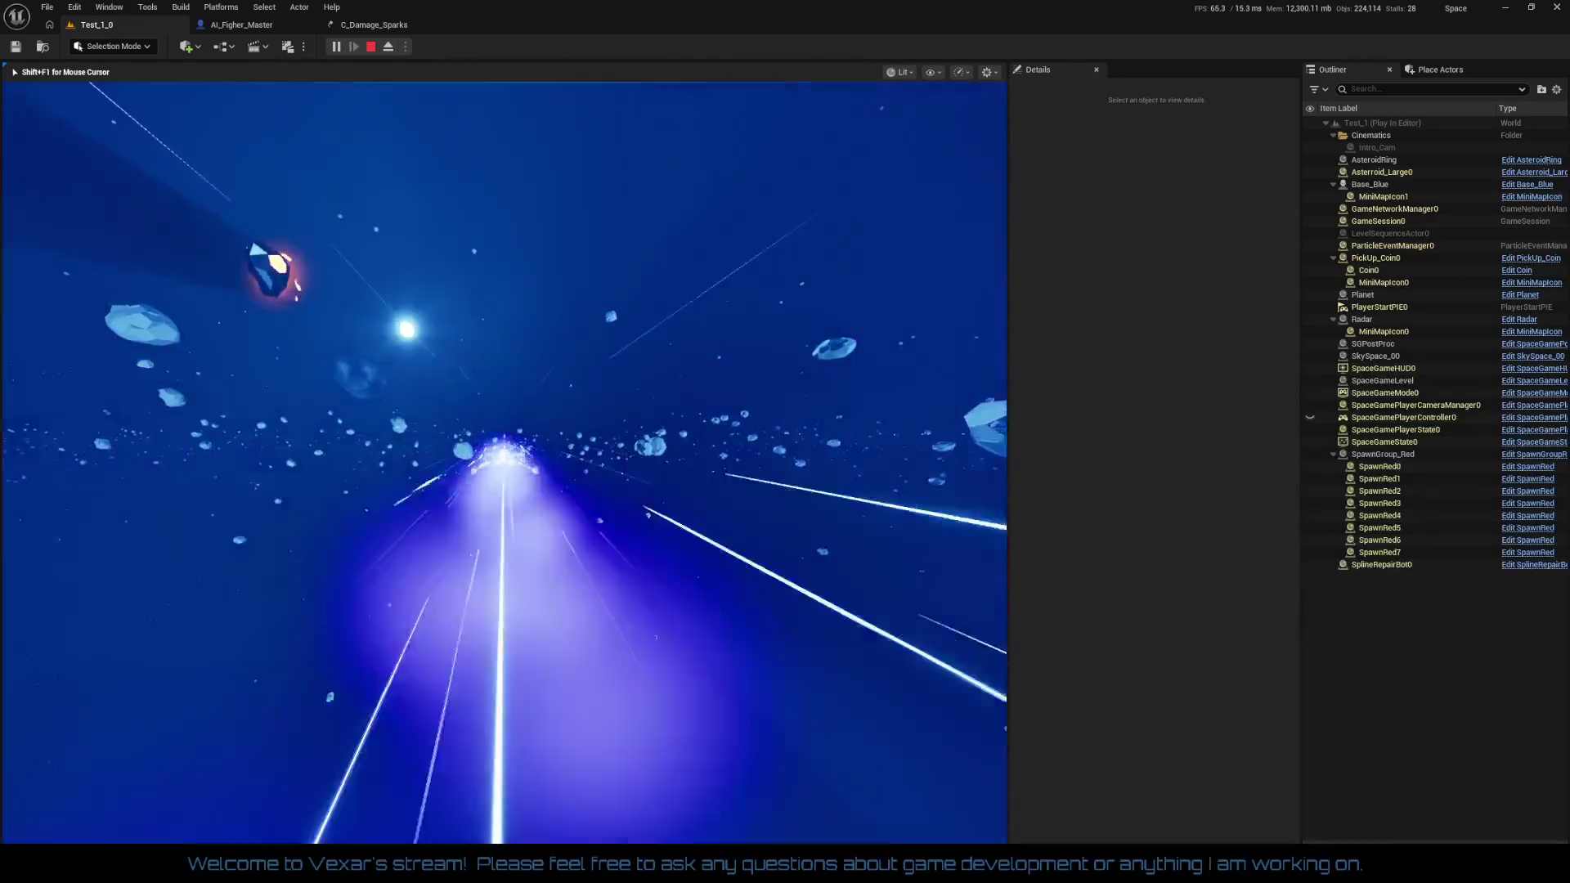
key(Escape)
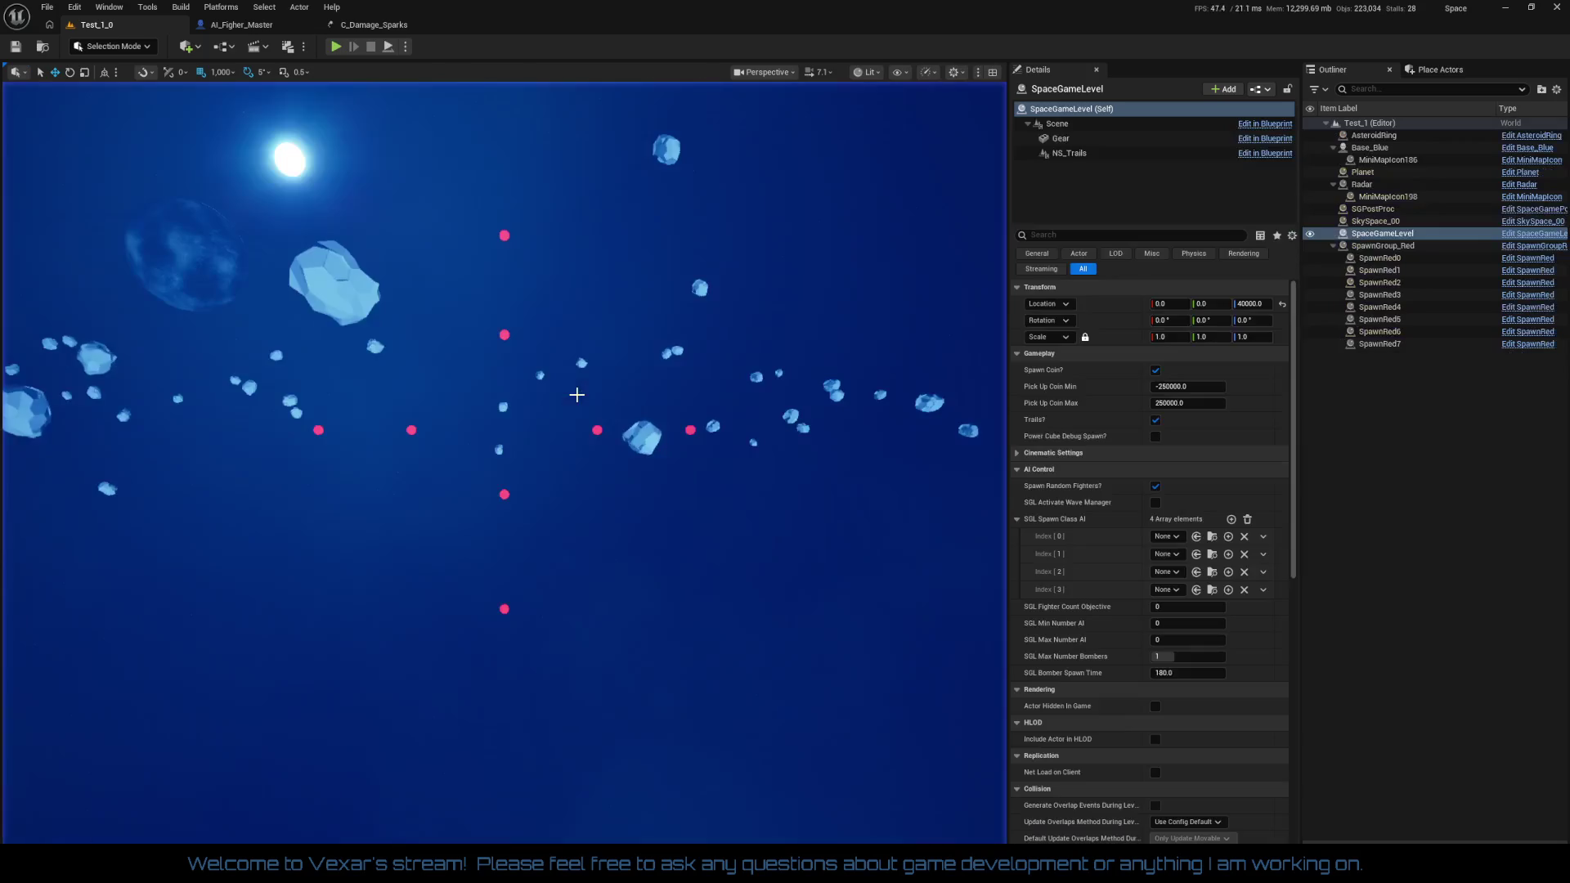
key(f)
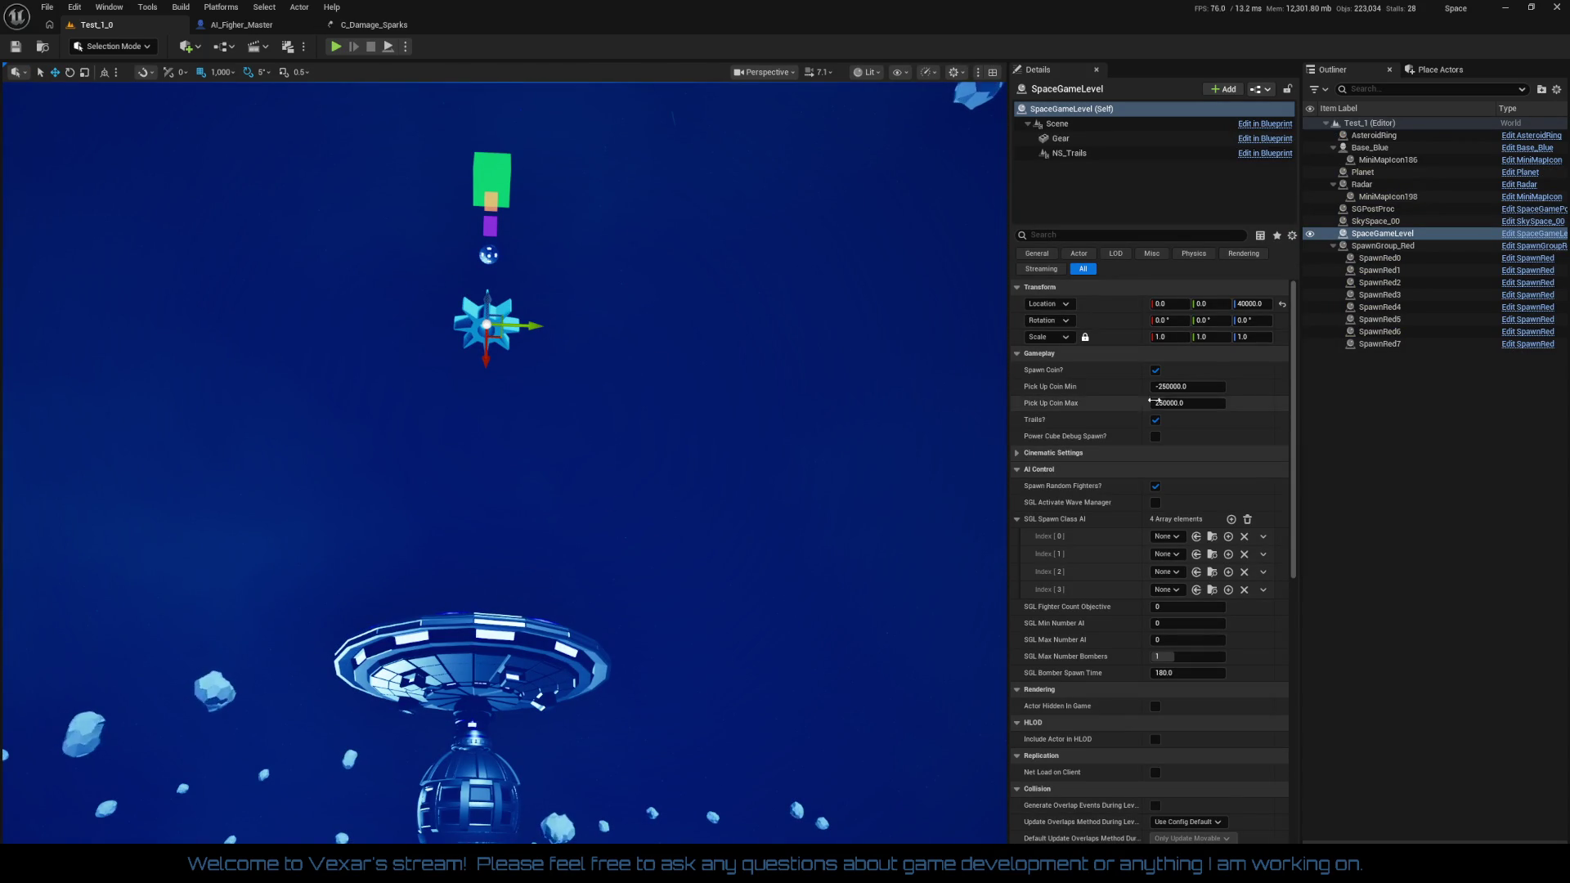
scroll(1194, 458, down, 5)
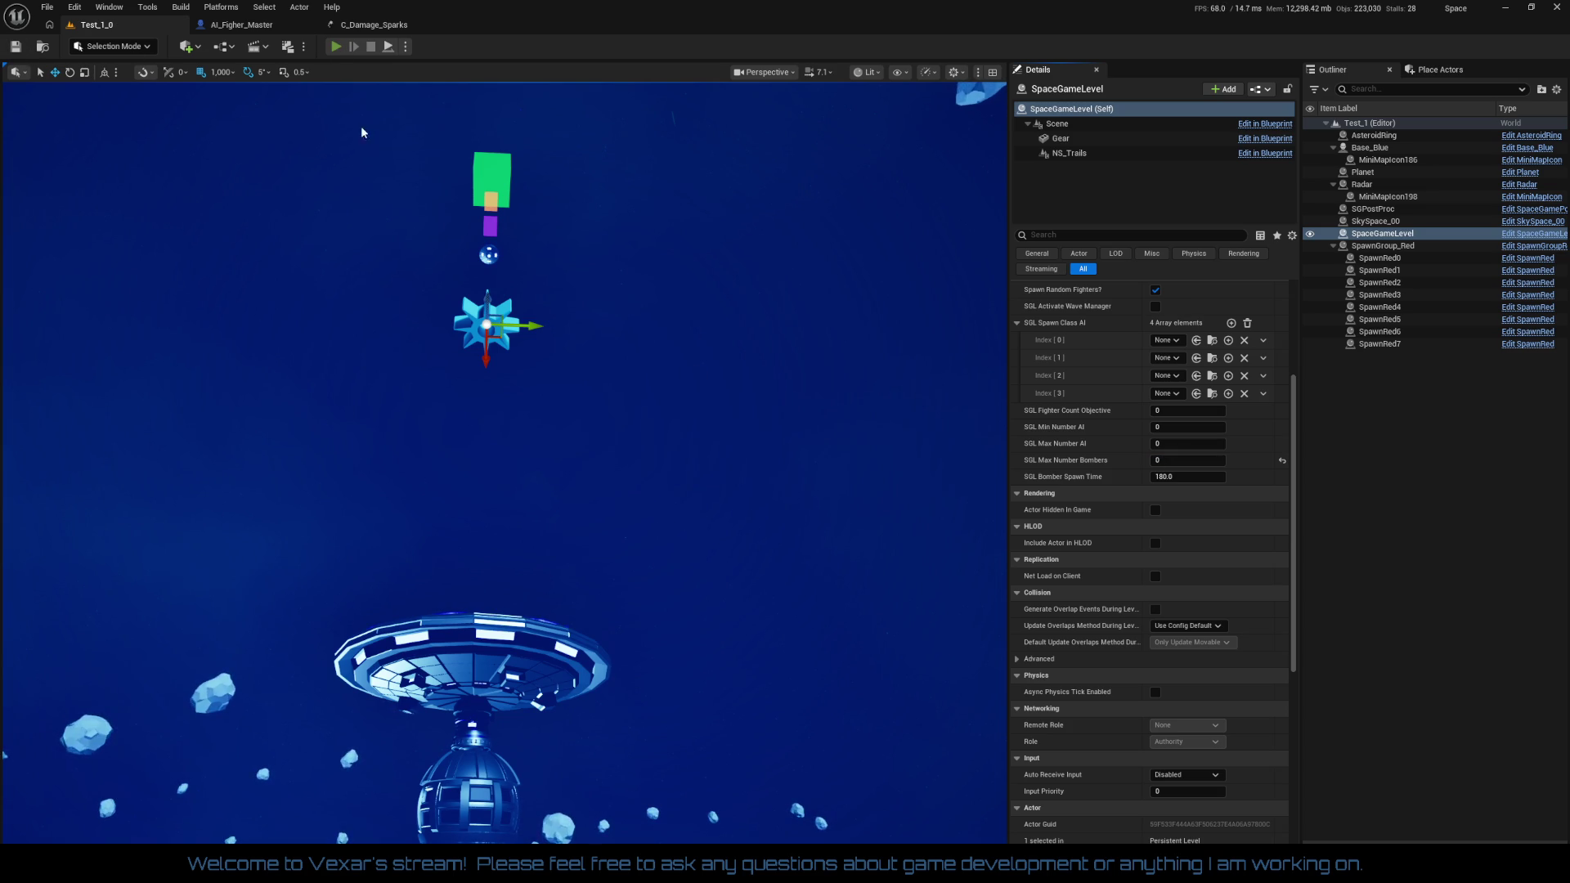
click(335, 46)
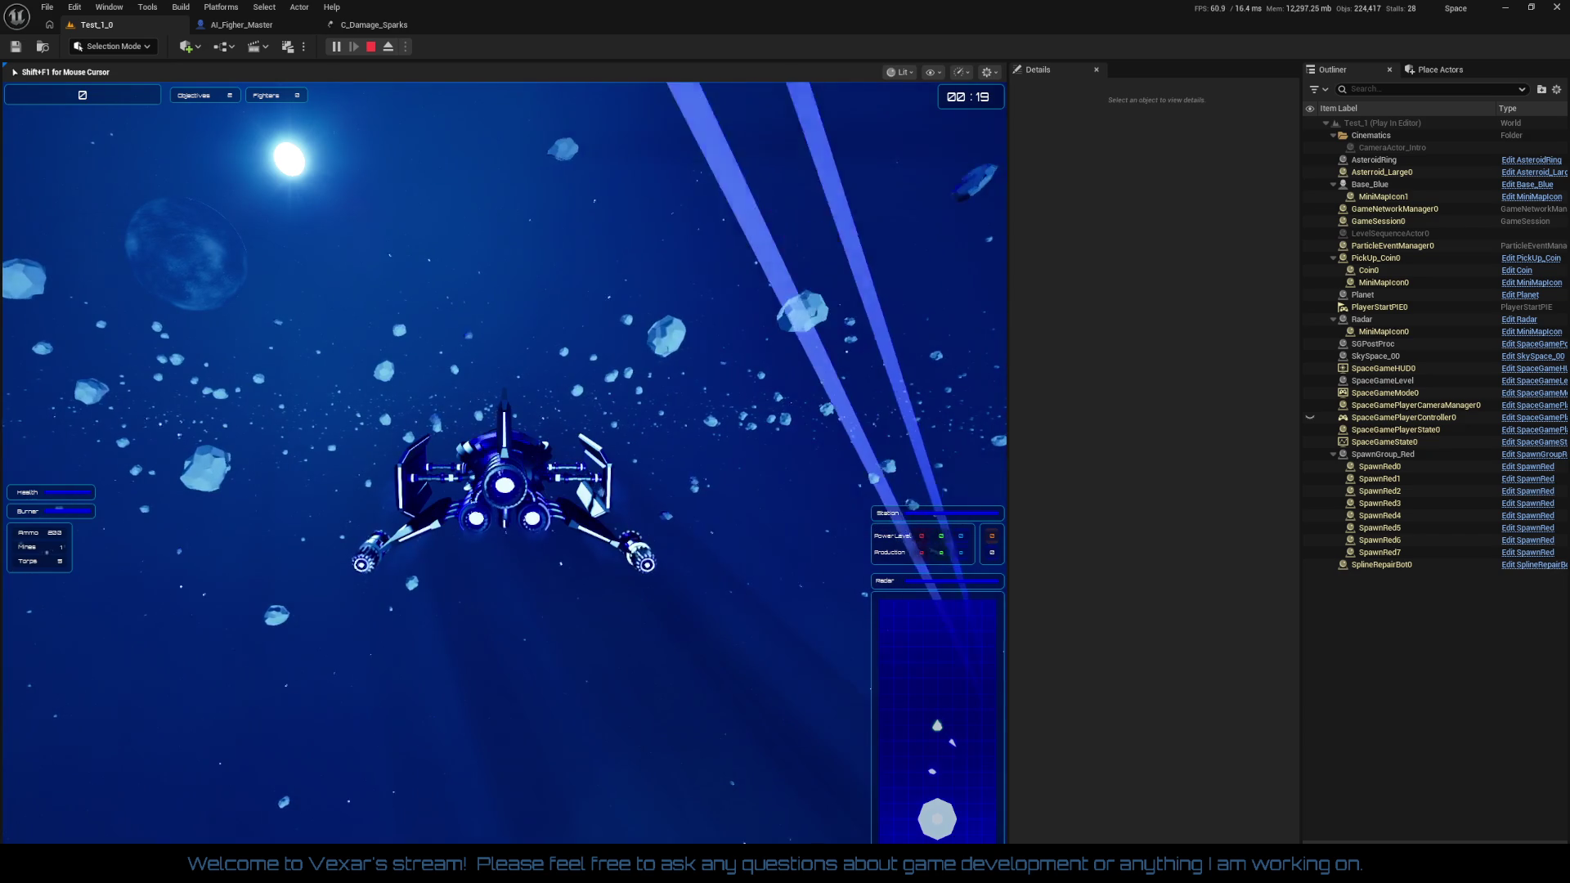
Fly and boost the ship in the fighter battle, then pause and bring up C_Damage_Sparks
key(shift)
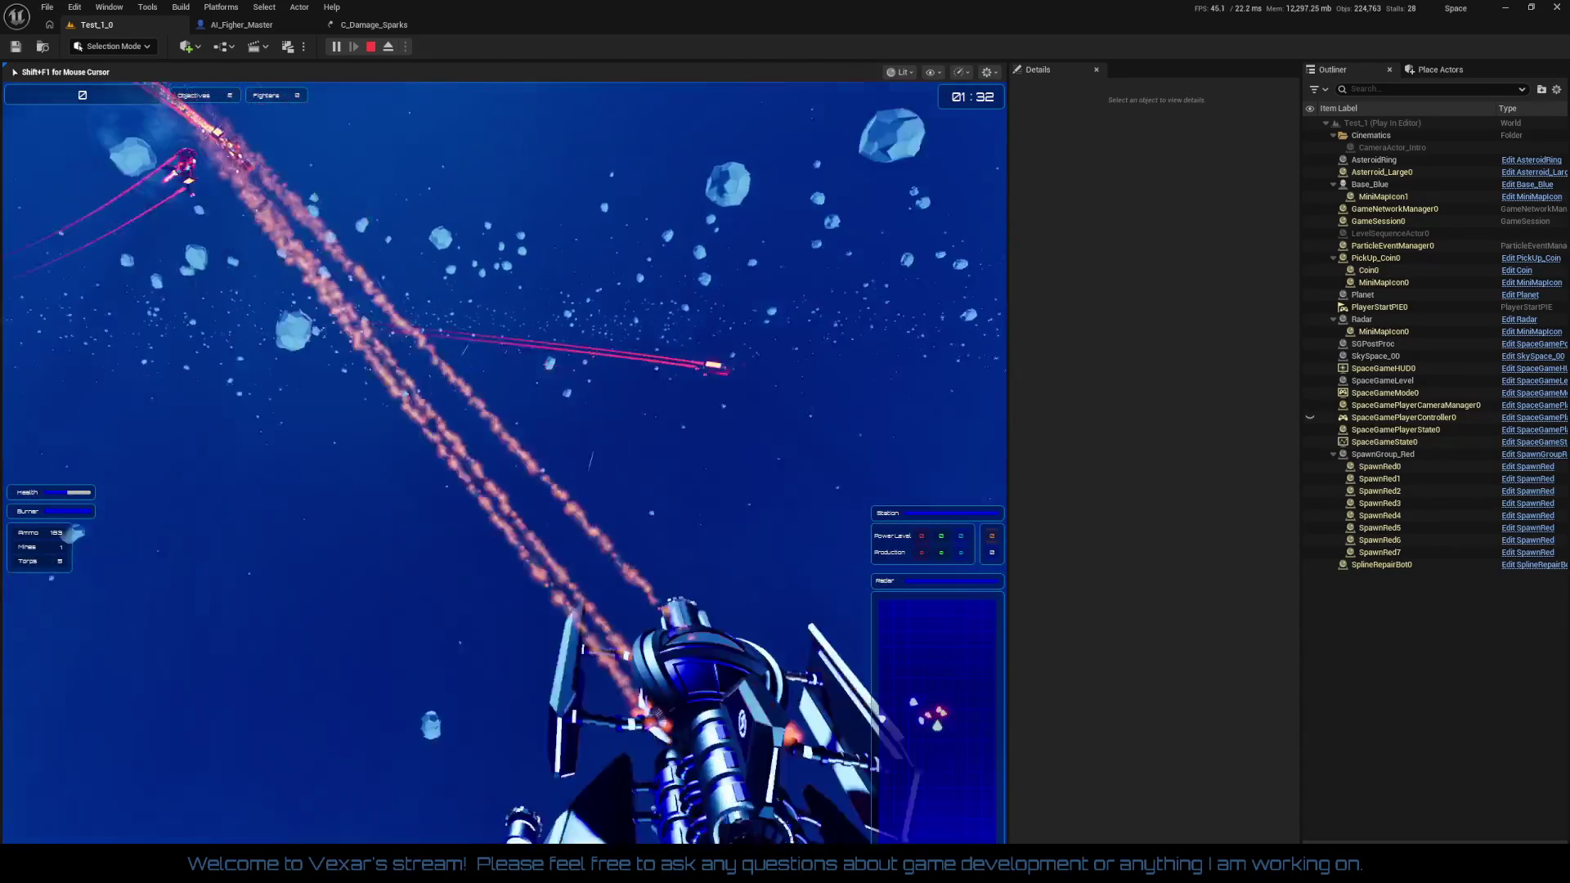
key(shift+F1)
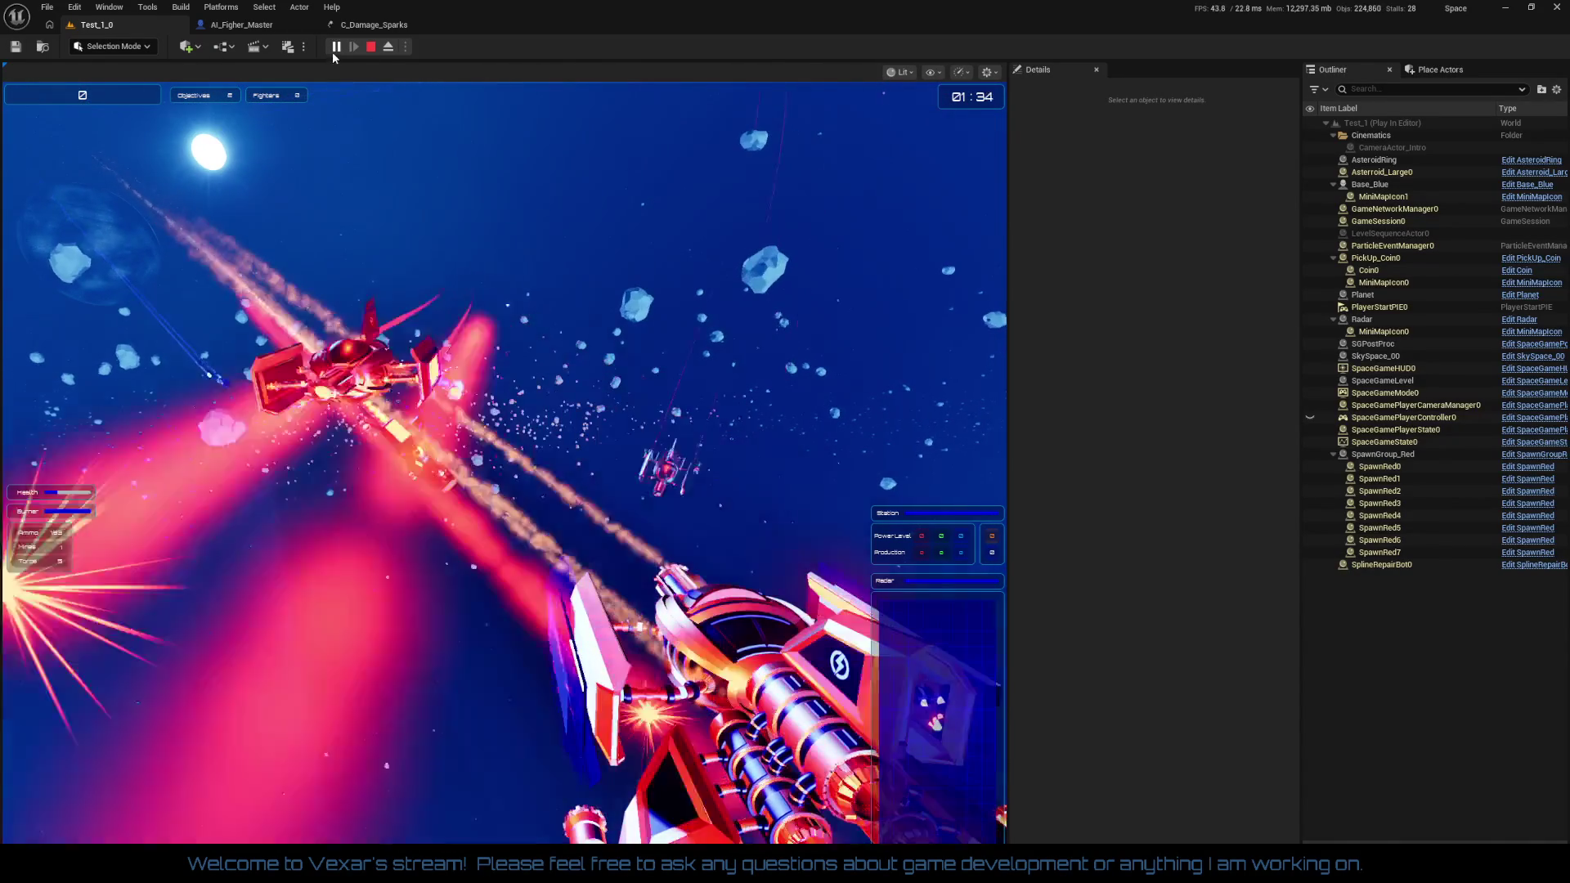
click(336, 47)
click(363, 31)
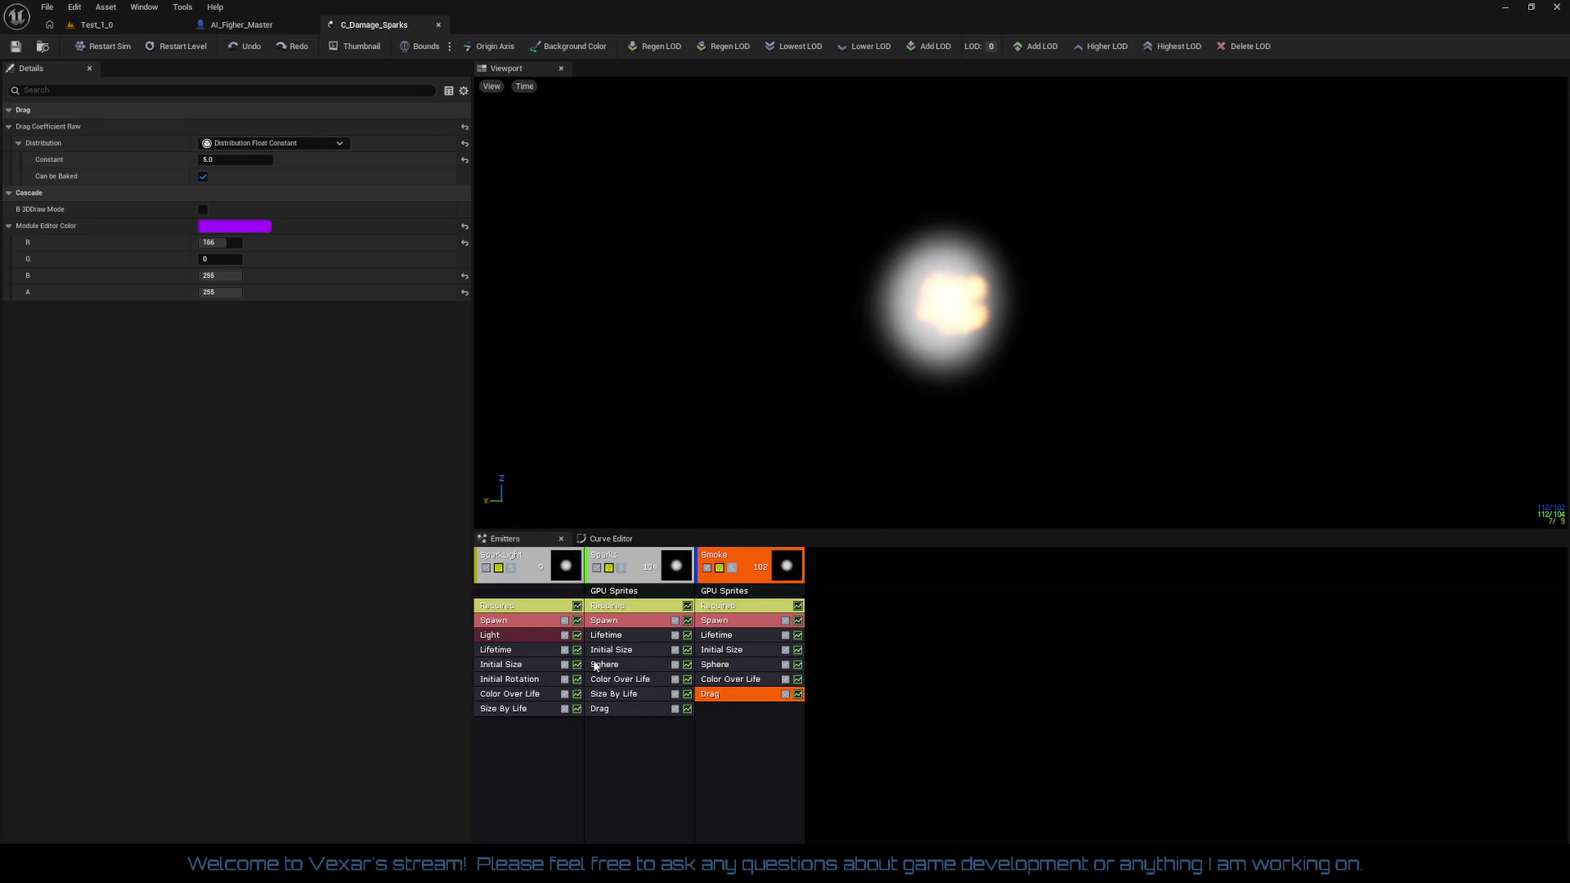
Set the SparkLight emitter's light radius scale to 200
click(516, 636)
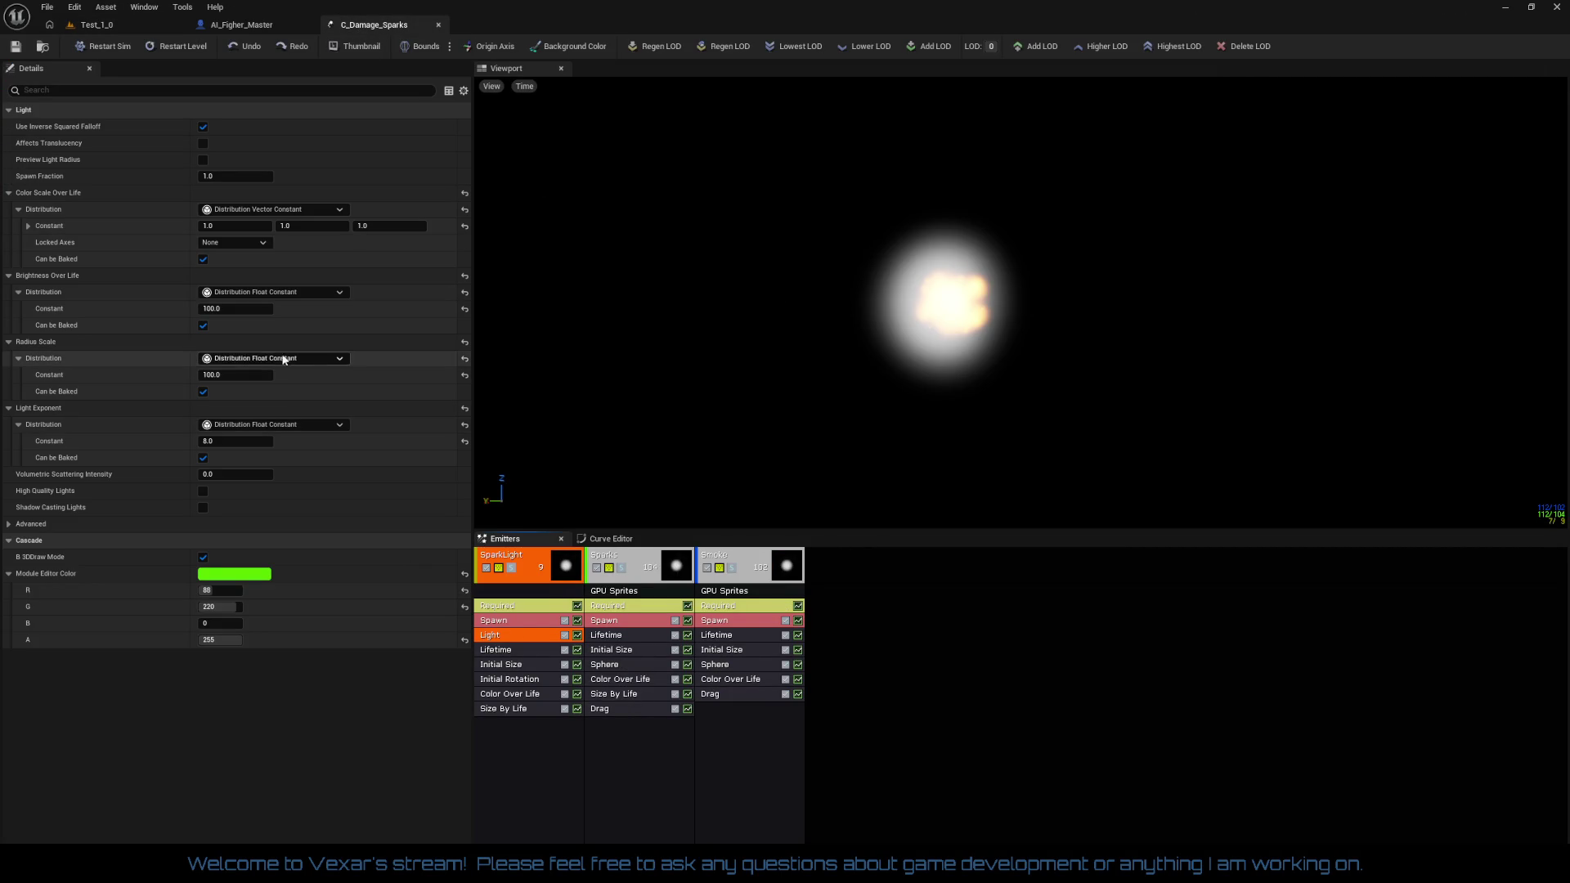
text(200)
key(Return)
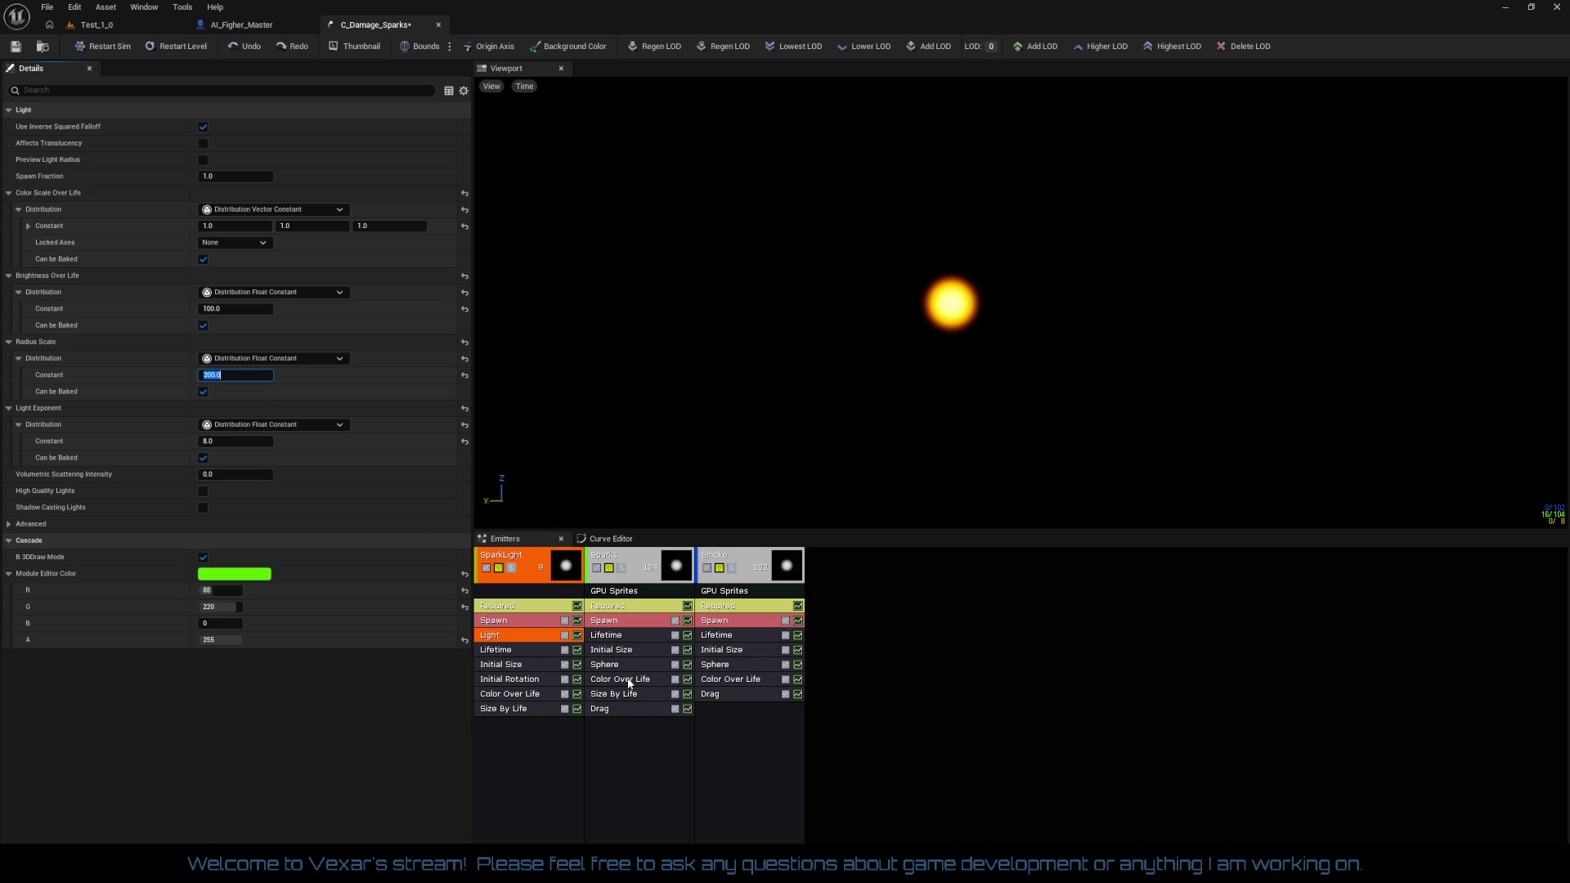
Give the Sparks emitter an initial size of 40 on all axes
click(628, 651)
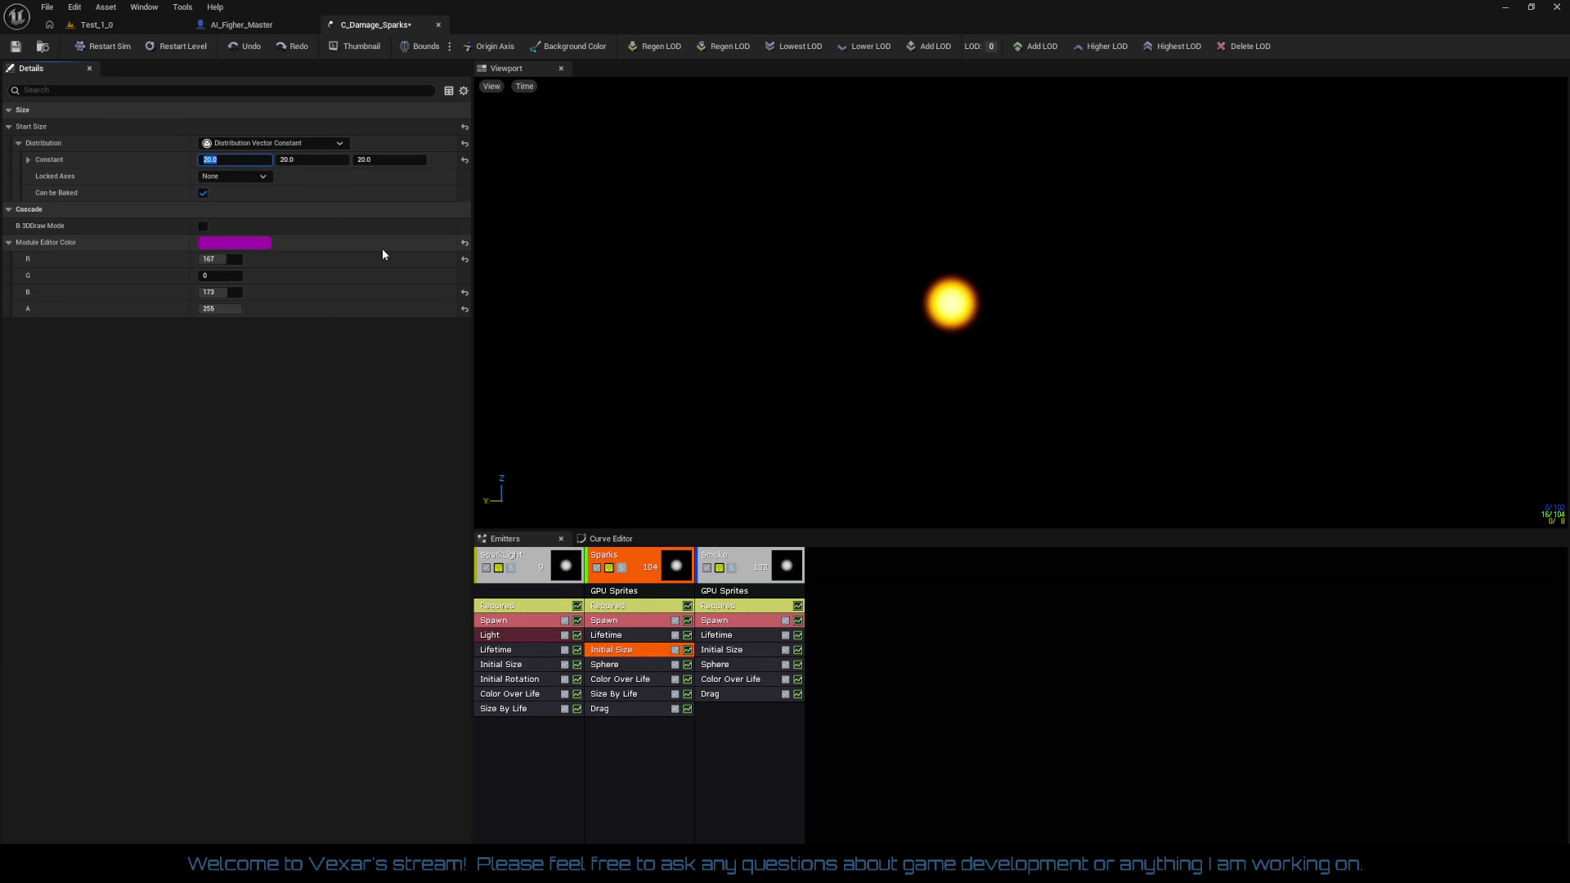
text(40)
key(Tab)
text(40)
key(Tab)
text(40)
key(Return)
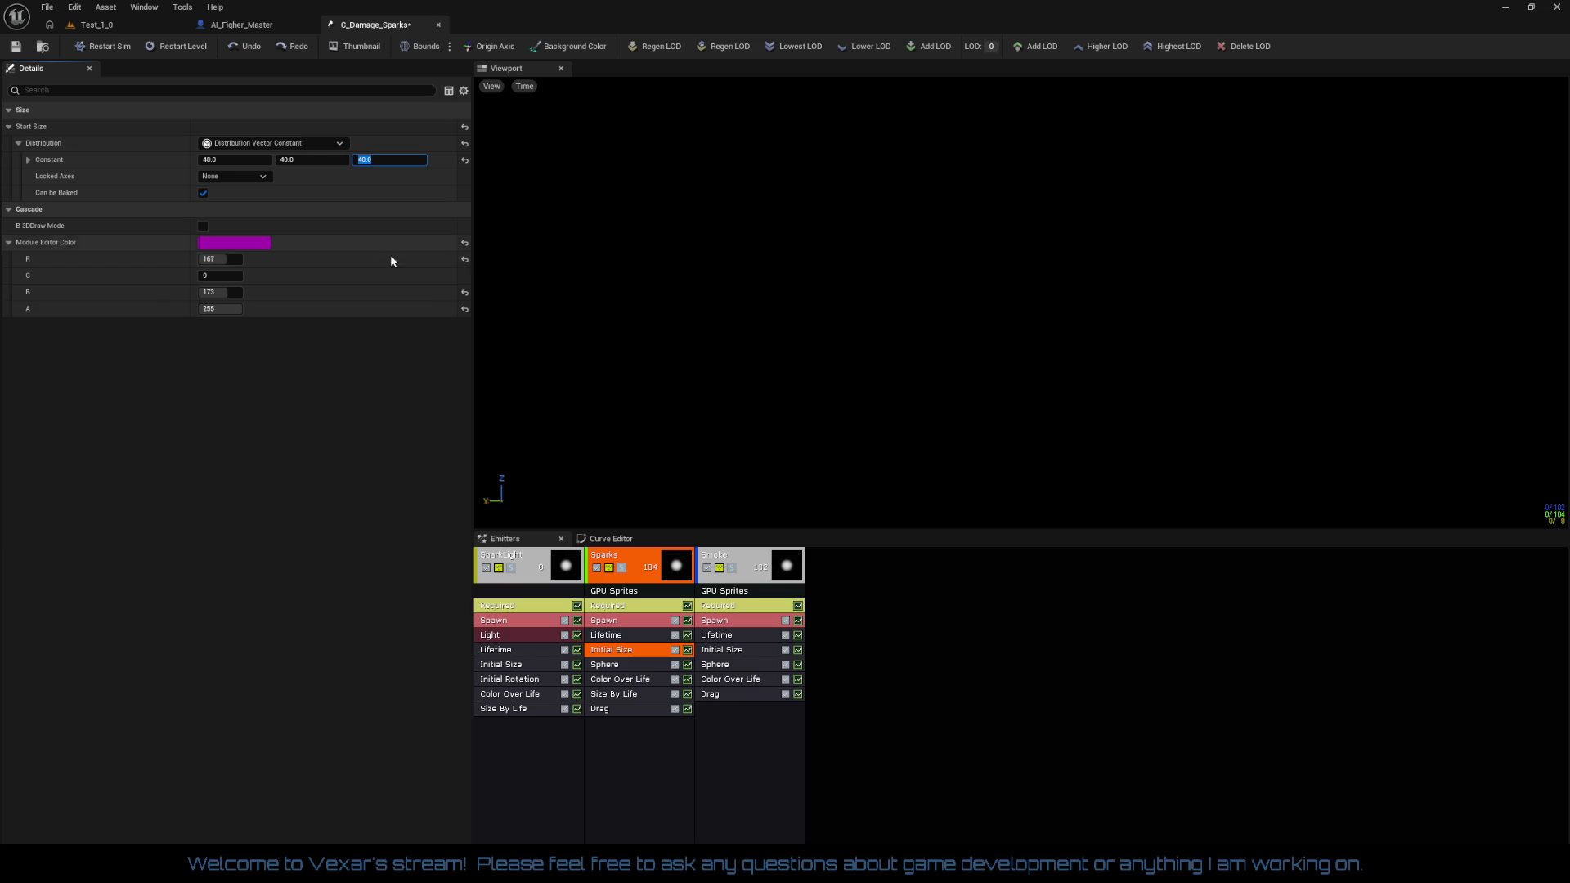
Set Smoke's initial size to Max 120 and Min 60 on X, Y, Z, then return to Test_1_0
click(738, 650)
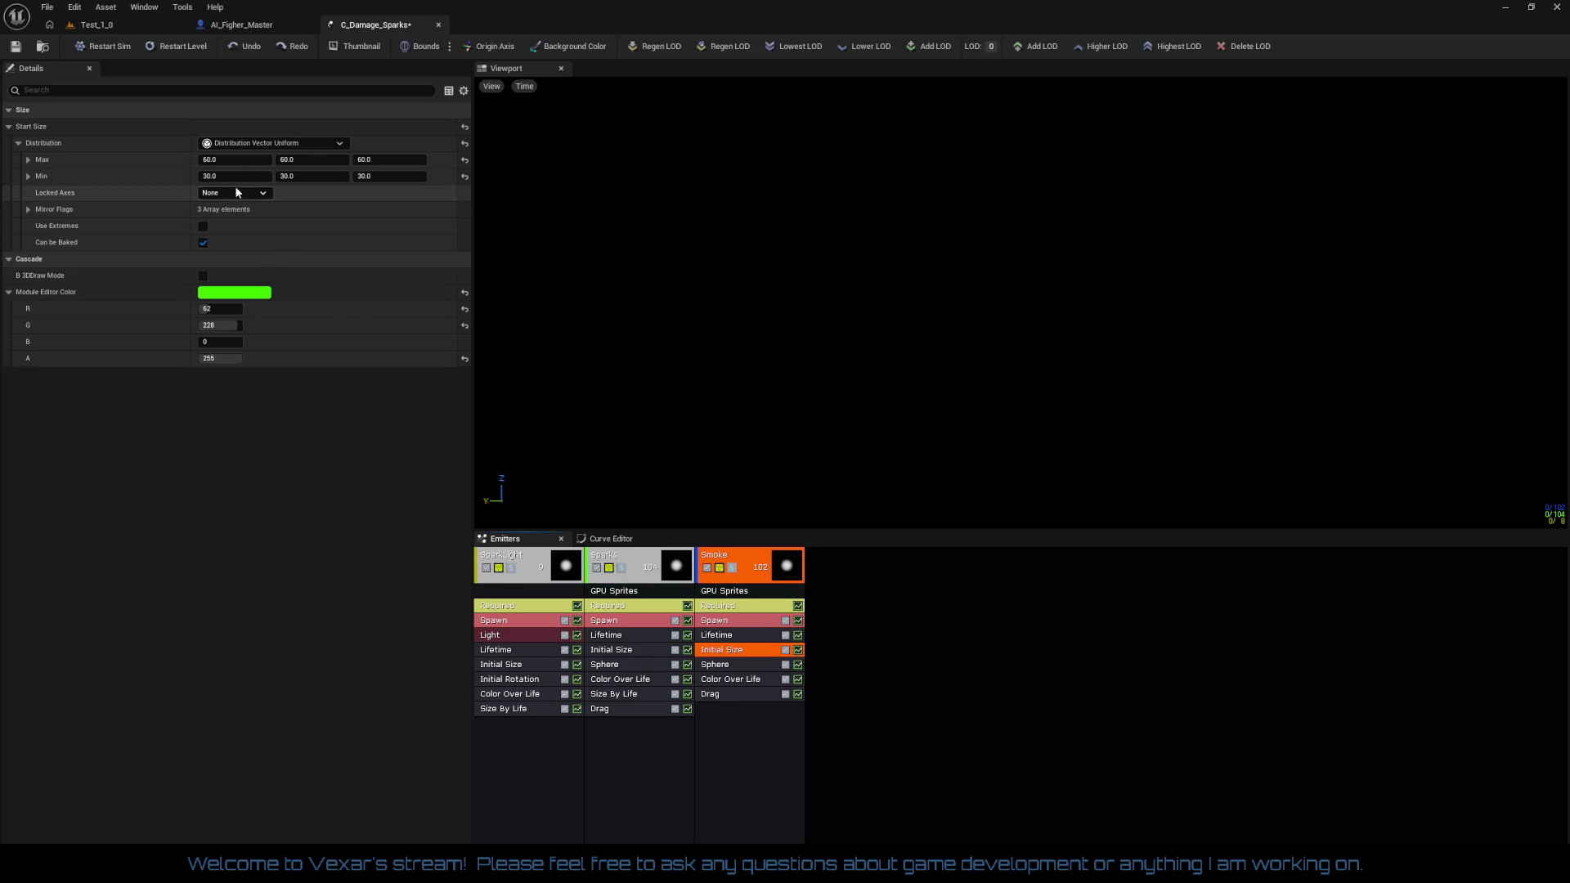
text(120)
key(Tab)
text(120)
key(Tab)
text(120)
key(Tab)
text(60)
key(Tab)
text(60)
key(Tab)
text(60)
key(Return)
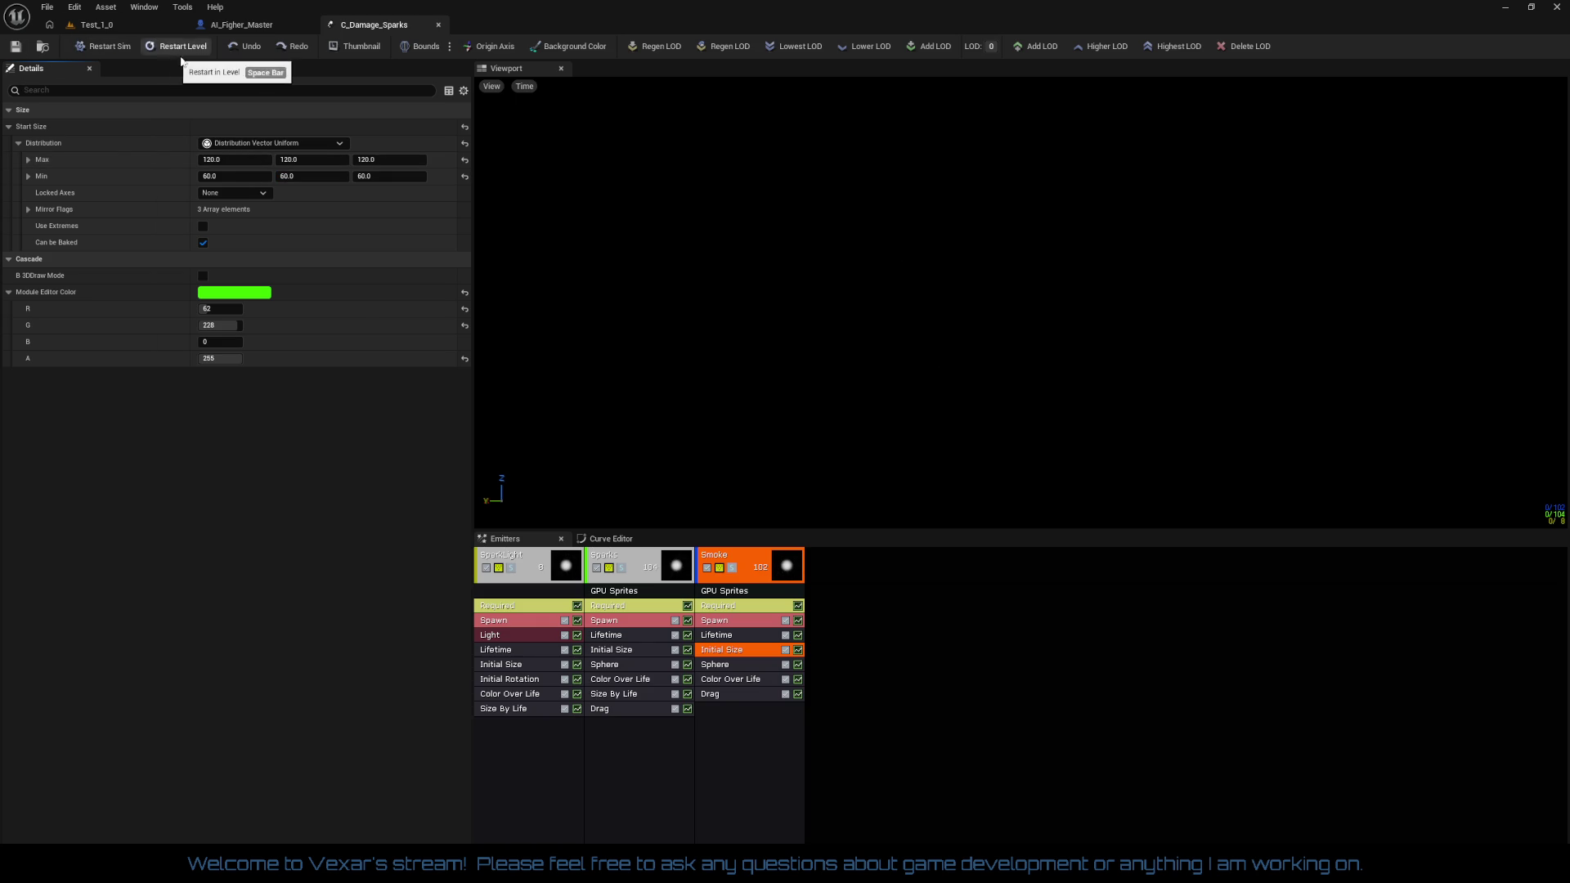
click(142, 27)
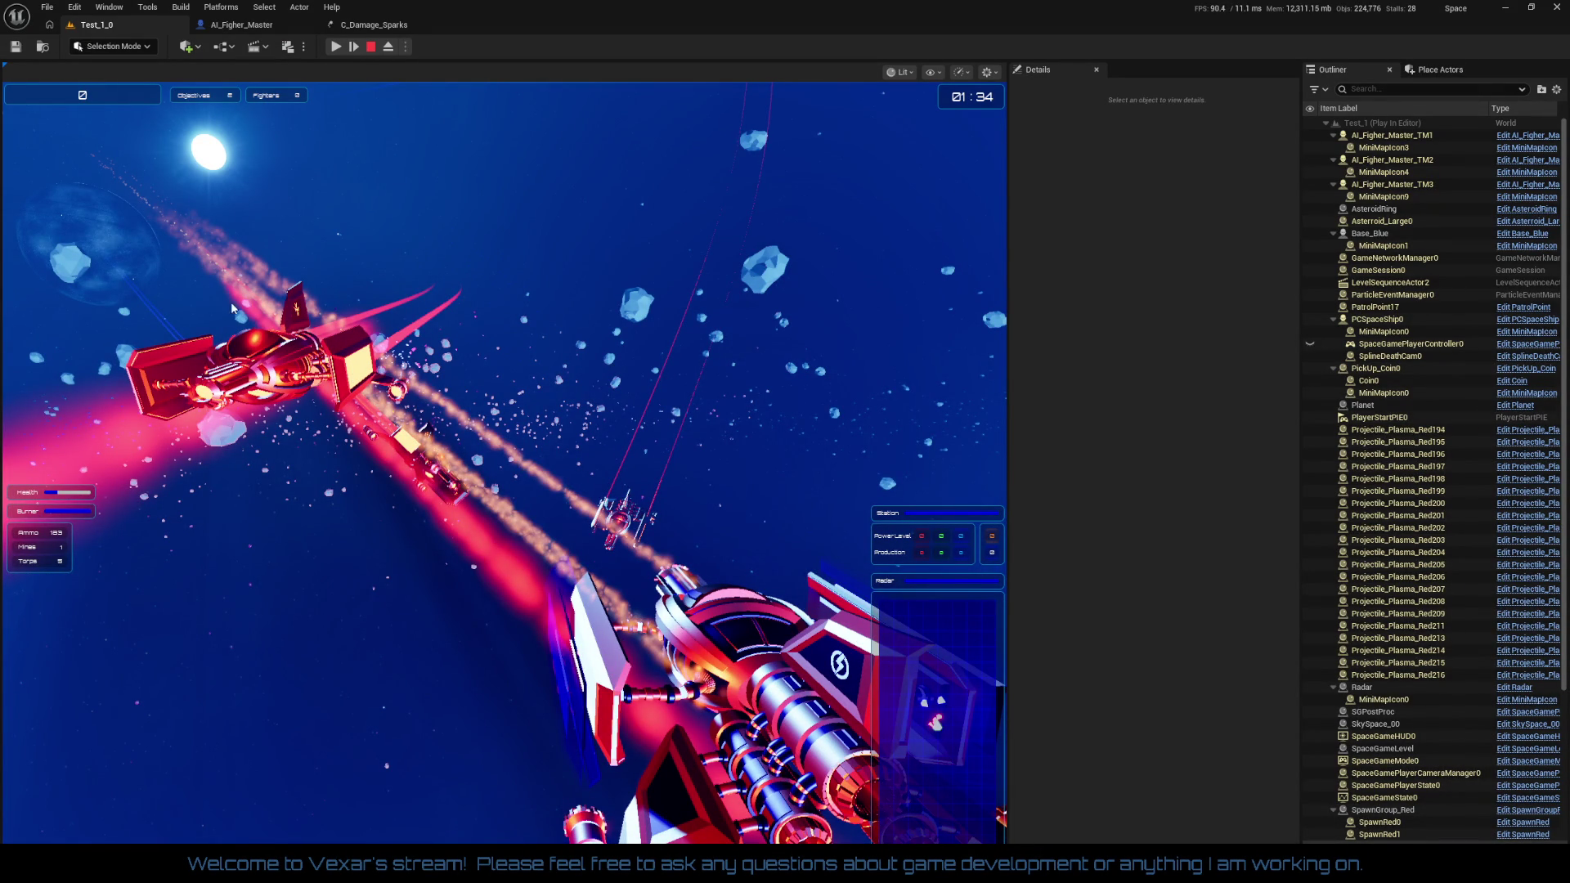
Resume the playtest to watch the damage sparks, then stop the session
click(336, 46)
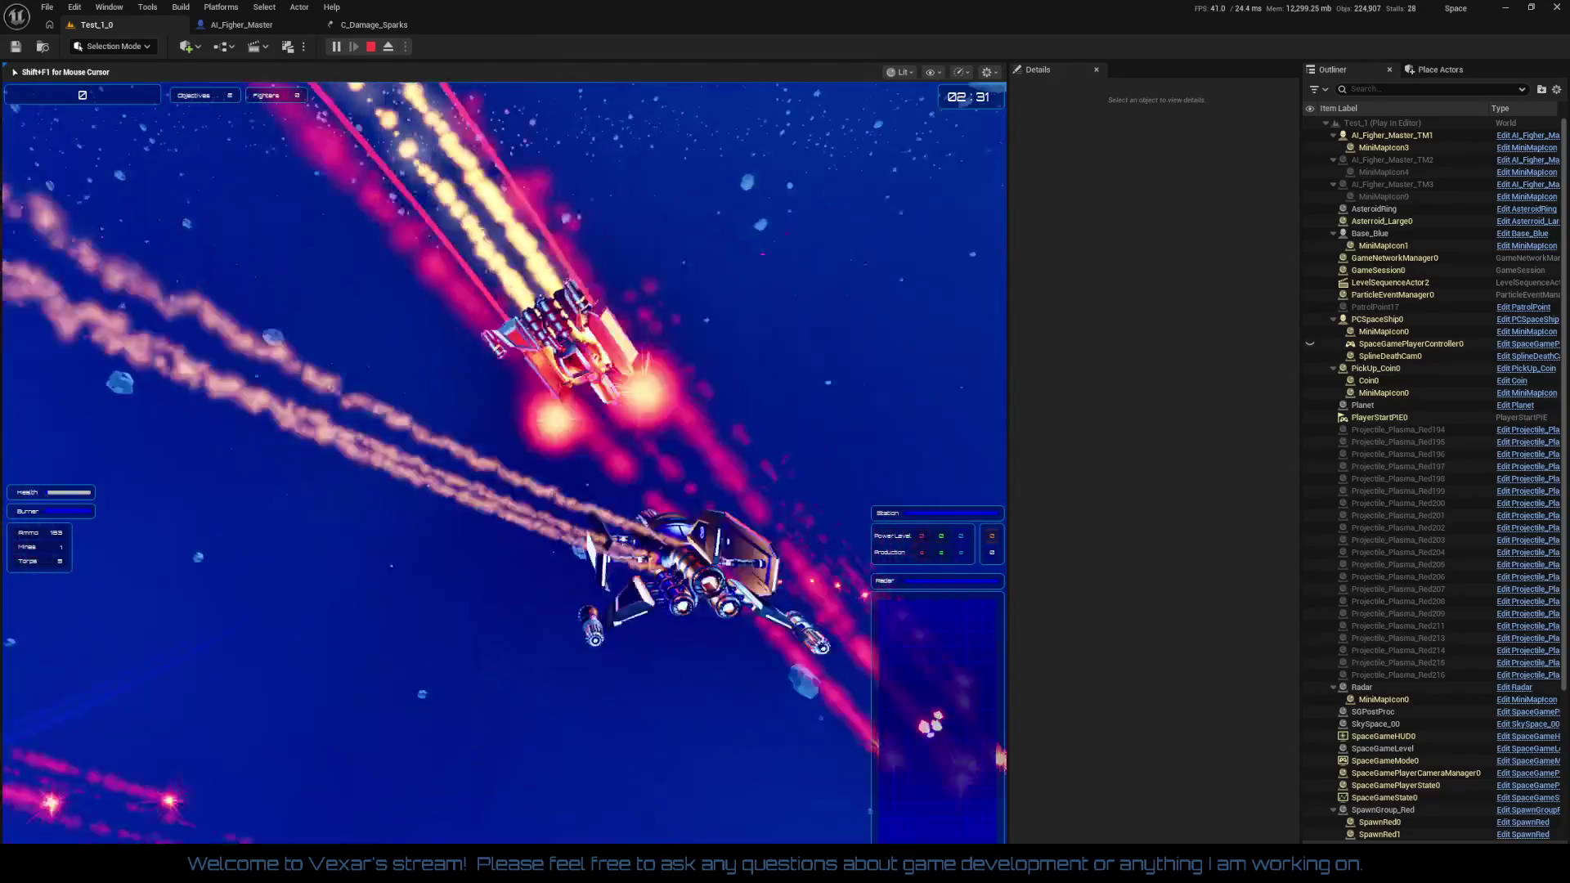
key(Escape)
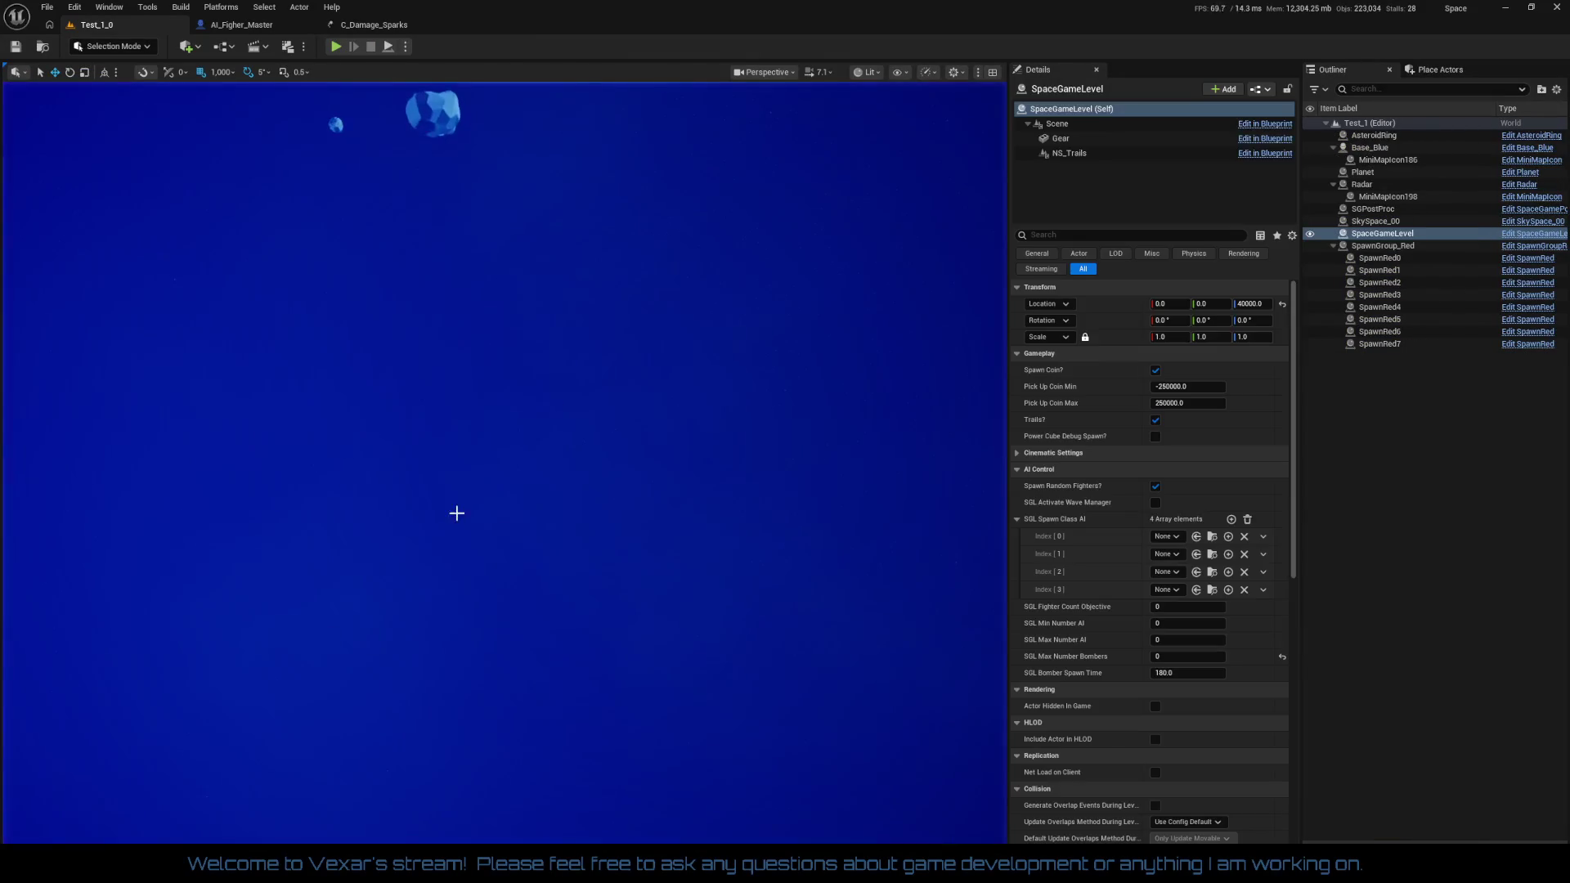
In C_Damage_Sparks, set the Sparks spawn rate to 150 and the Smoke spawn rate to 100
click(391, 33)
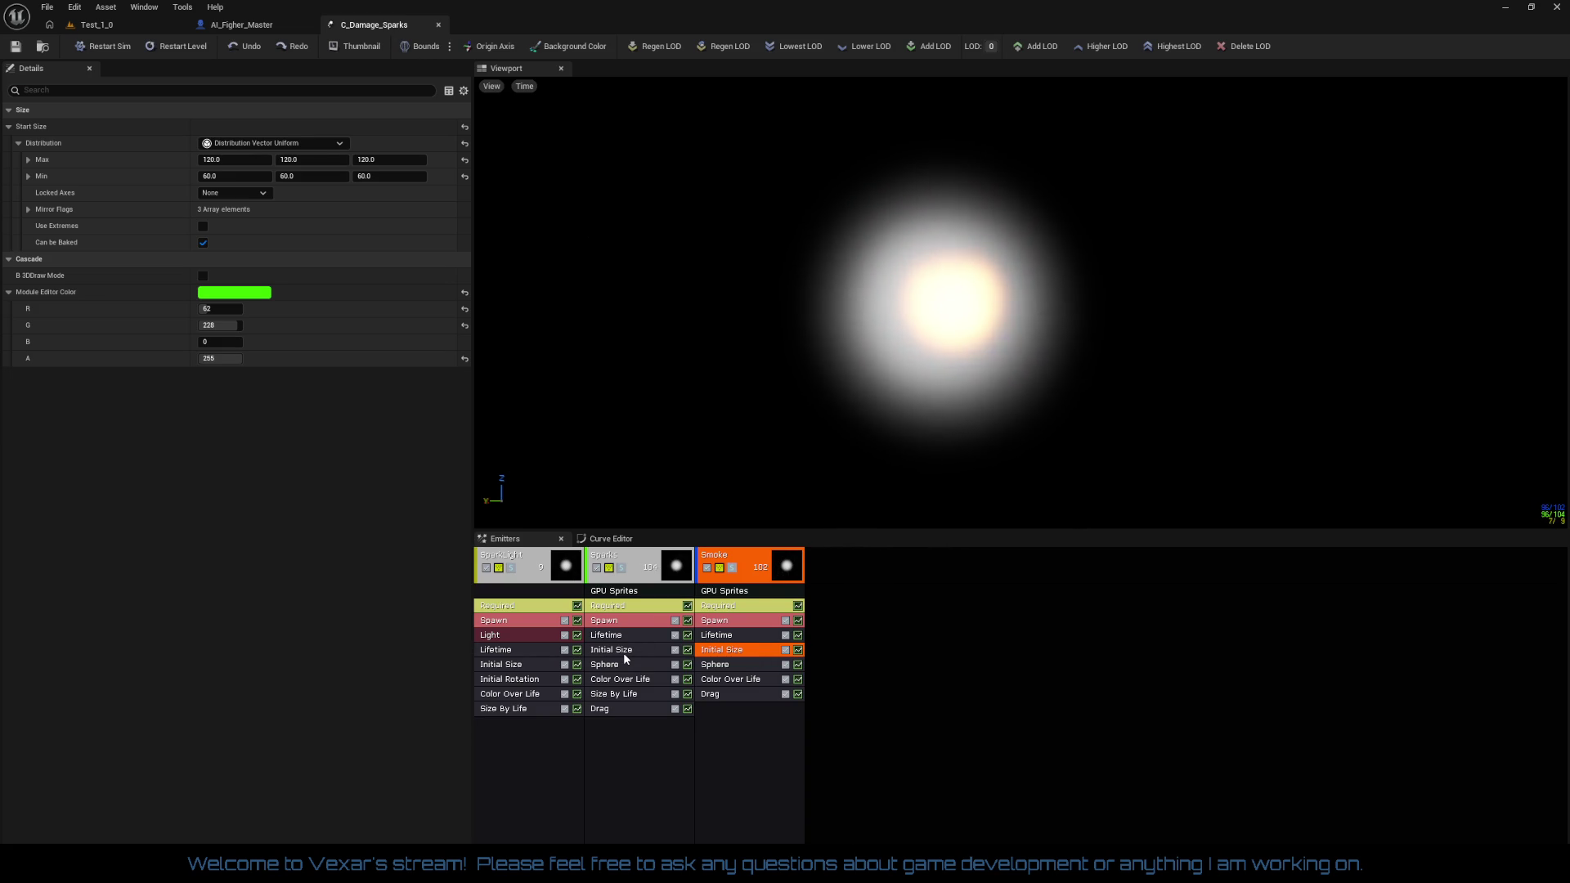
click(635, 626)
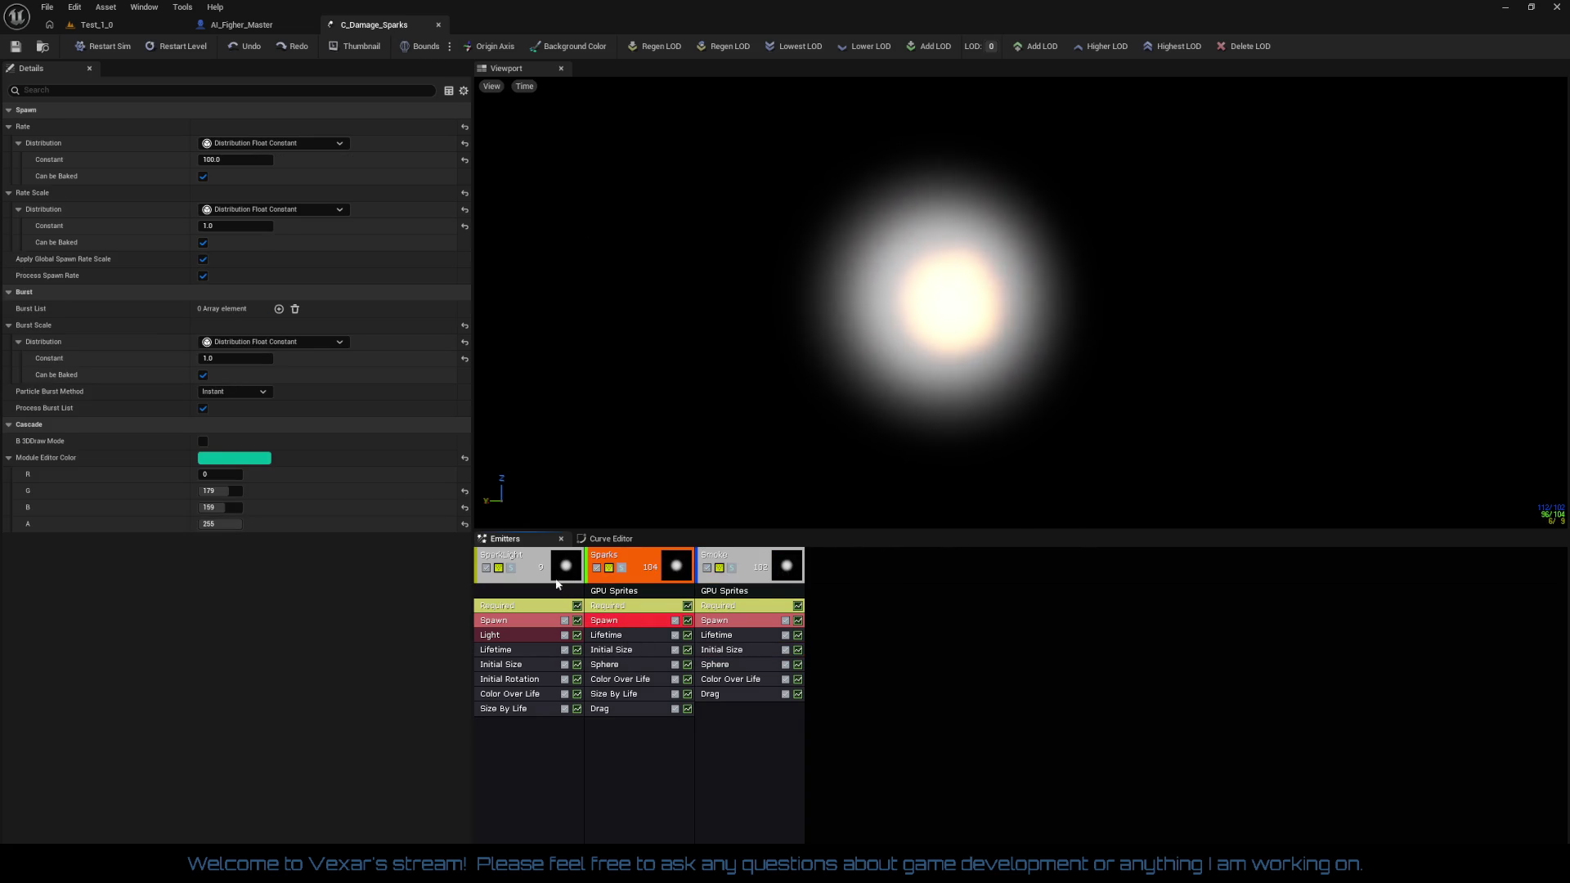
click(222, 160)
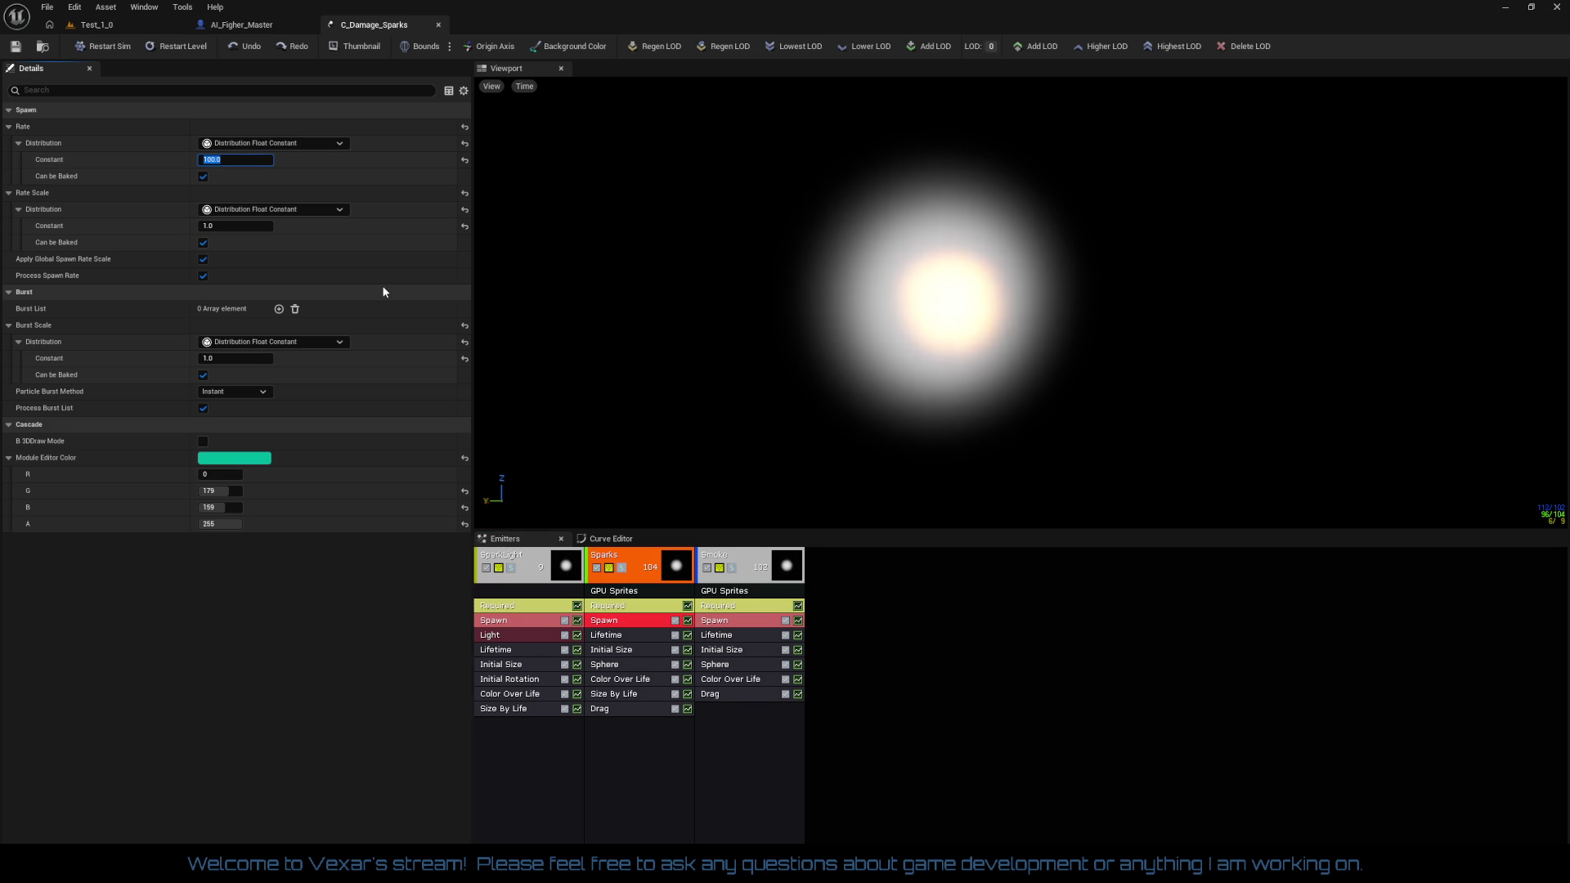
text(150)
key(Return)
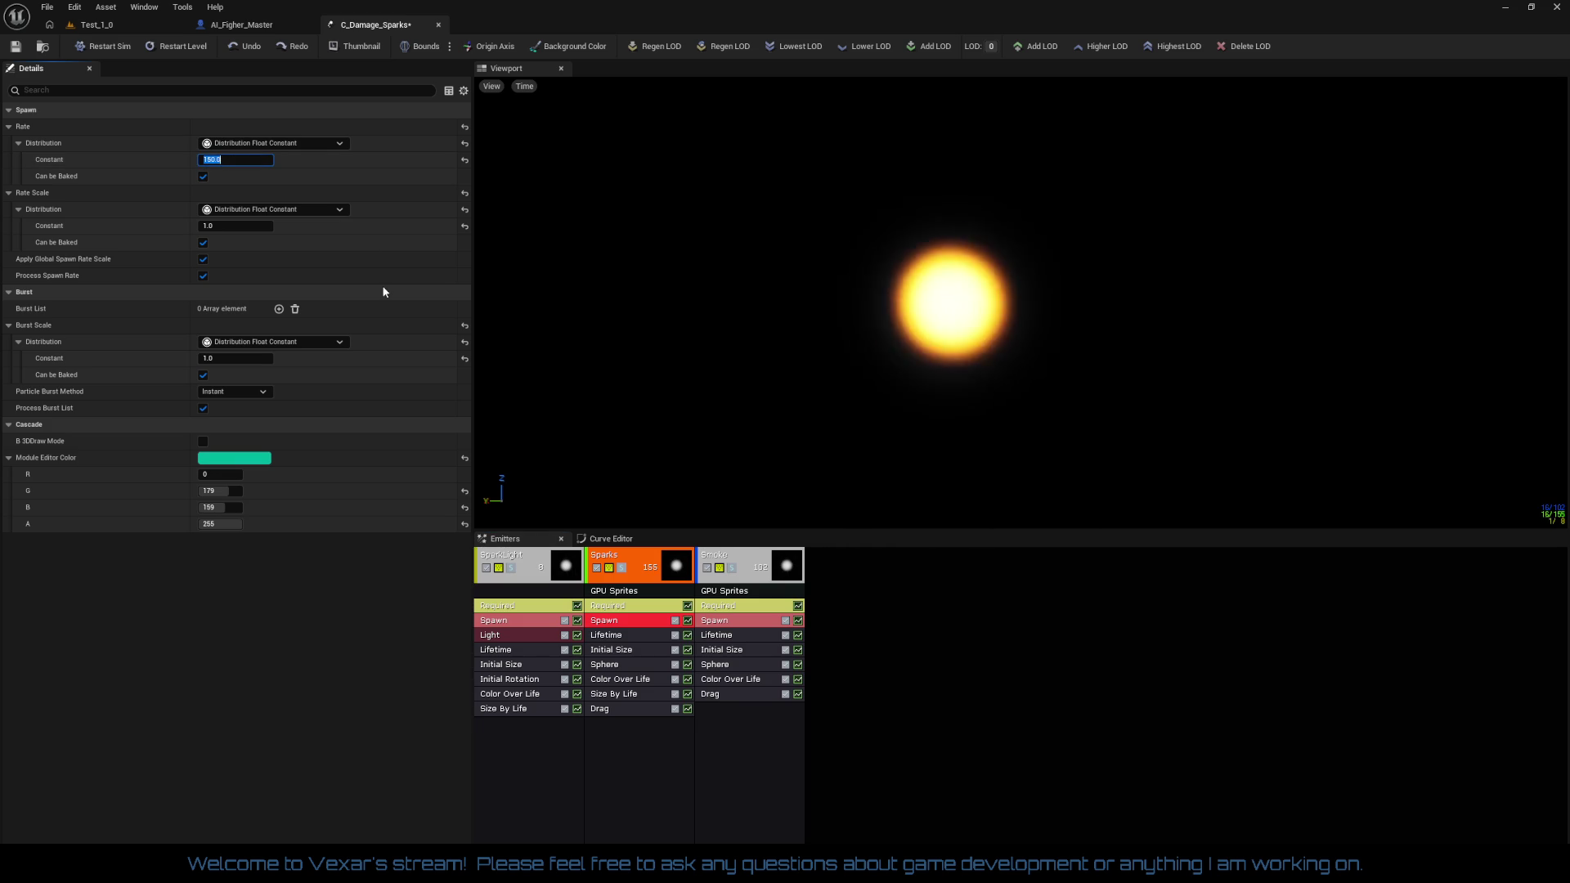
click(736, 626)
click(239, 161)
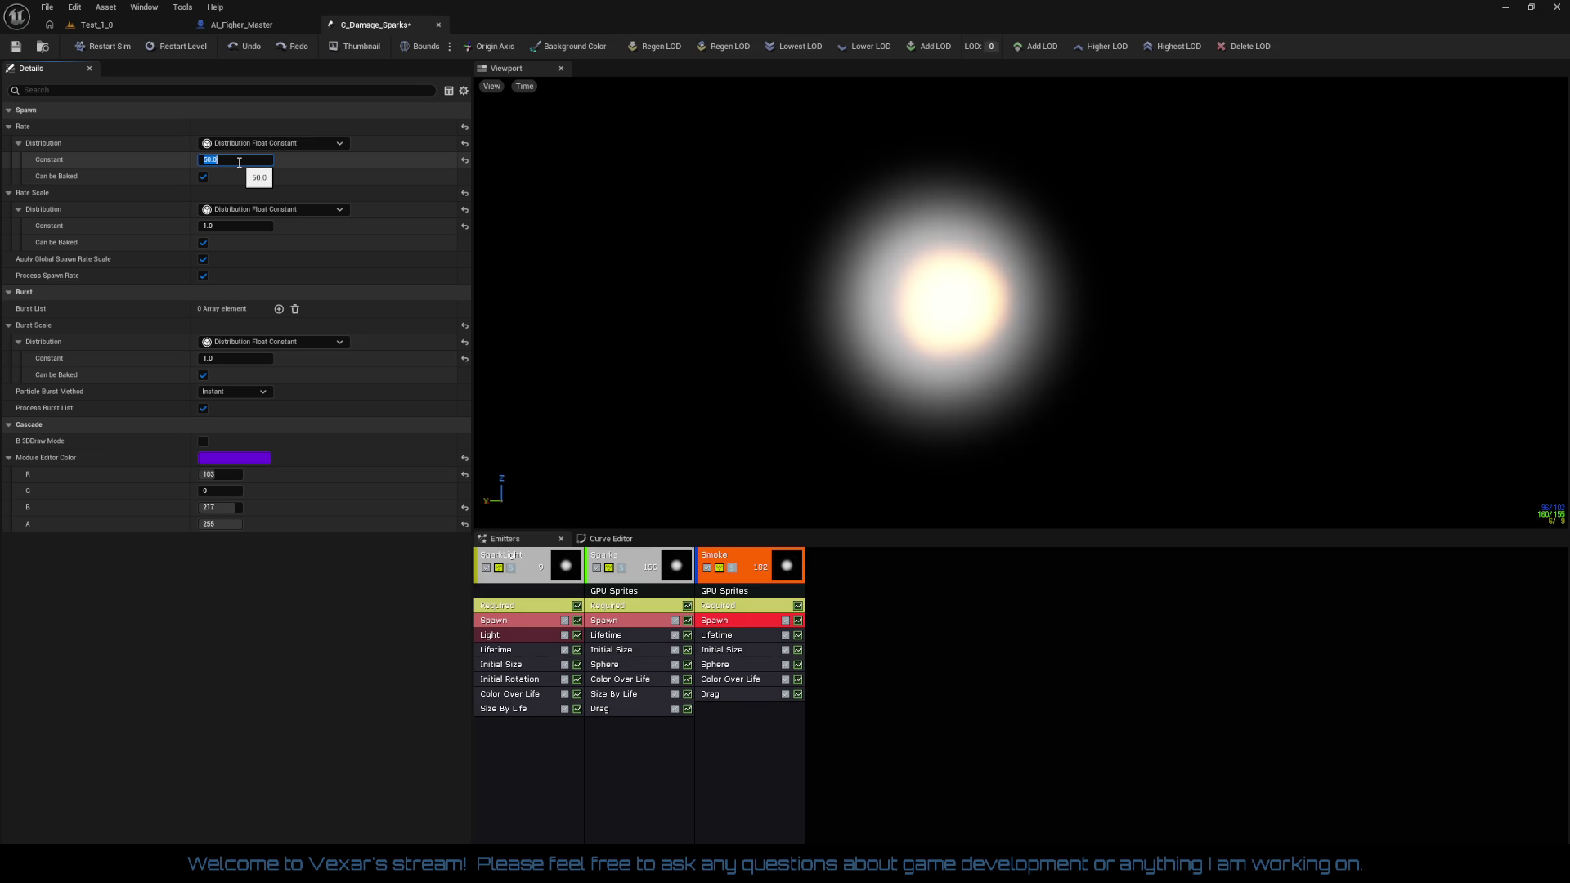
text(100)
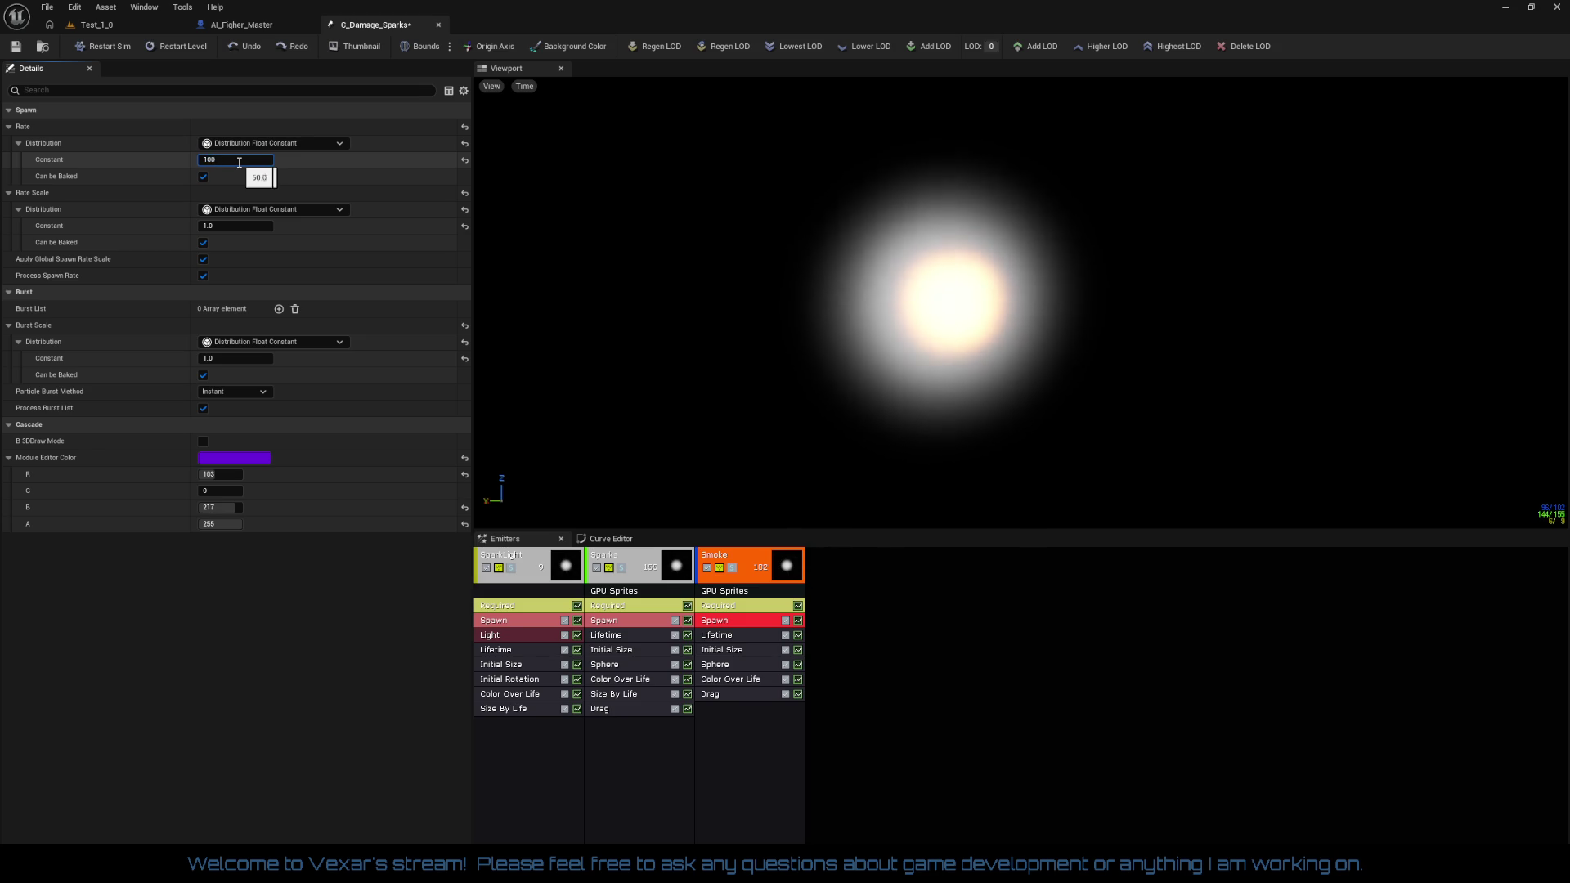
key(Return)
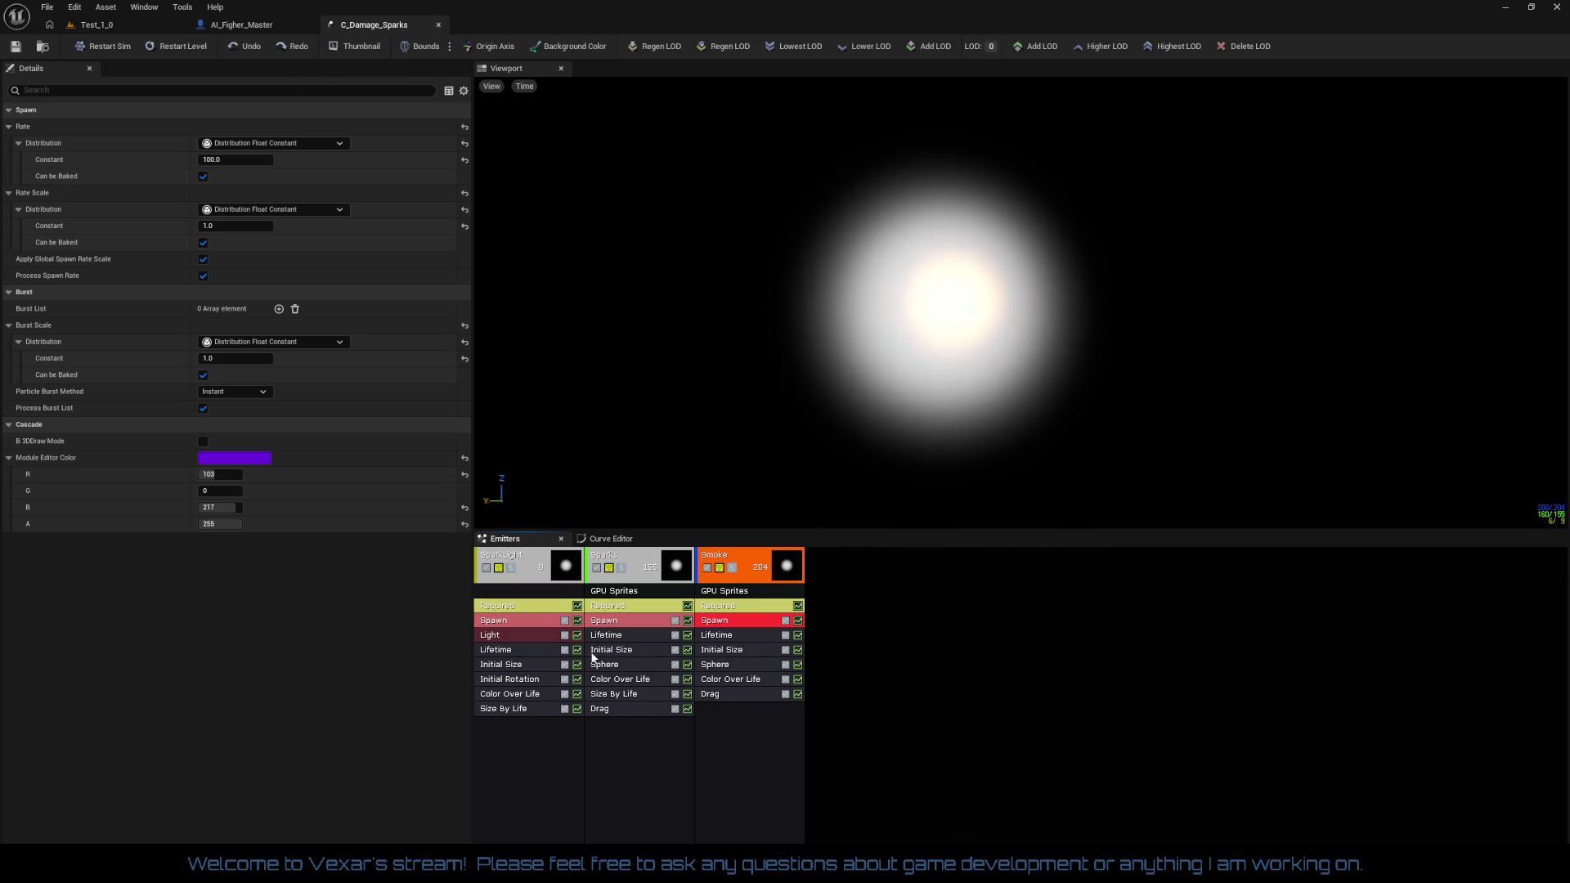
Copy the Smoke emitter's alpha-over-life curve onto the Sparks emitter
click(628, 685)
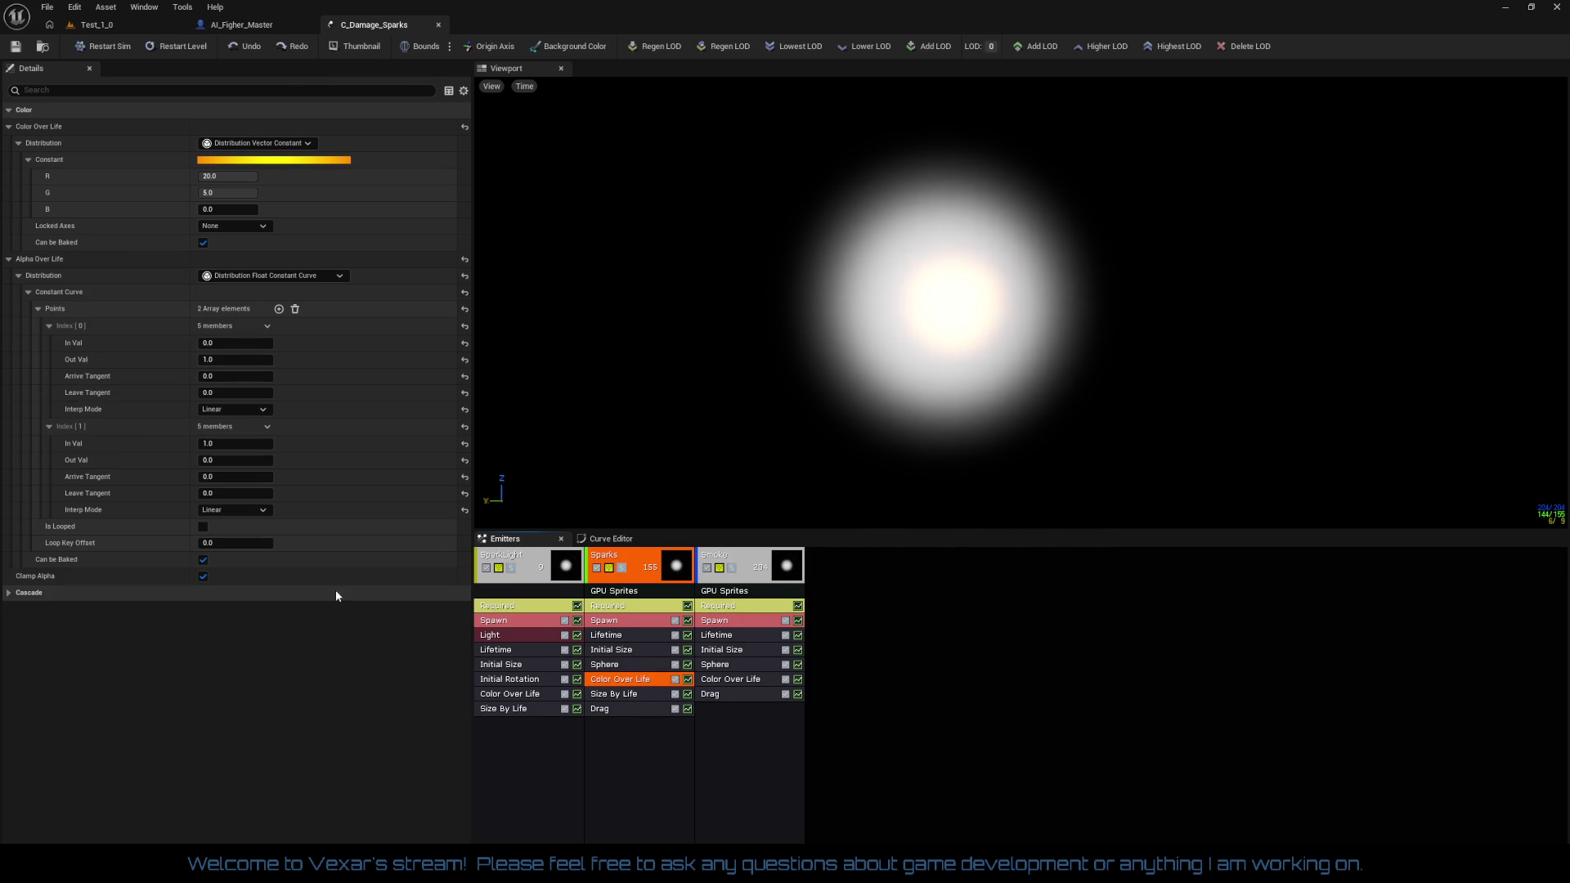
click(739, 682)
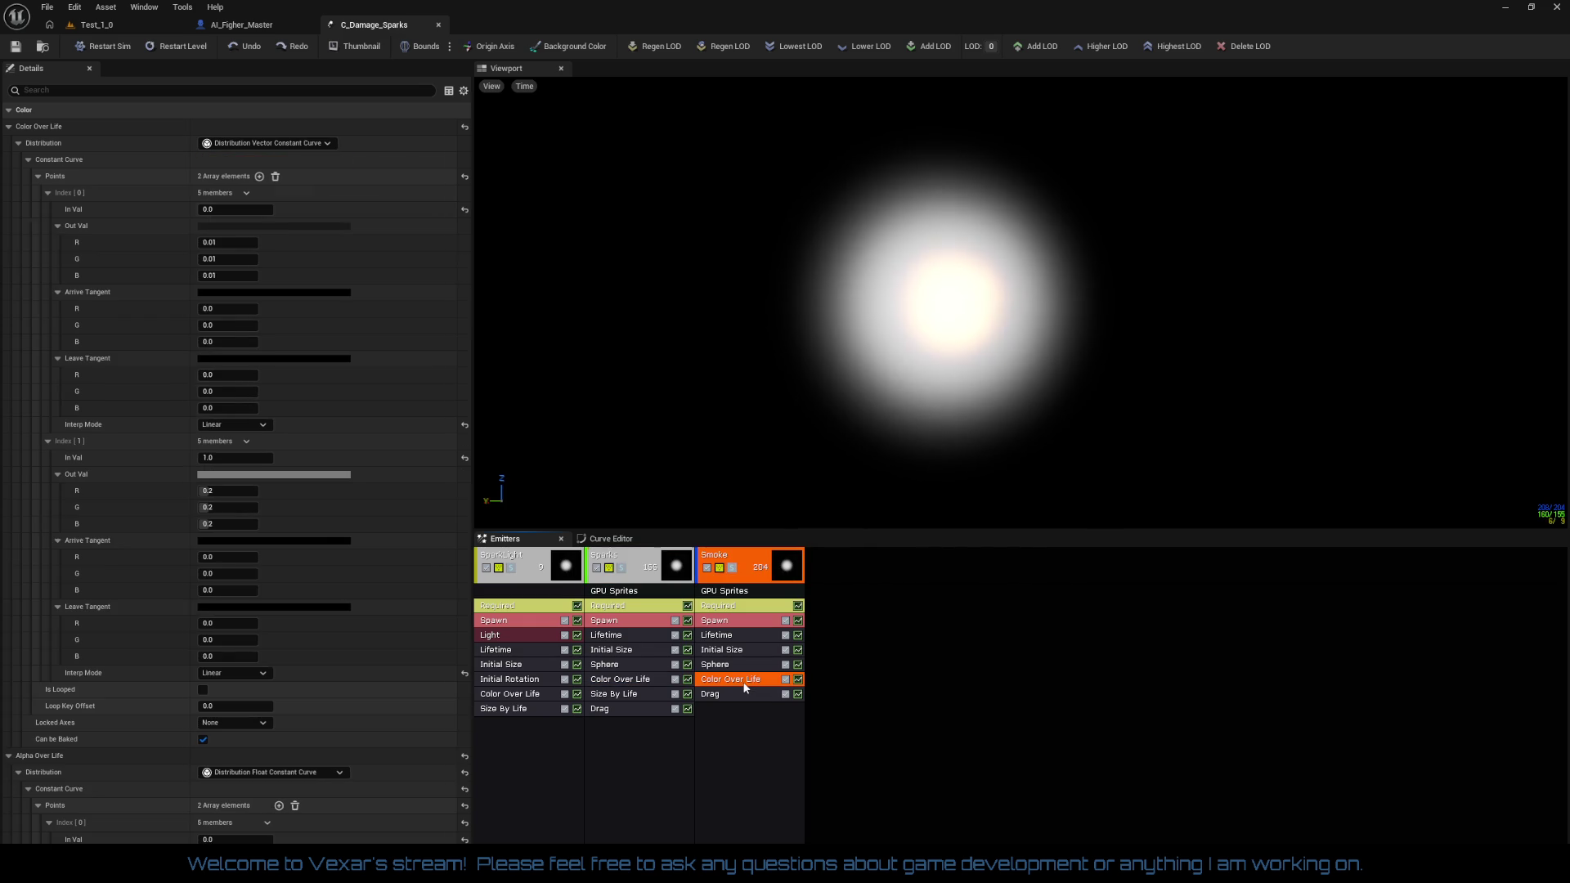
click(9, 126)
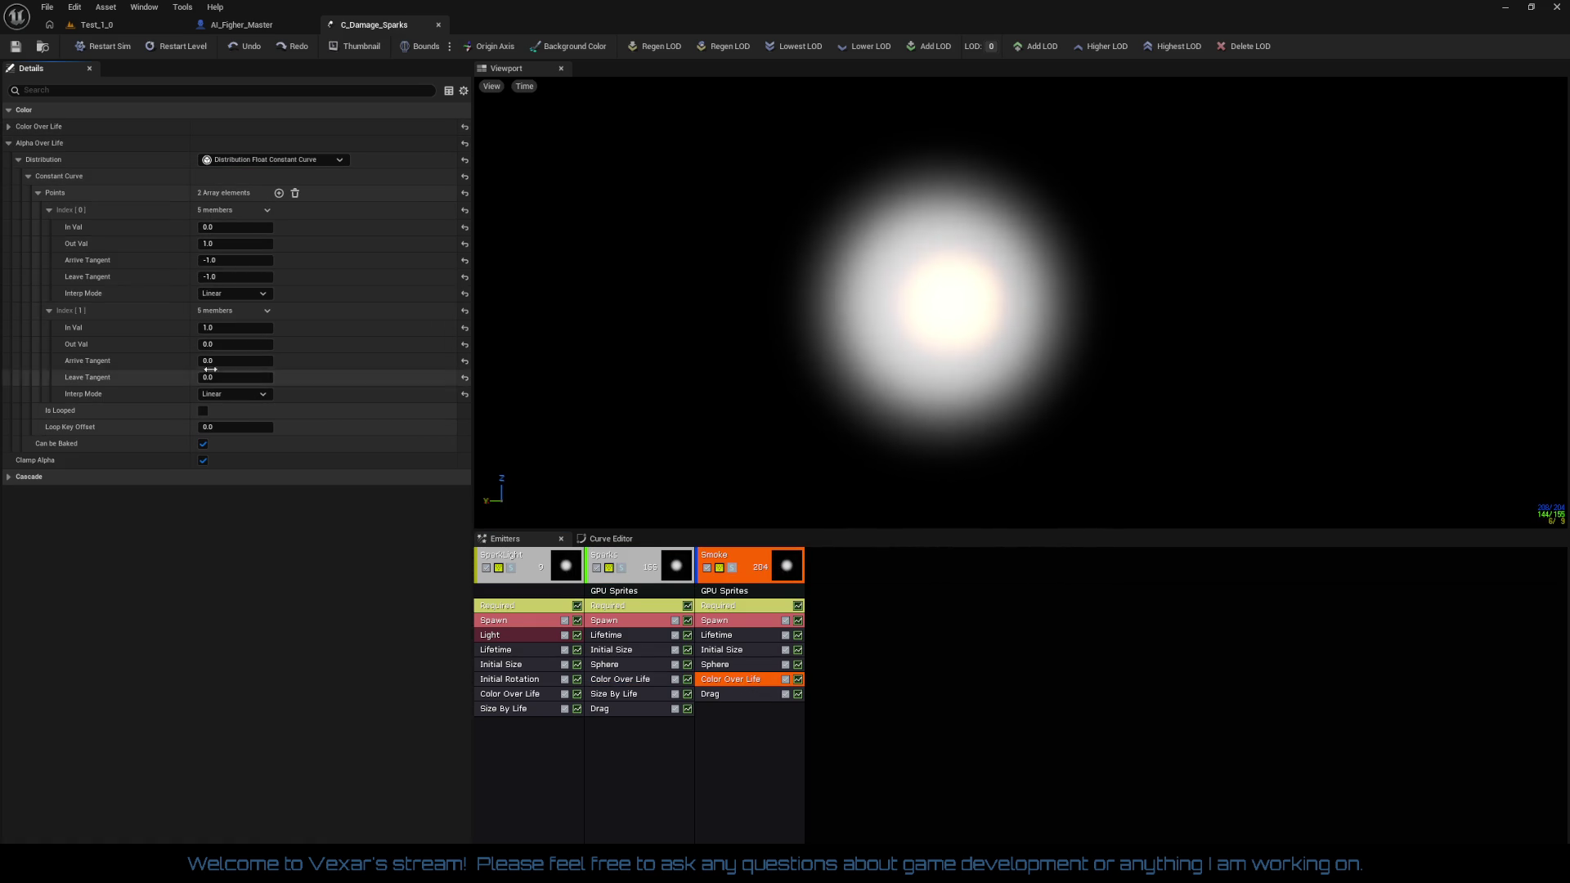
right_click(51, 175)
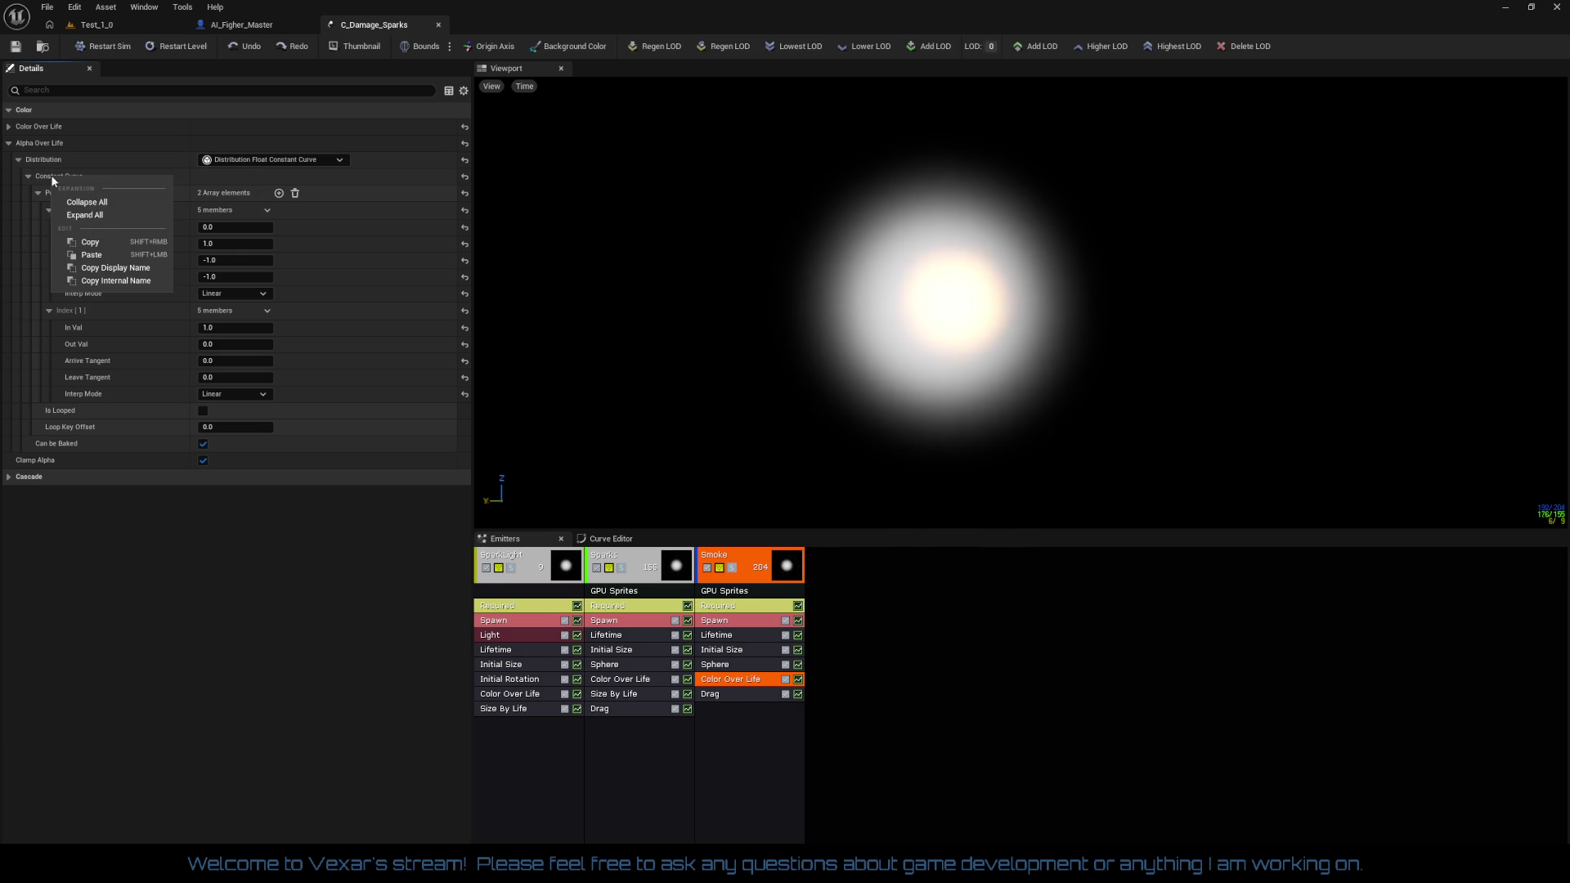
click(91, 243)
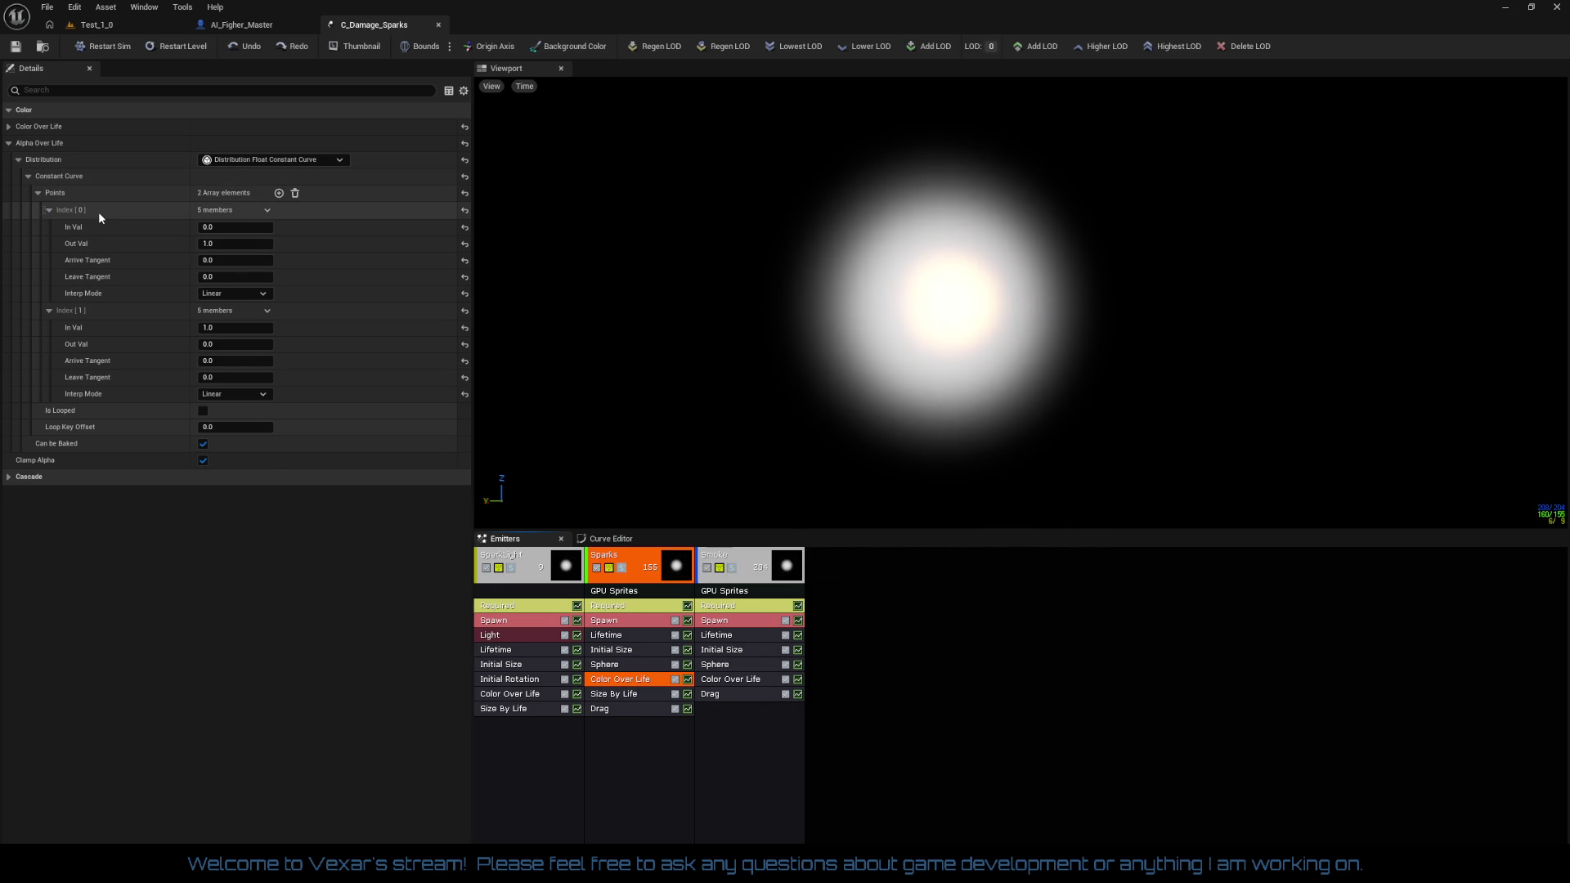
right_click(57, 179)
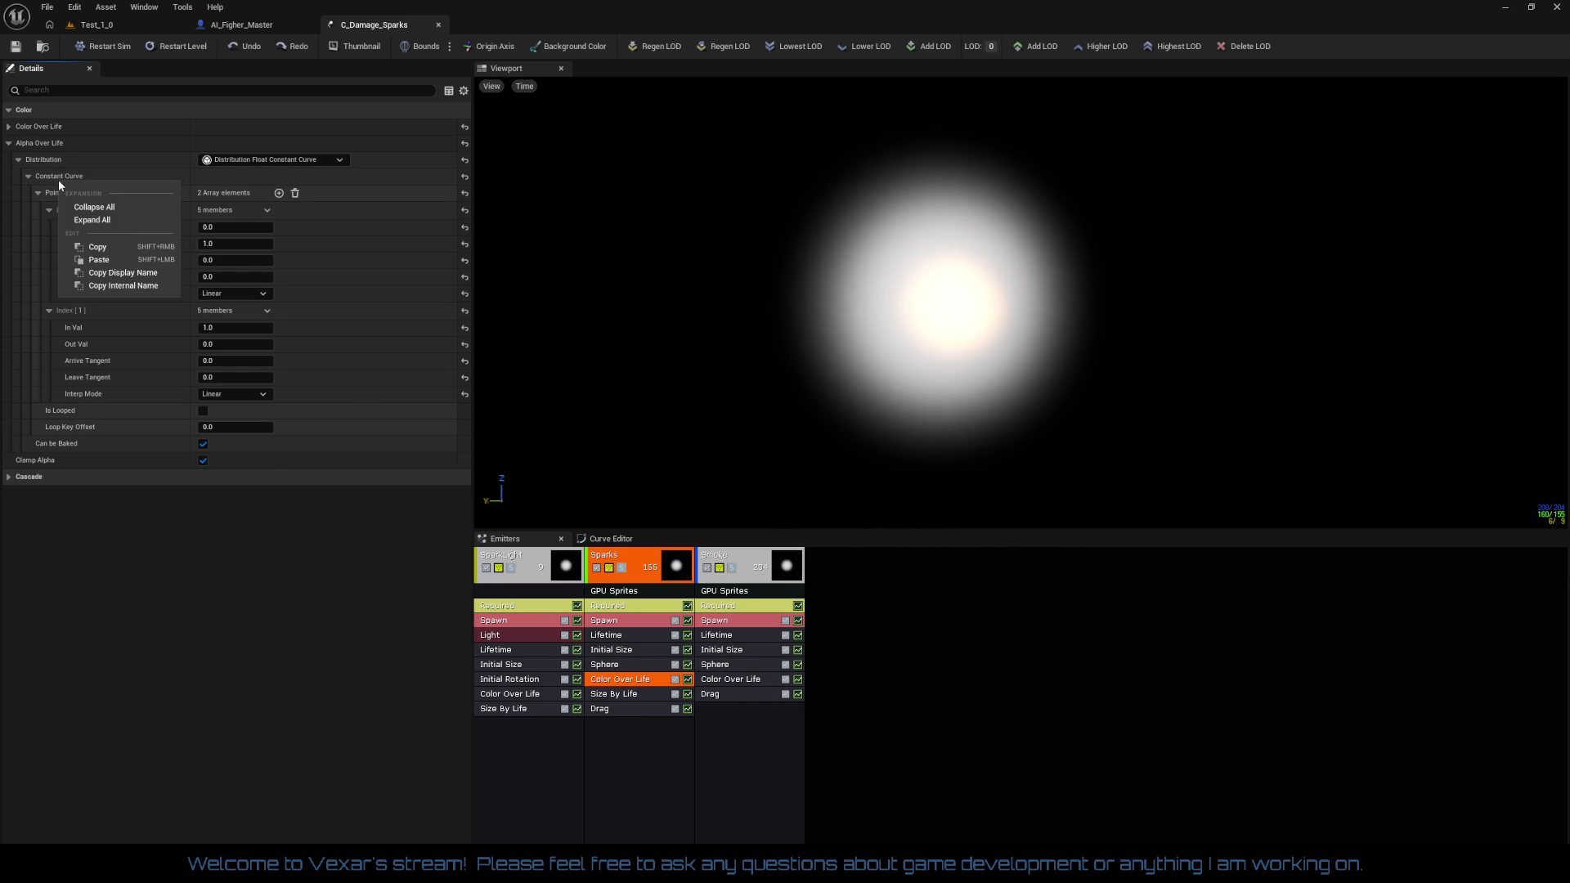
click(100, 259)
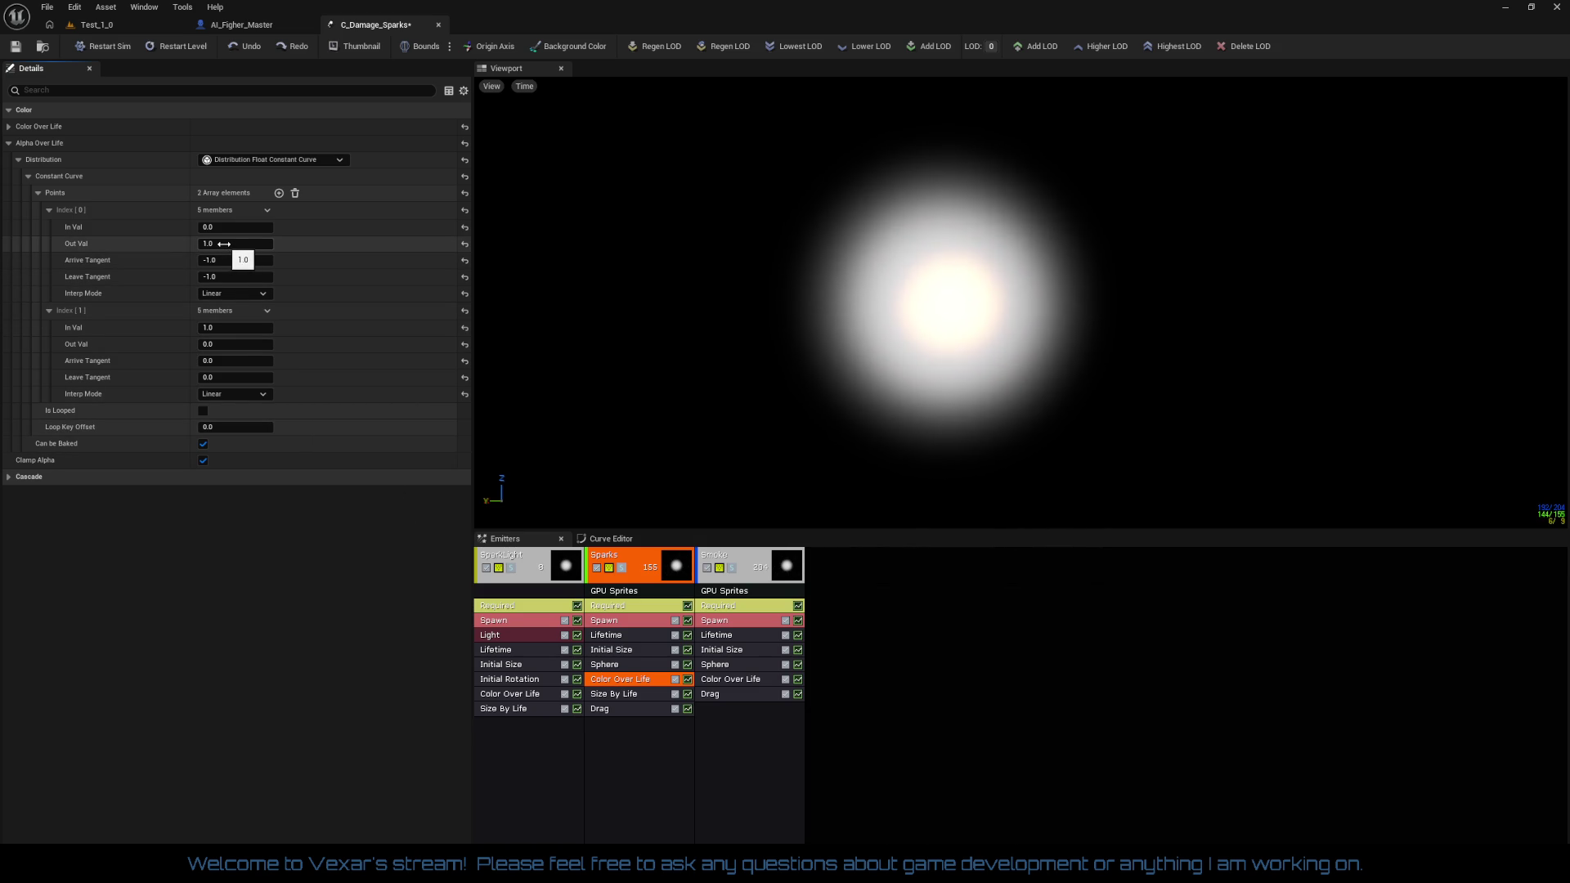
Set the Sparks and Smoke starting alpha values to 0.25
click(223, 243)
text(.25)
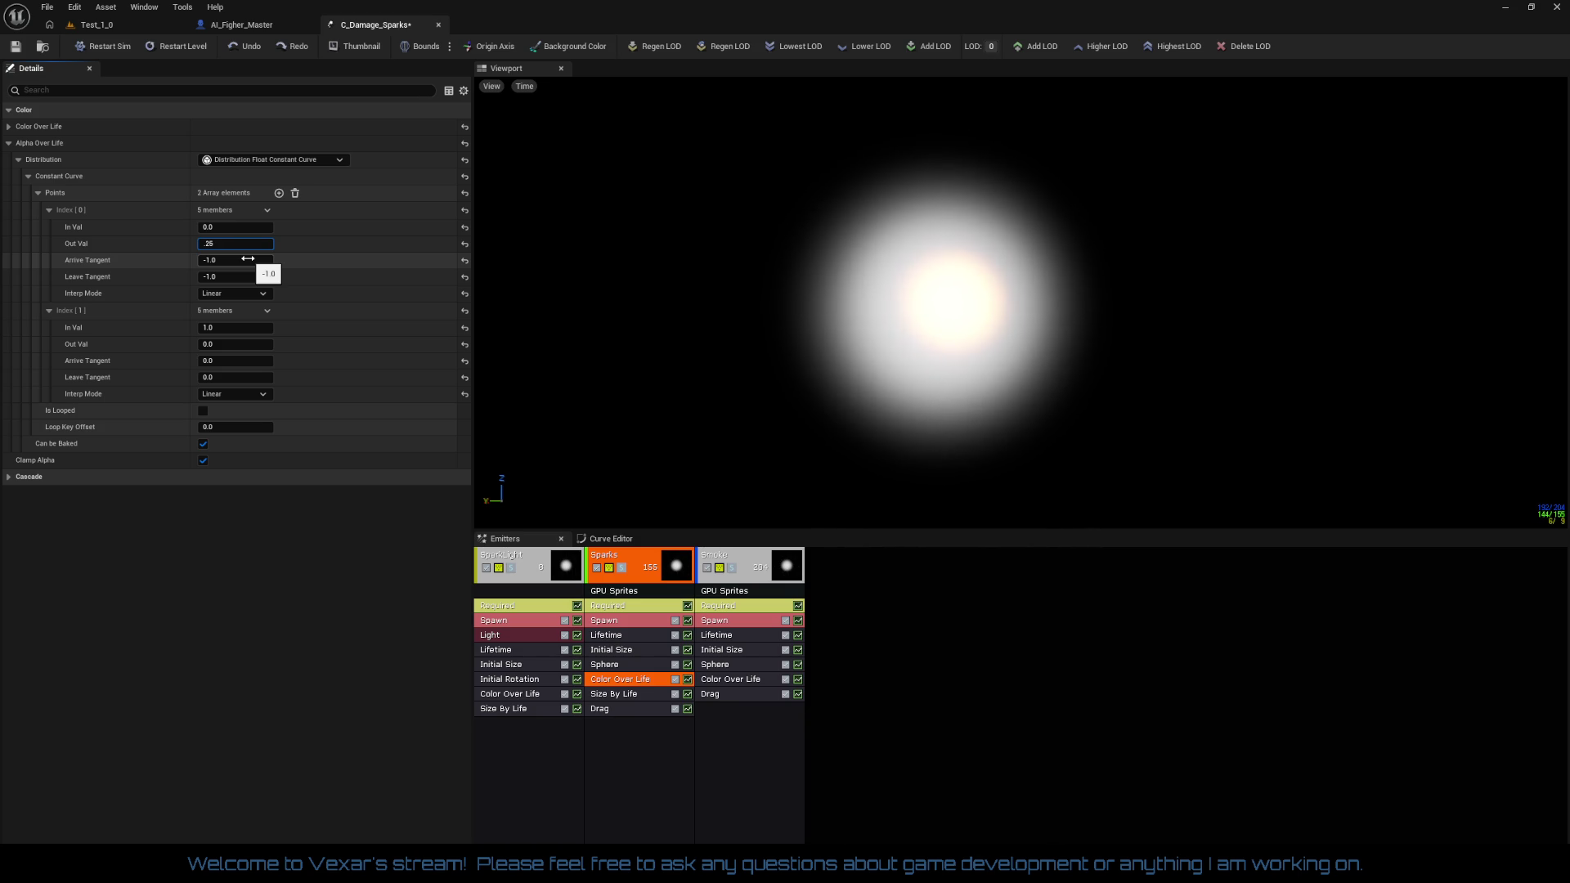
key(Return)
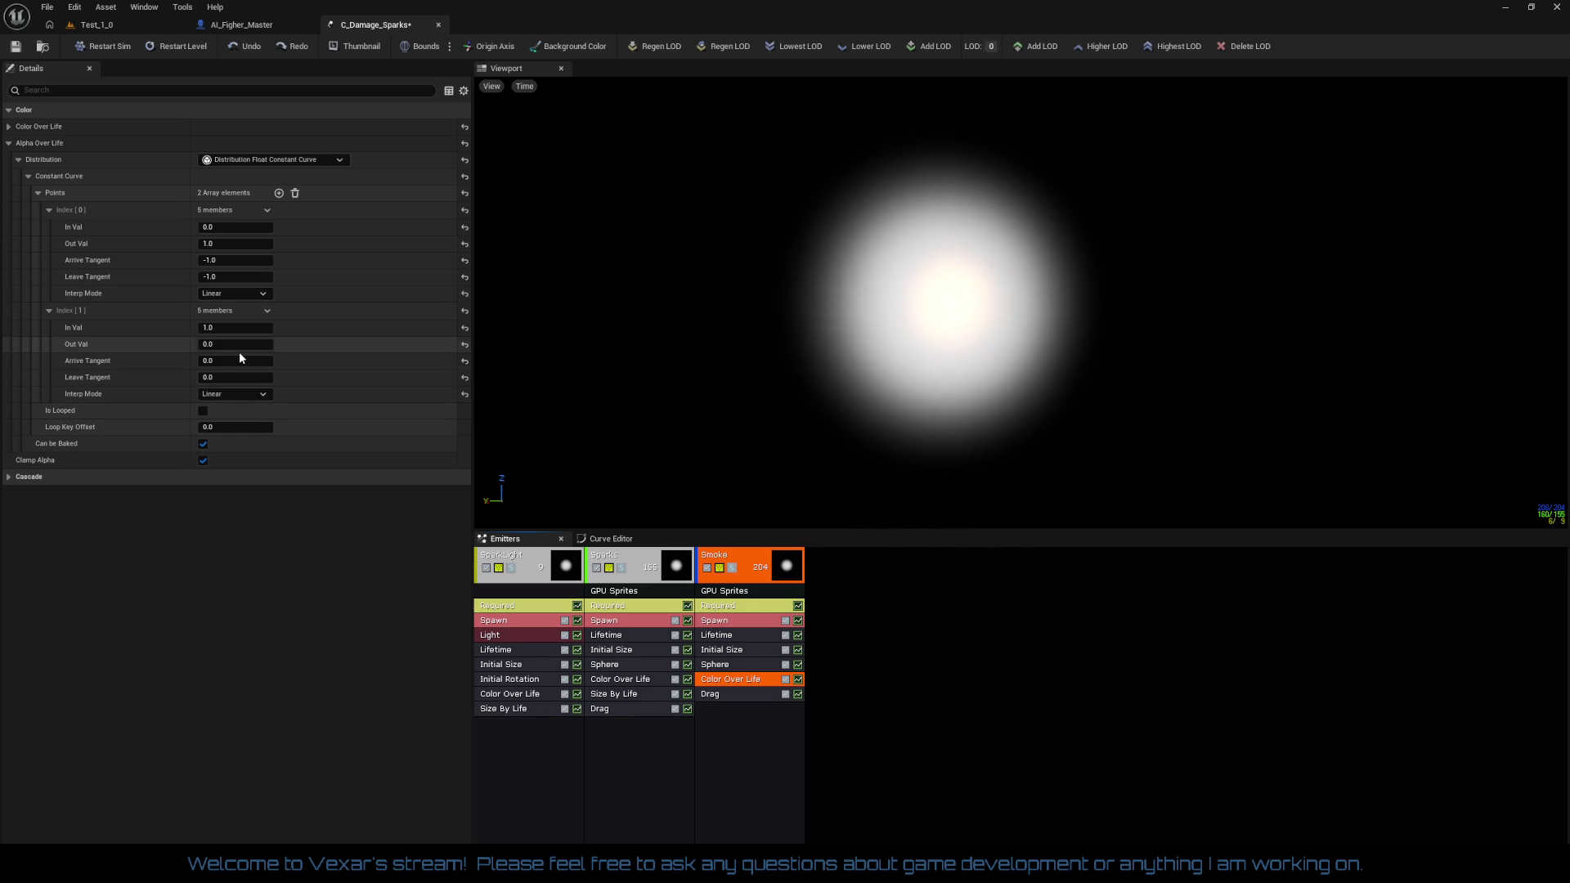
click(224, 246)
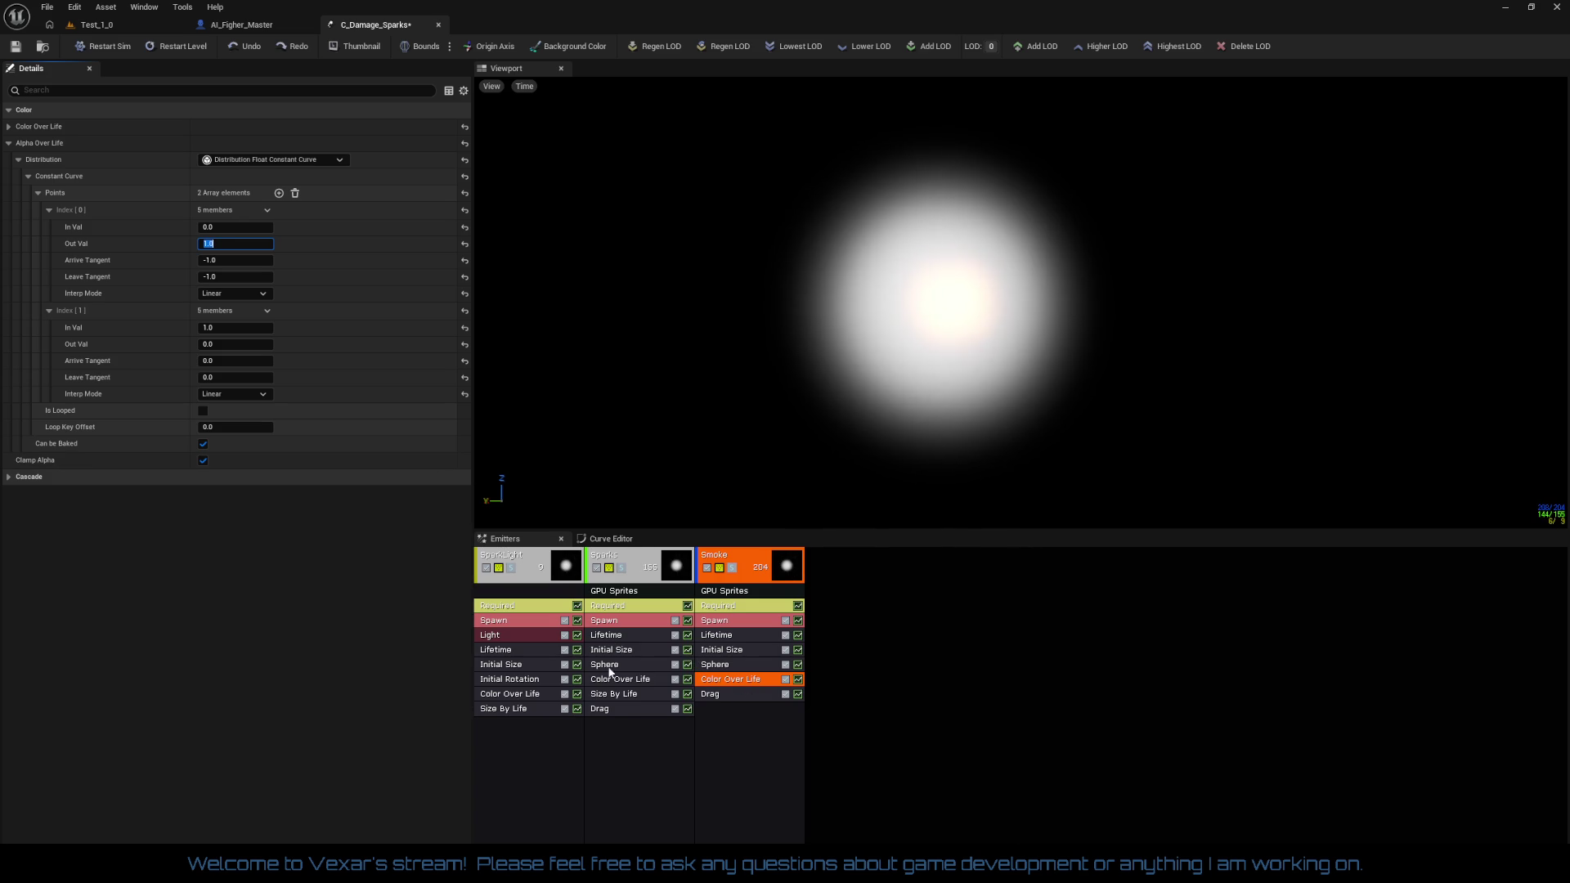
text(0.25)
Set Sparks colour over life to R 50, G 10 with starting alpha 0.2, then return to Test_1_0
click(637, 679)
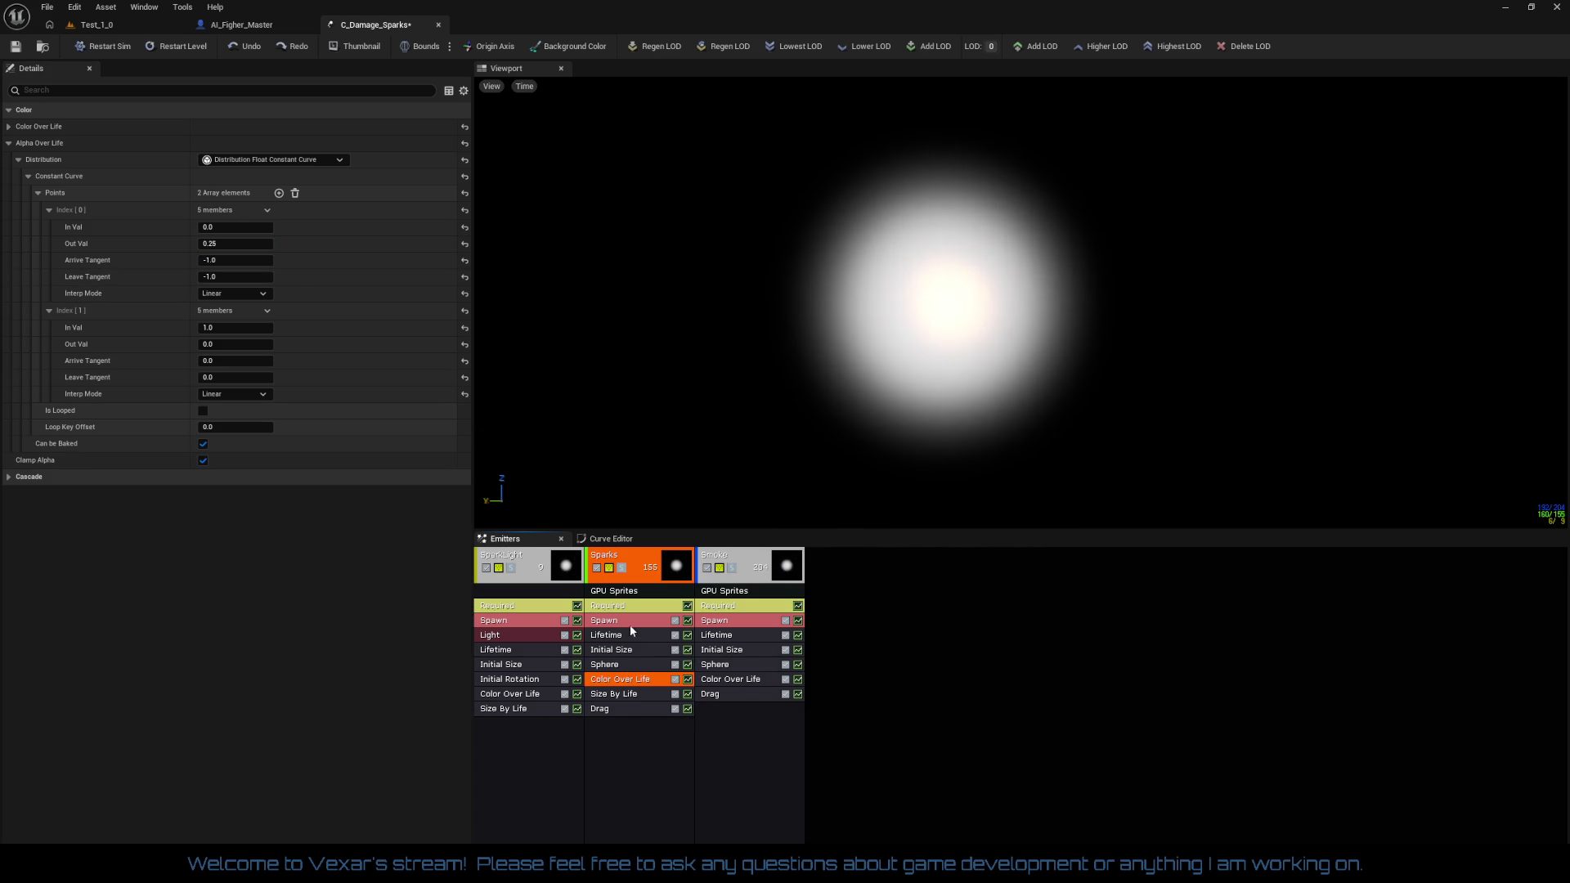
click(9, 127)
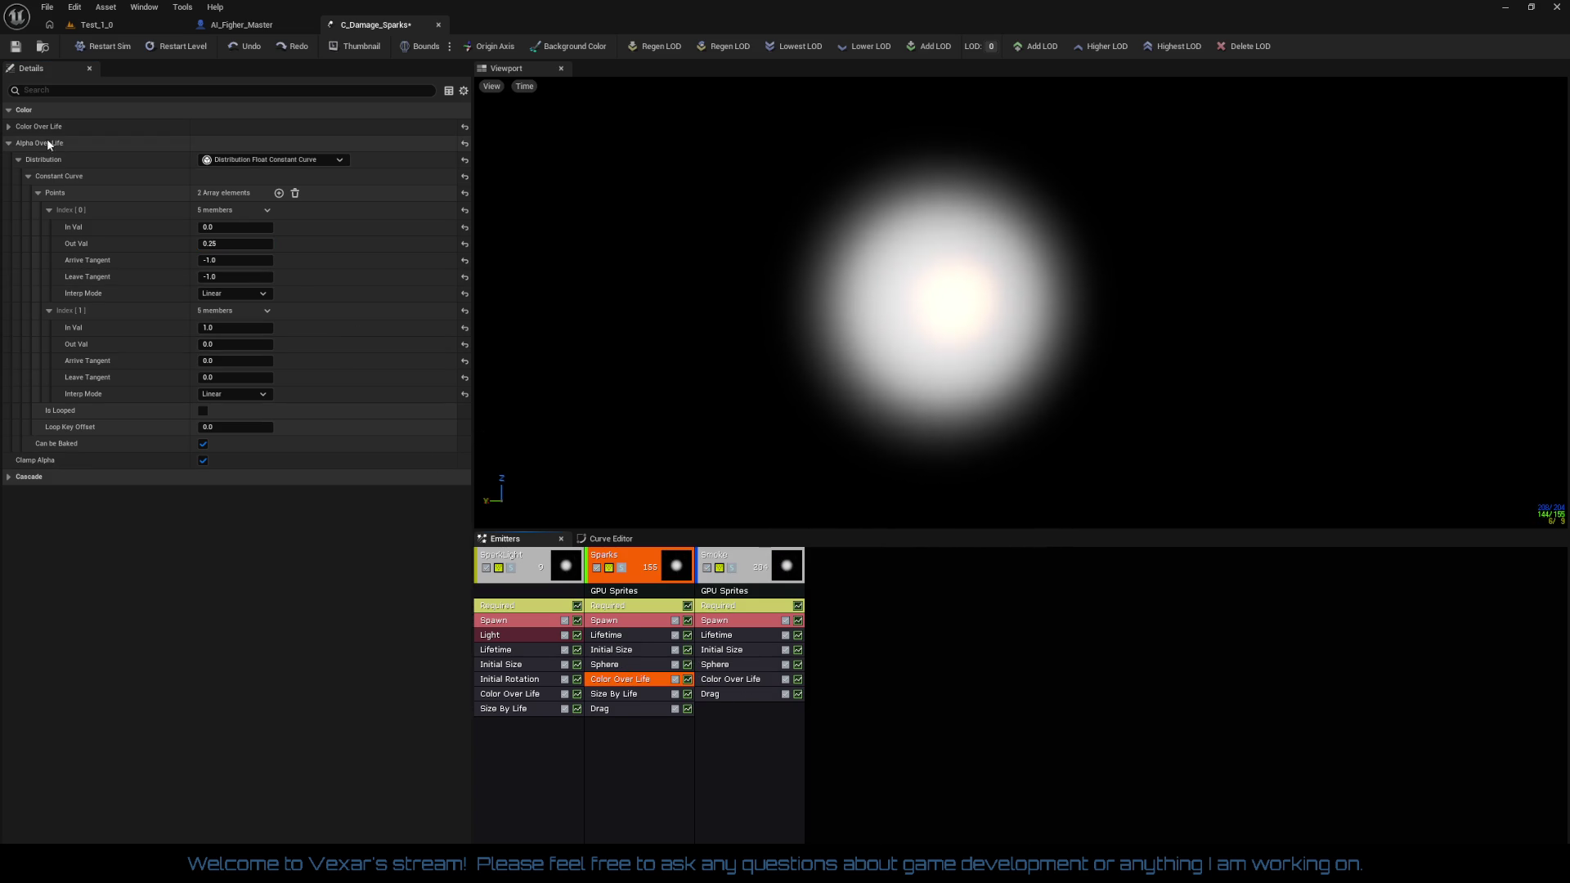
click(18, 143)
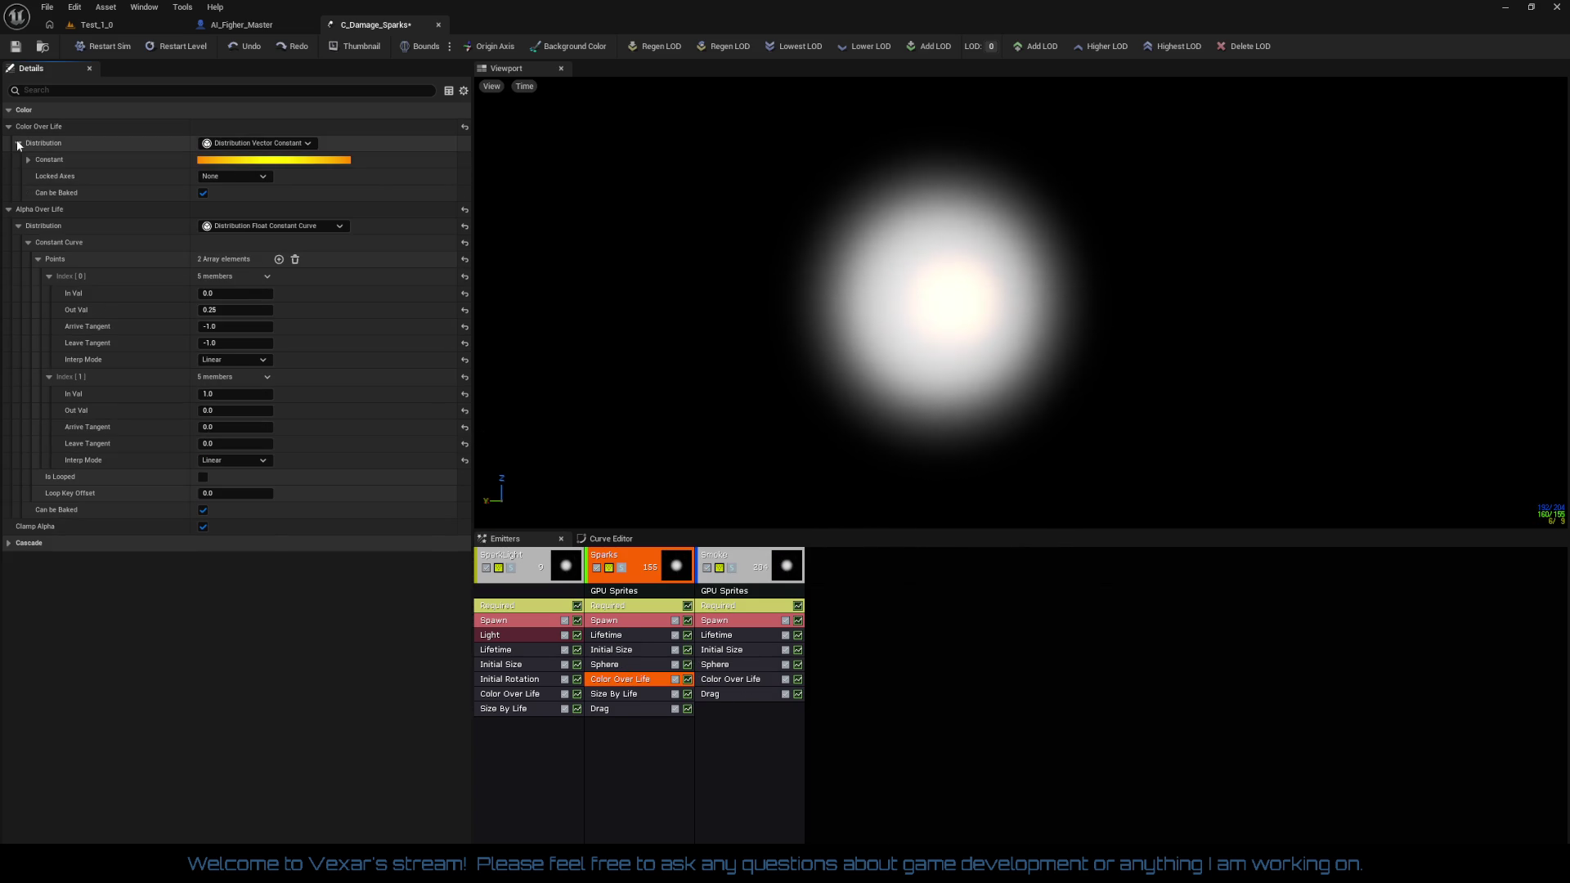
click(28, 162)
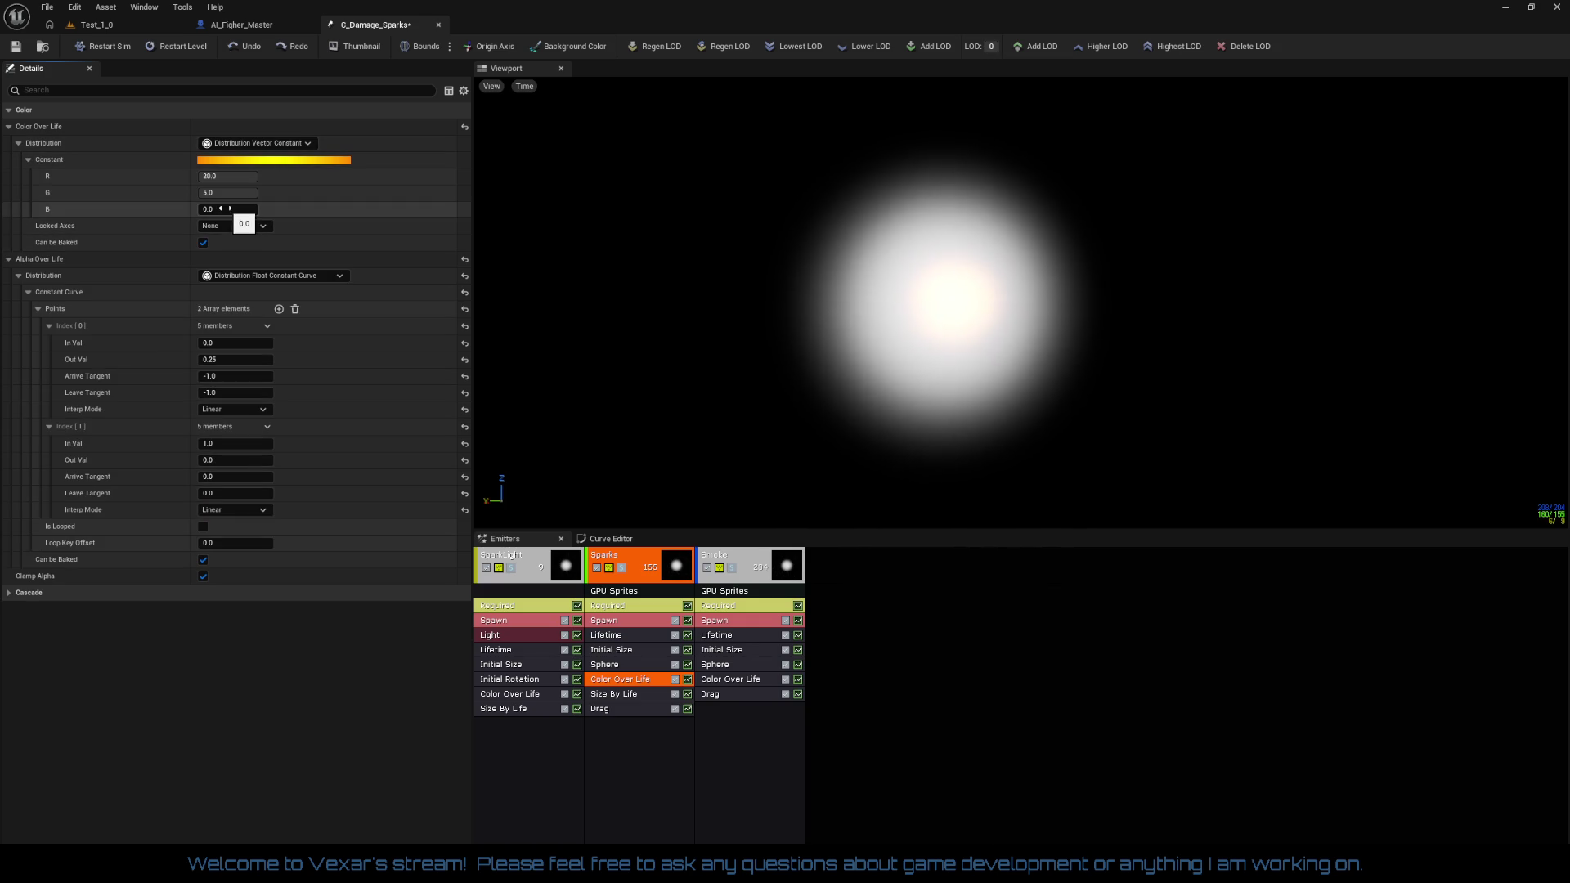
text(50)
key(Tab)
text(10)
key(Return)
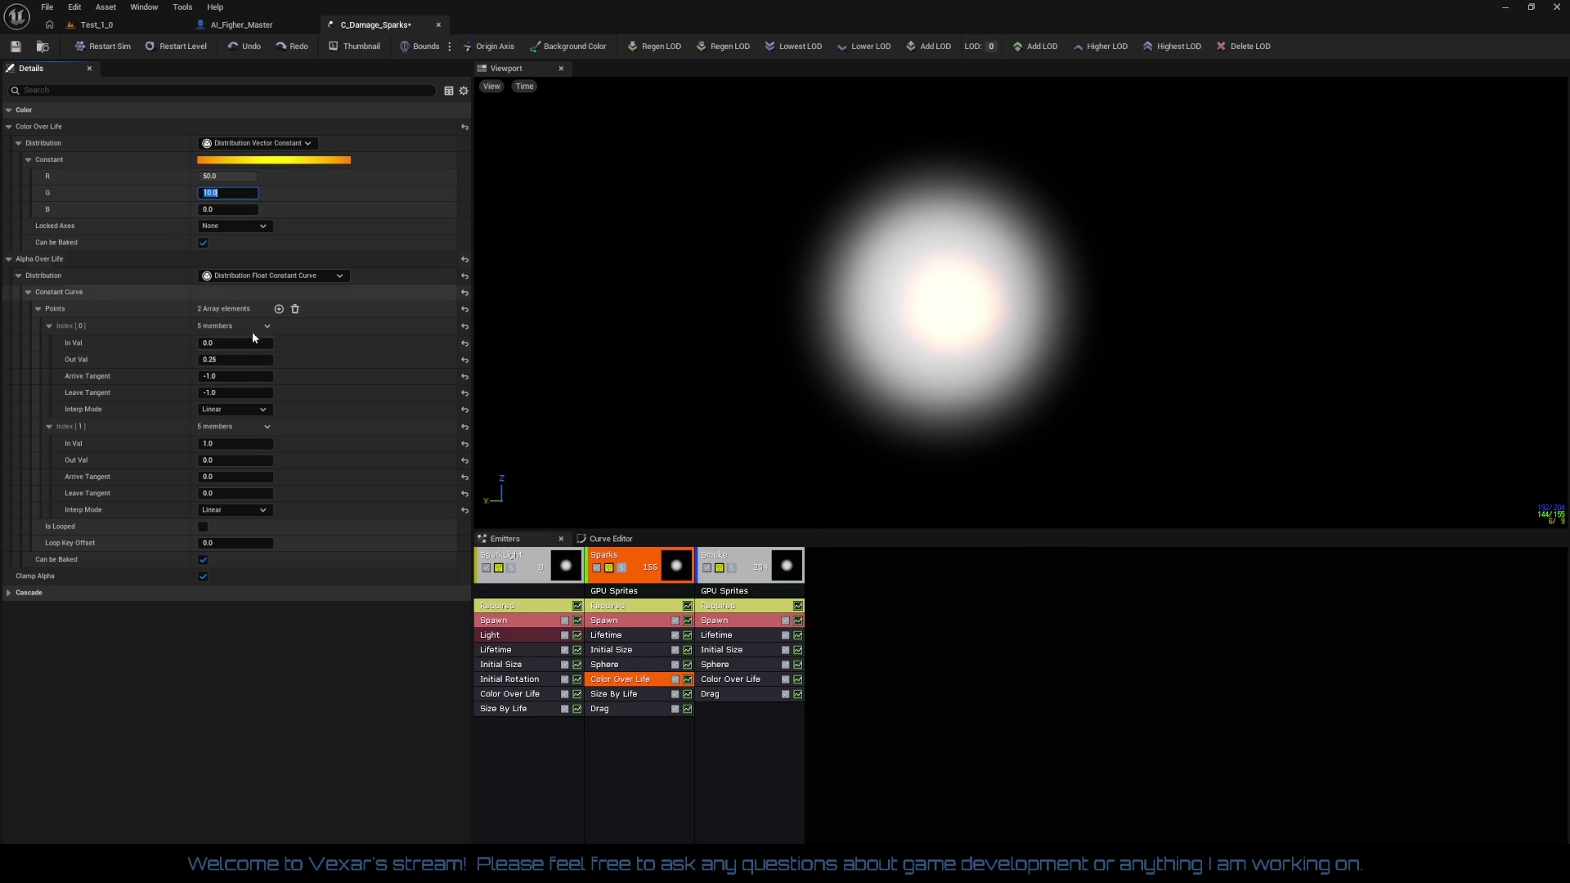
click(223, 361)
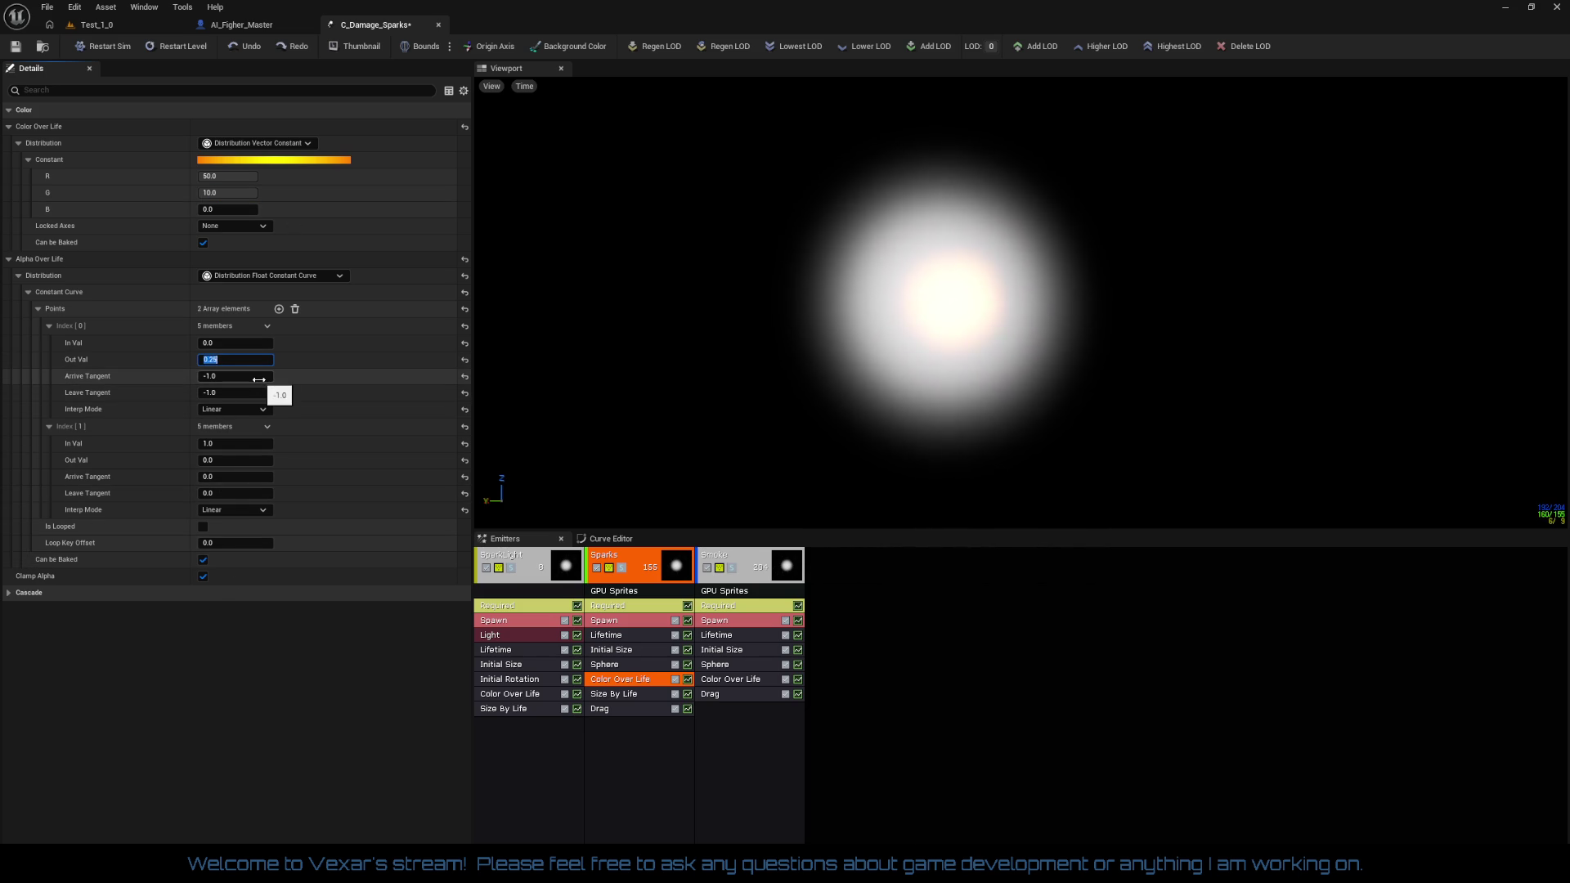
text(0.3)
text(0.2)
key(Return)
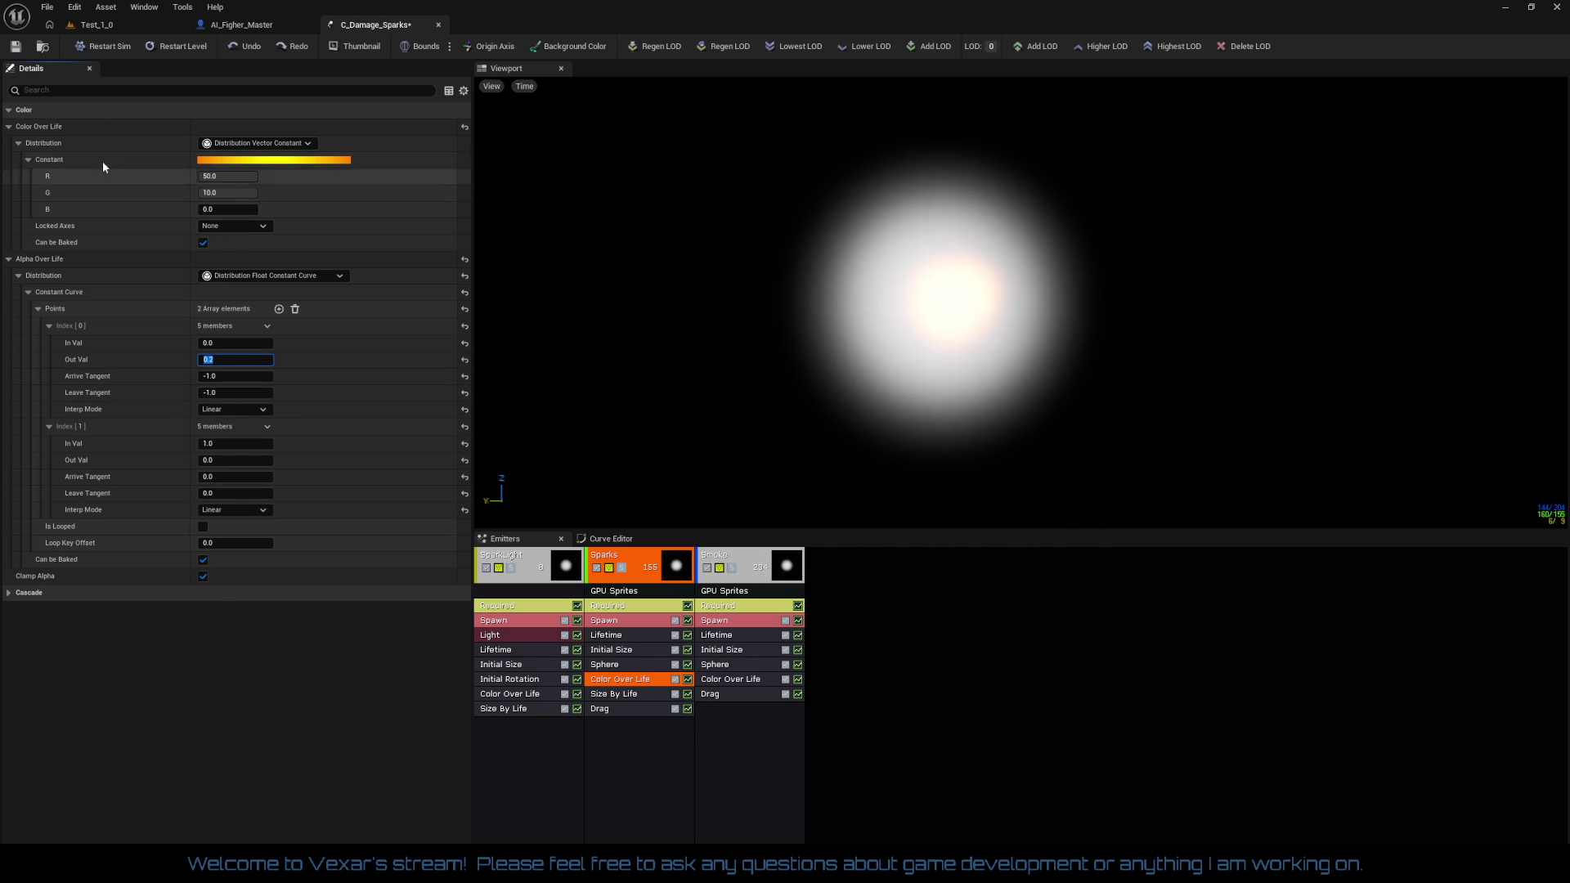
click(115, 24)
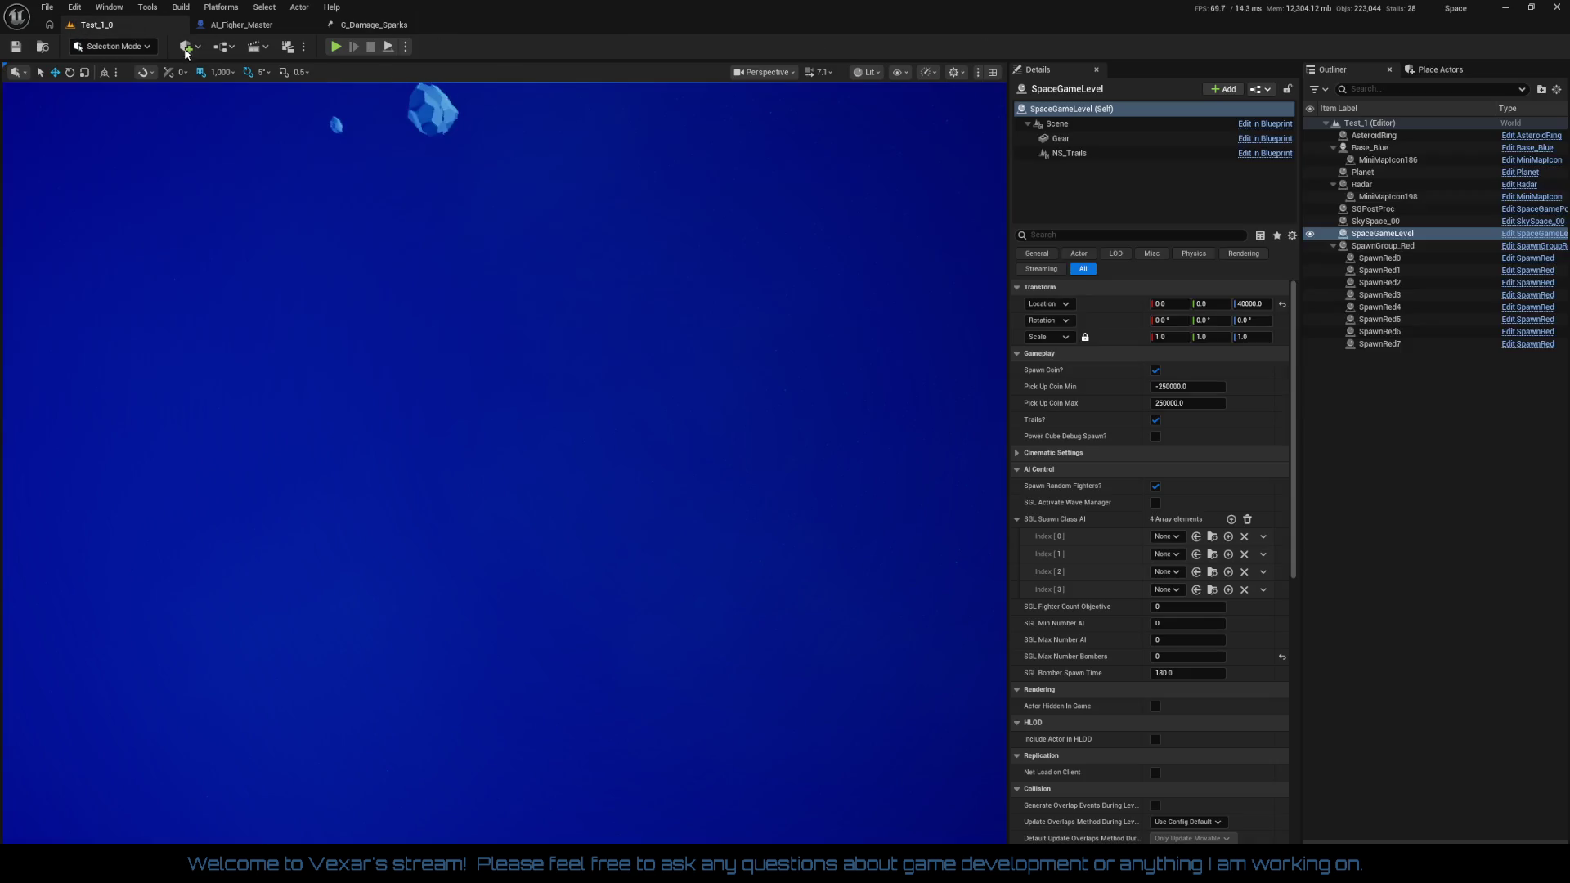
click(336, 47)
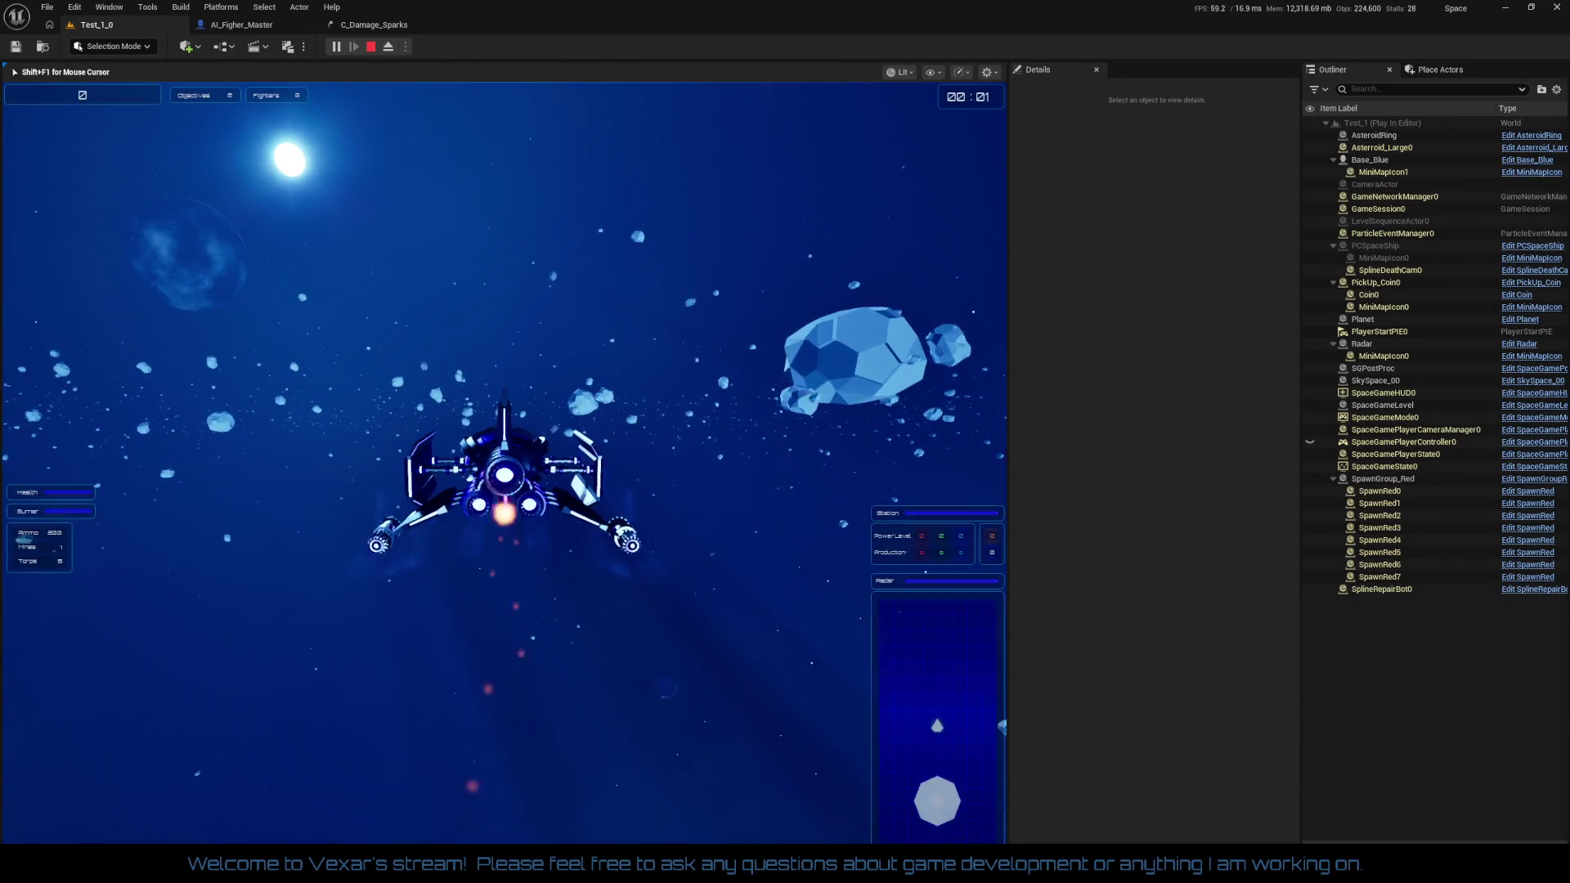
key(shift)
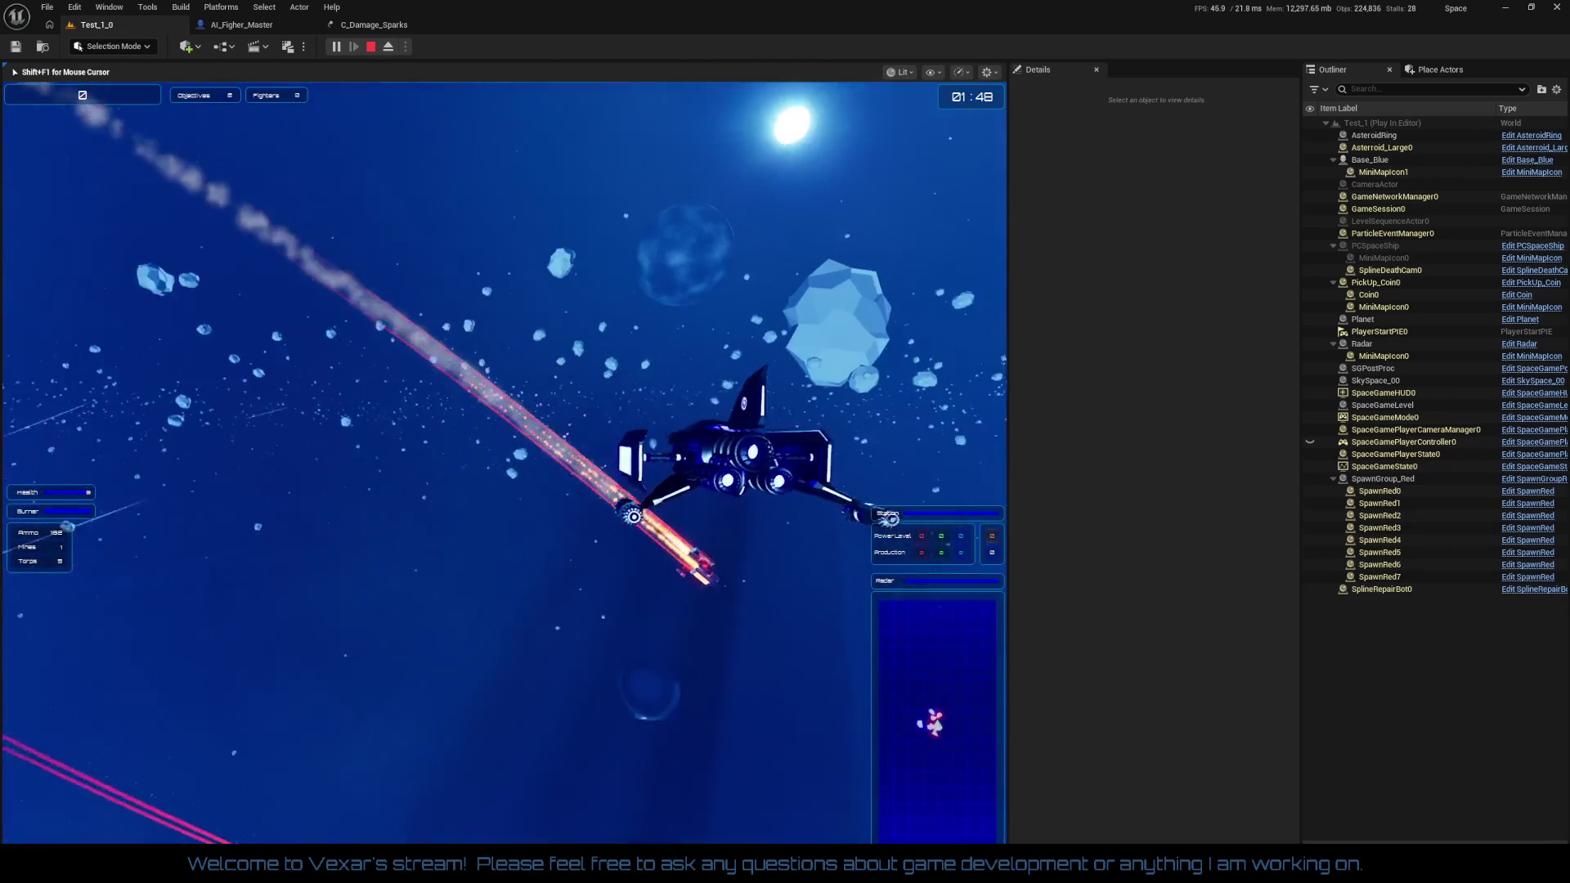
key(Escape)
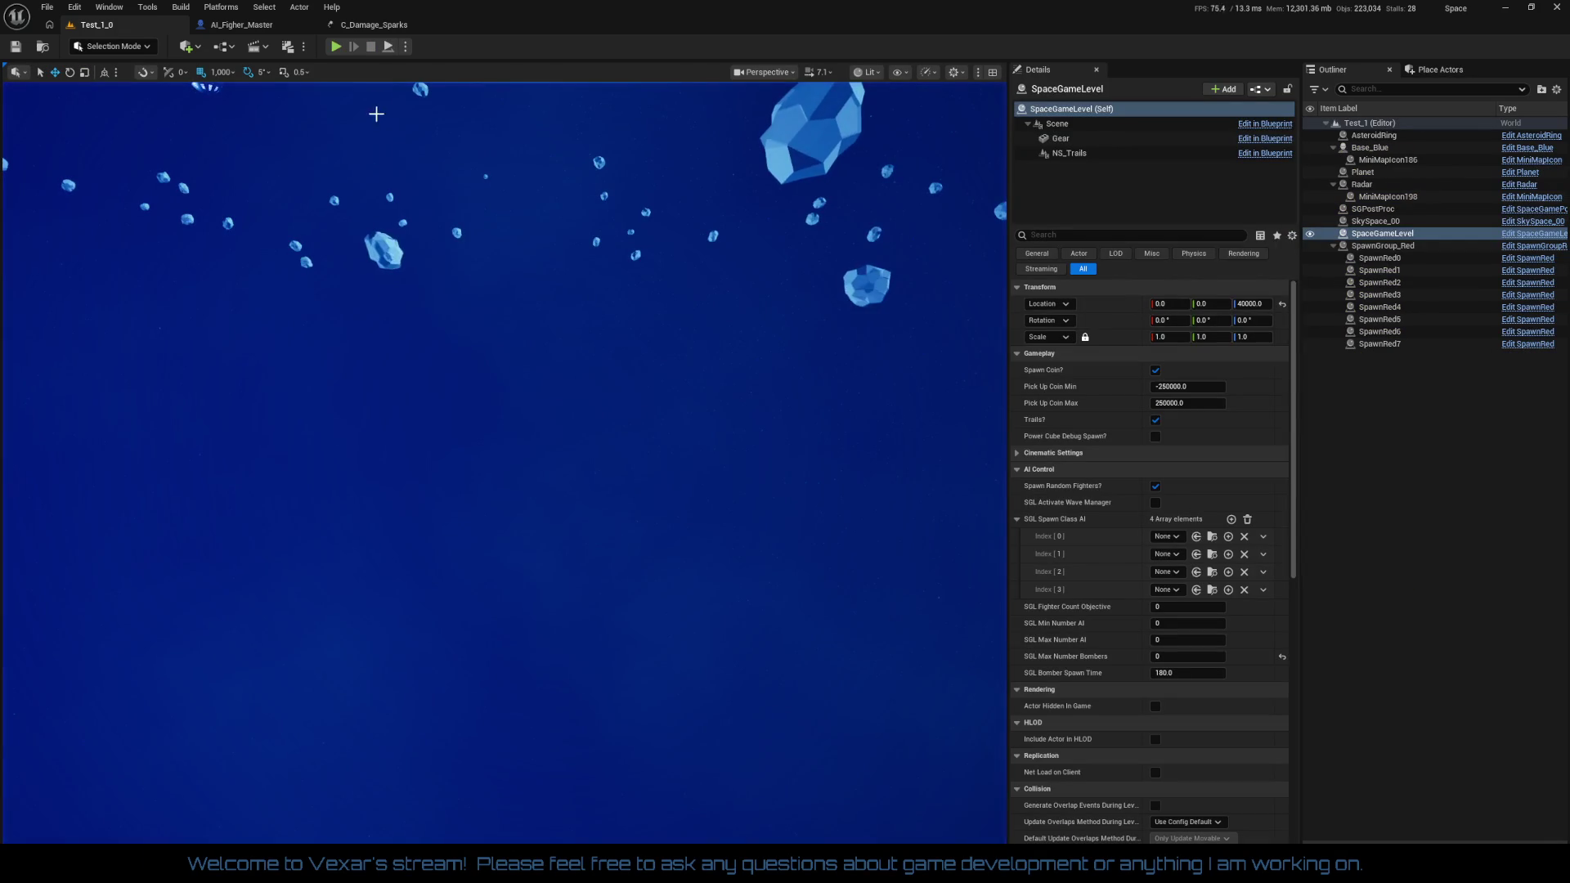
Raise the Sparks and Smoke Drag constants to 10, save C_Damage_Sparks, and go back to Test_1_0
click(374, 24)
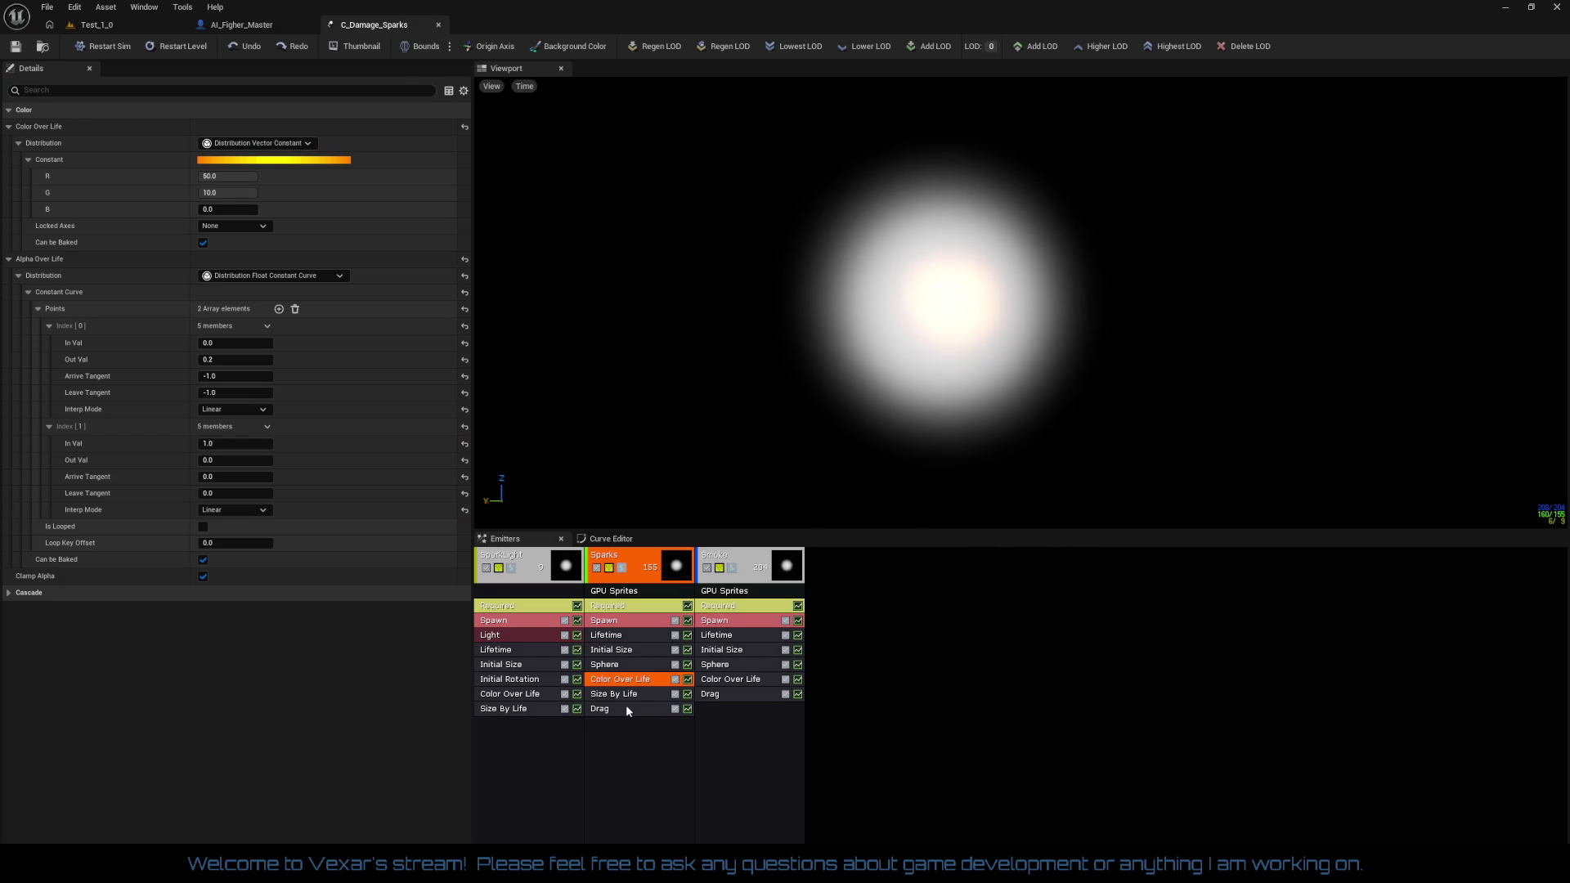
click(628, 710)
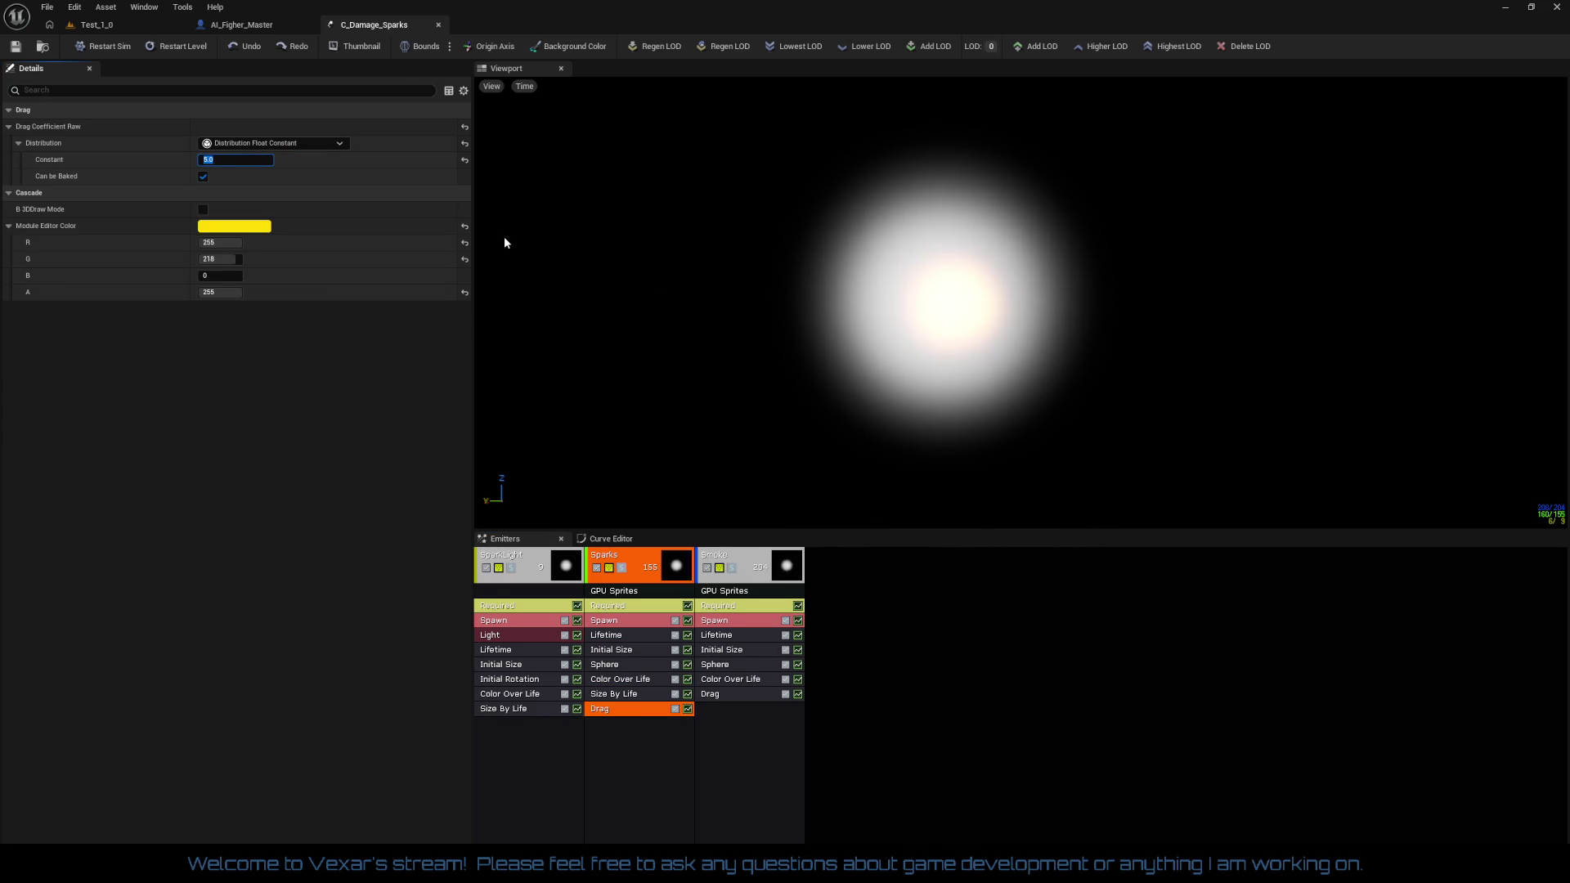
key(Return)
click(733, 682)
click(728, 695)
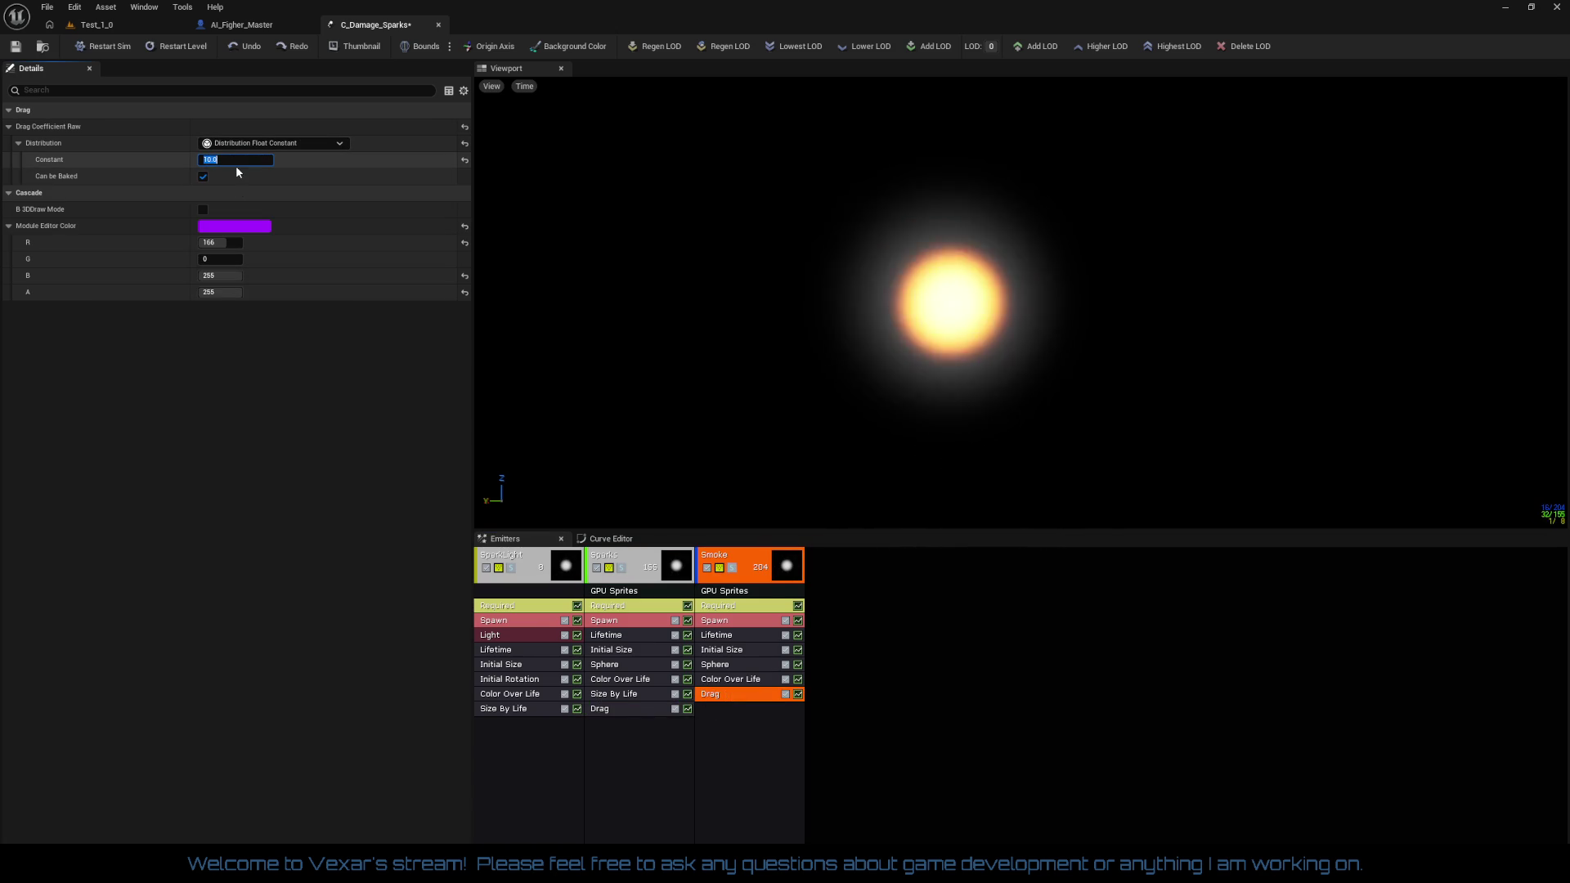
text(0)
key(Return)
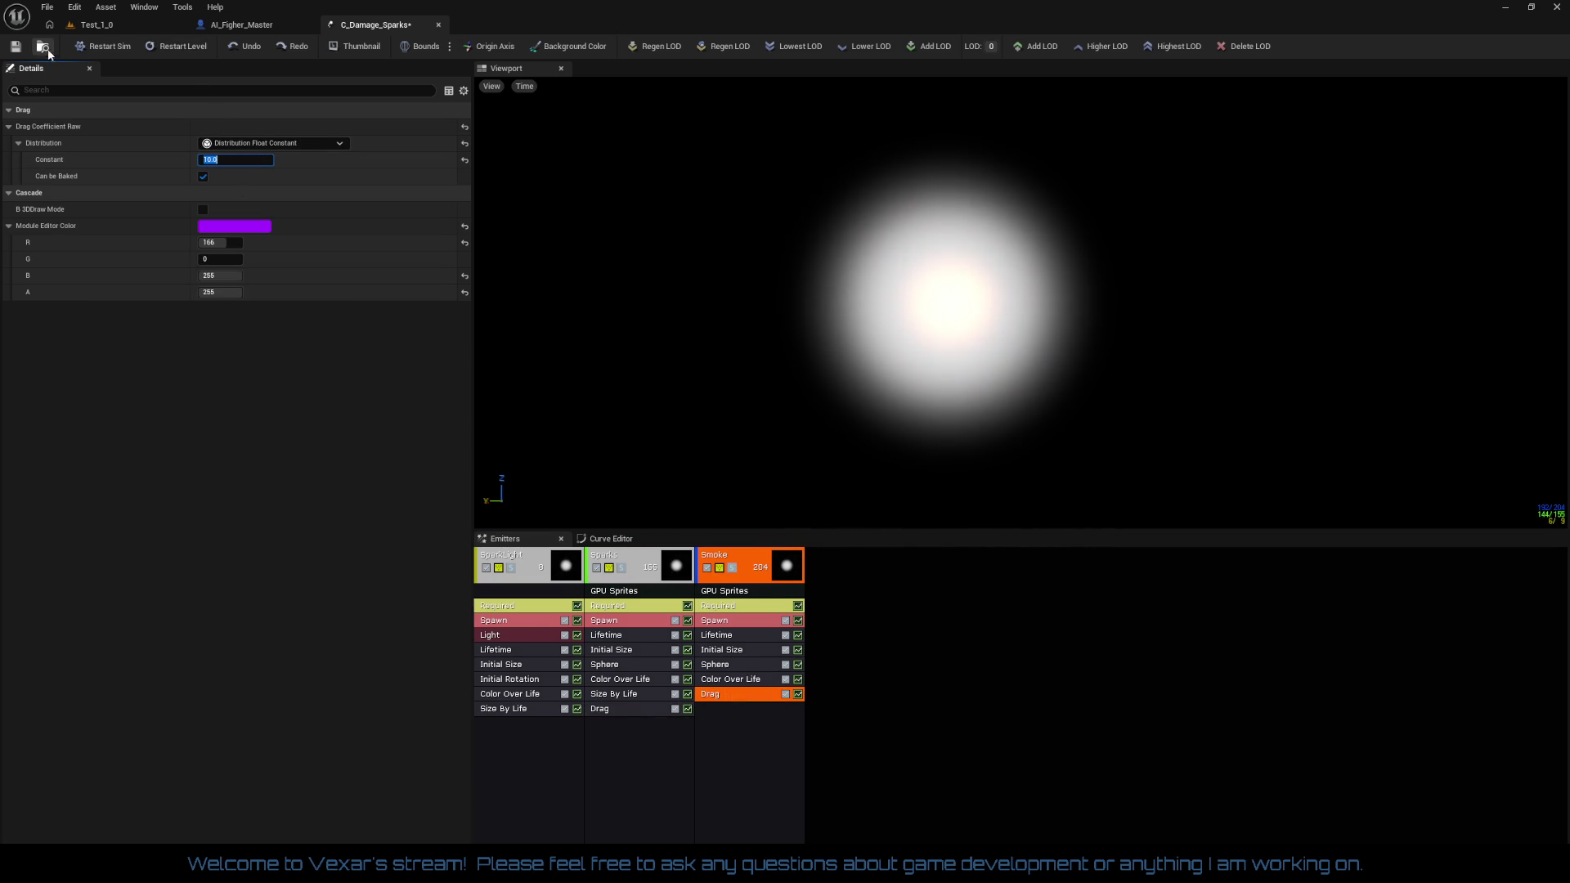
click(16, 48)
click(96, 24)
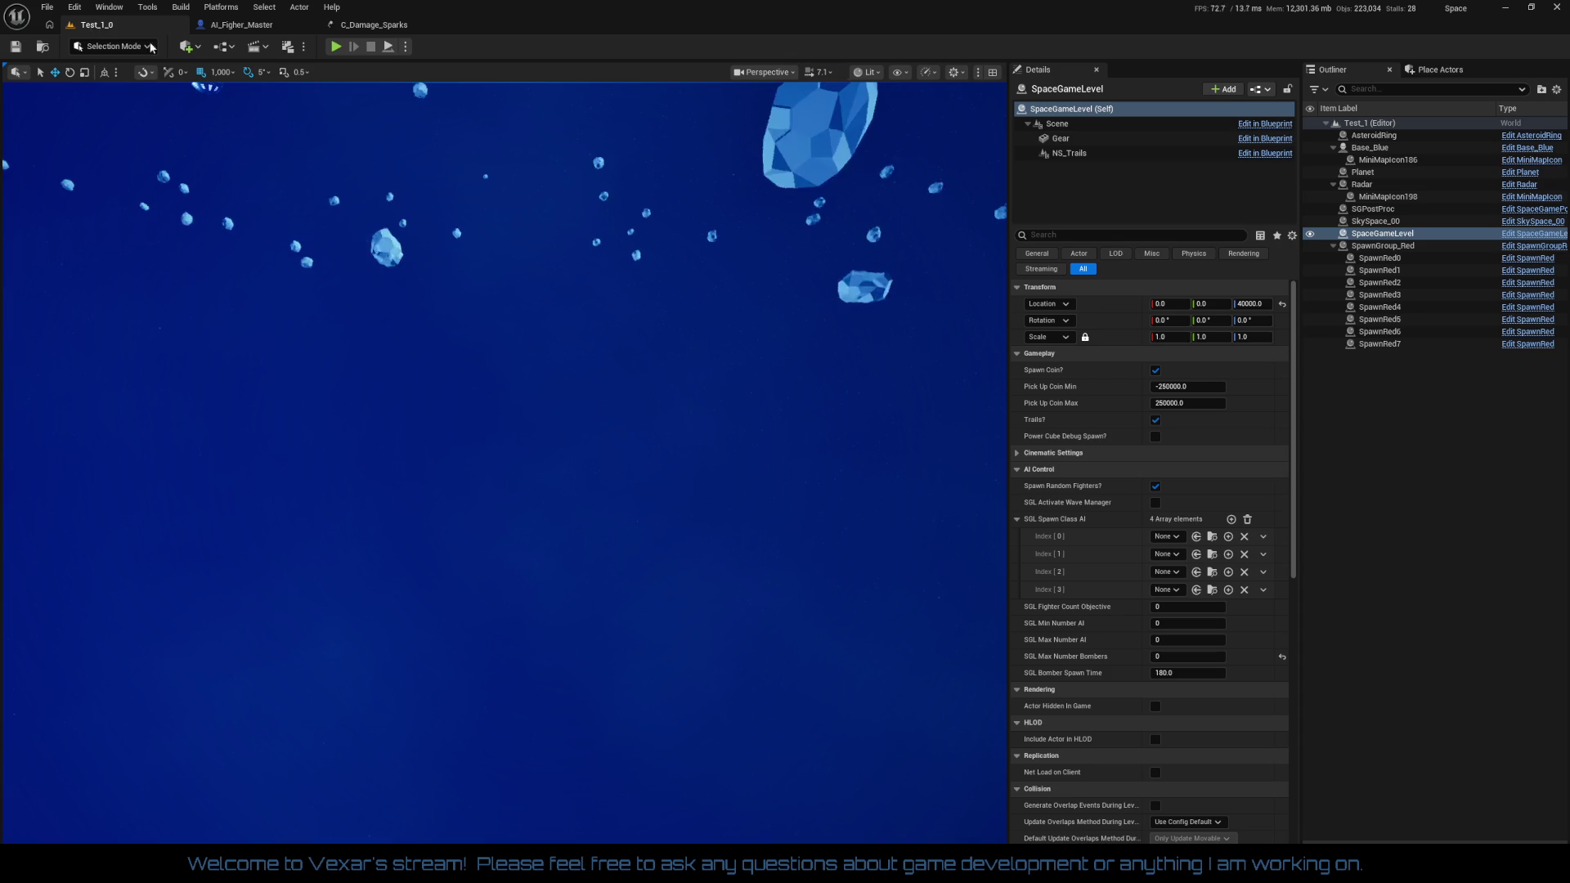
Play the level and fly the fighter among the asteroids, boosting three times
click(336, 46)
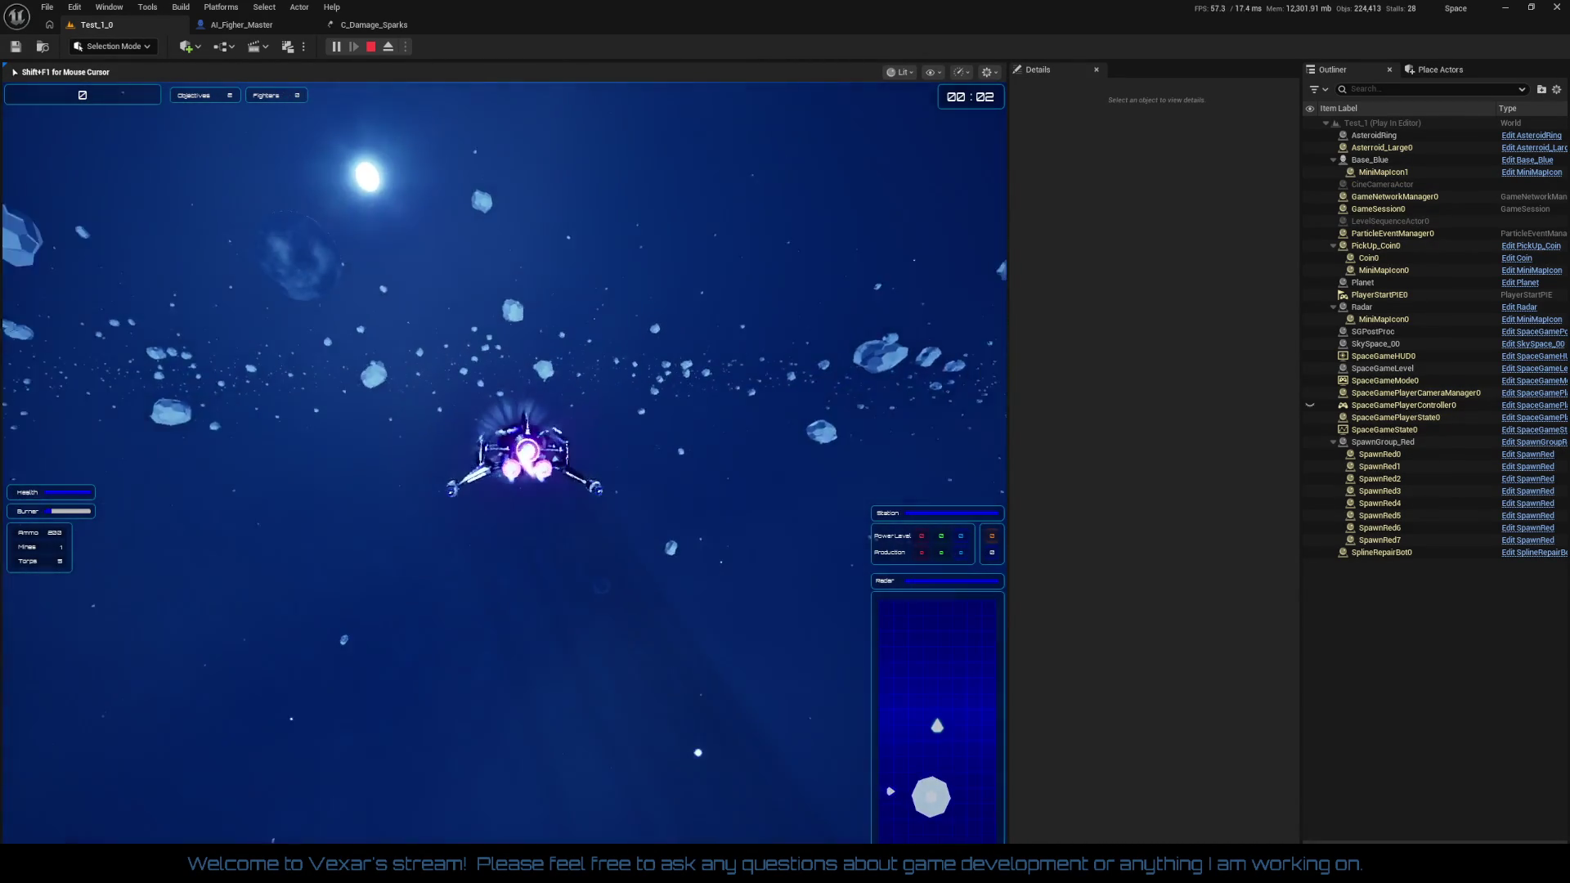
key(shift)
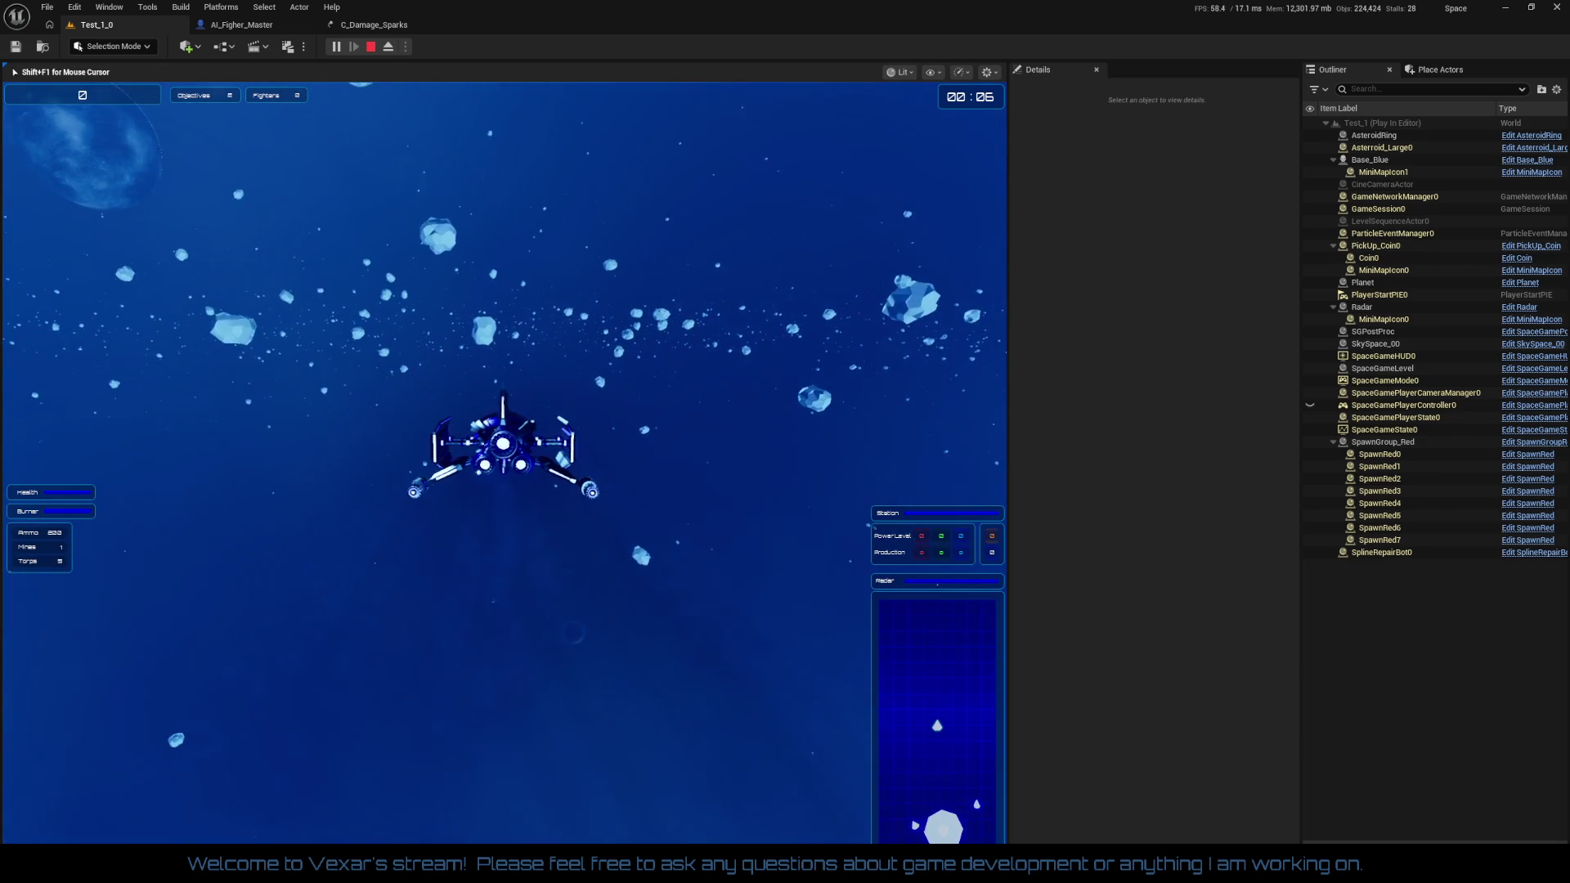
key(shift)
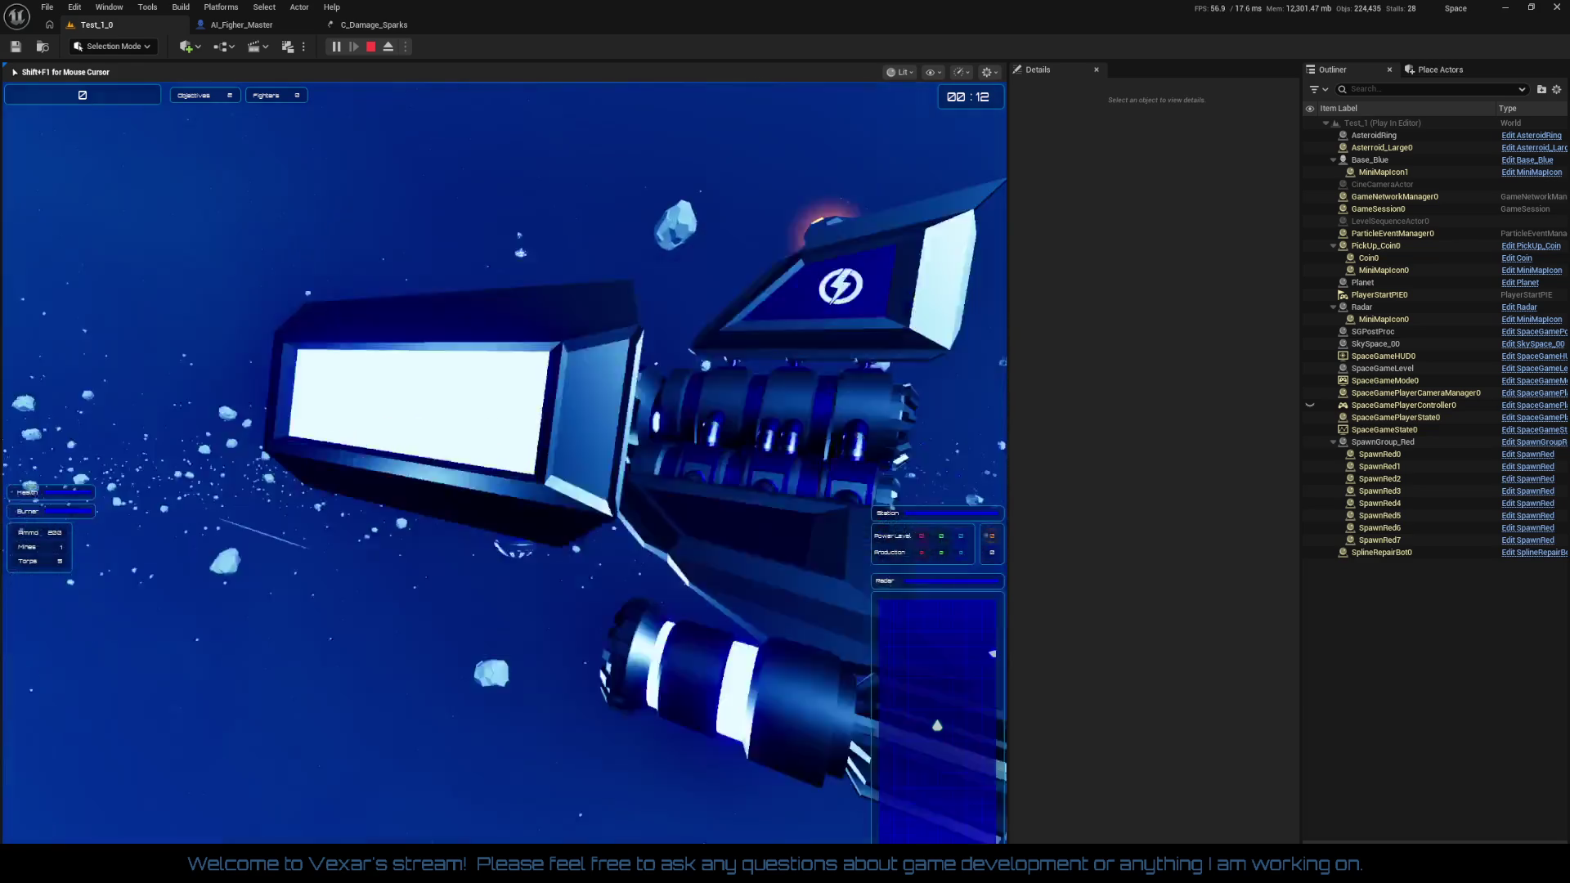
key(shift)
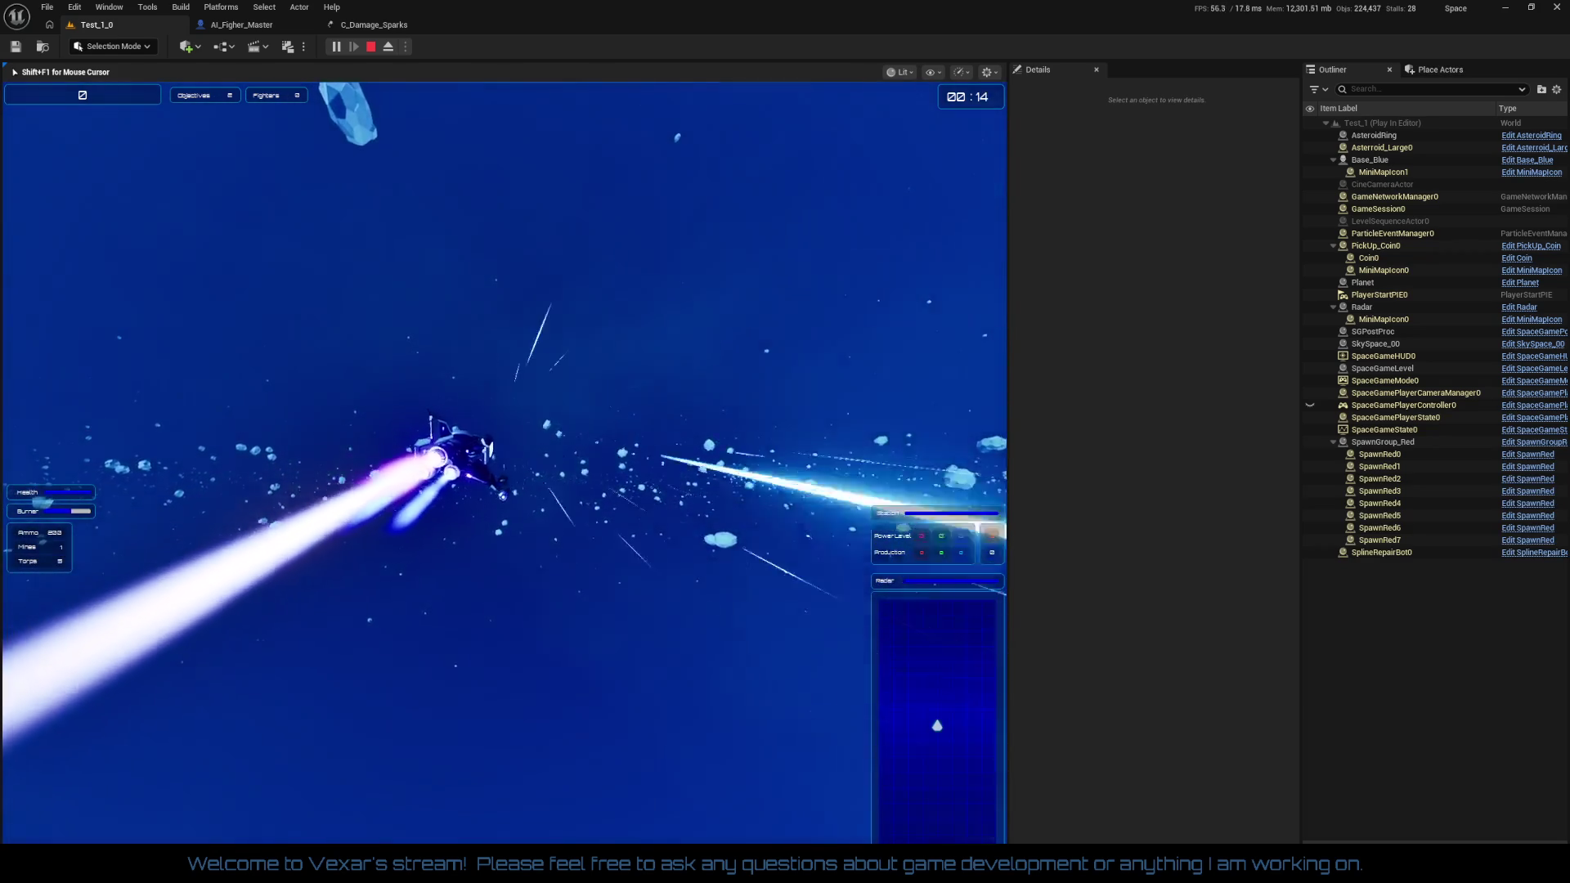